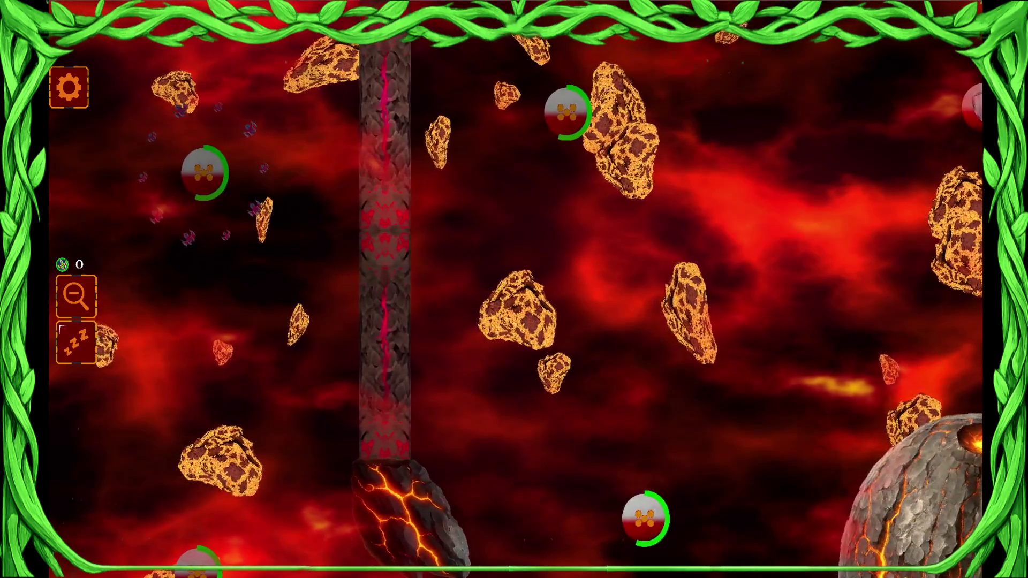
- Zoom out in the running game to see the whole arena, then bring the terminal forward
click(76, 296)
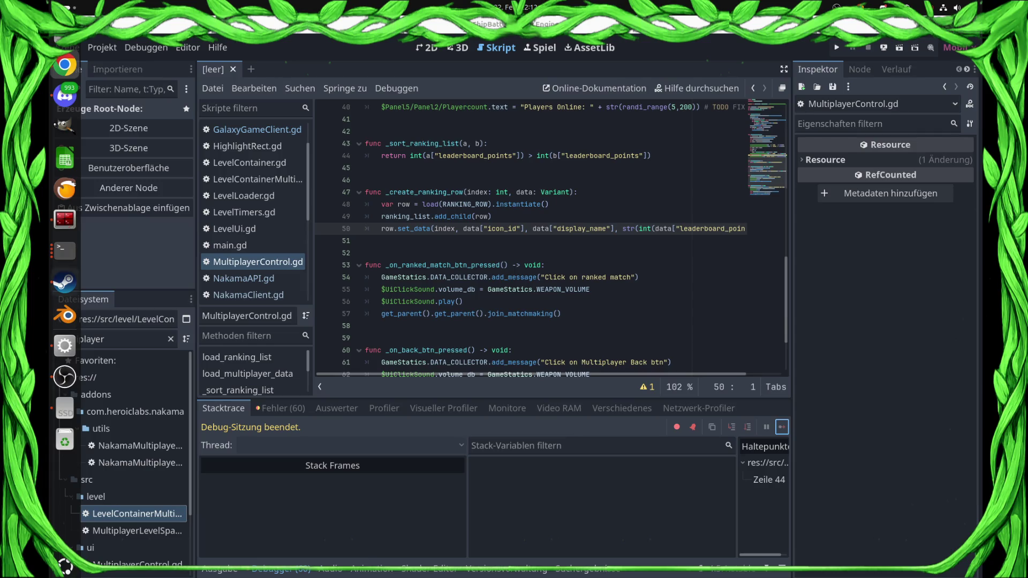
click(65, 219)
- Edit a recalled history command into cd .. to move up to app_userdata
key(Up)
key(Up)
key(Up)
key(Down)
key(ctrl+w)
text(..)
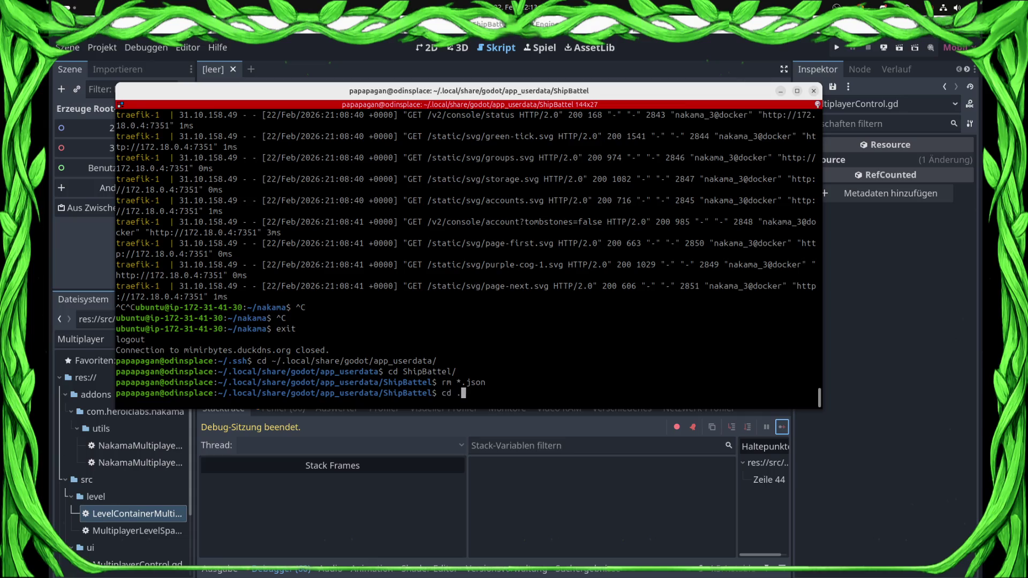
key(Return)
- Discard the half-typed command and switch from the terminal back to the Godot editor
text(cd ss)
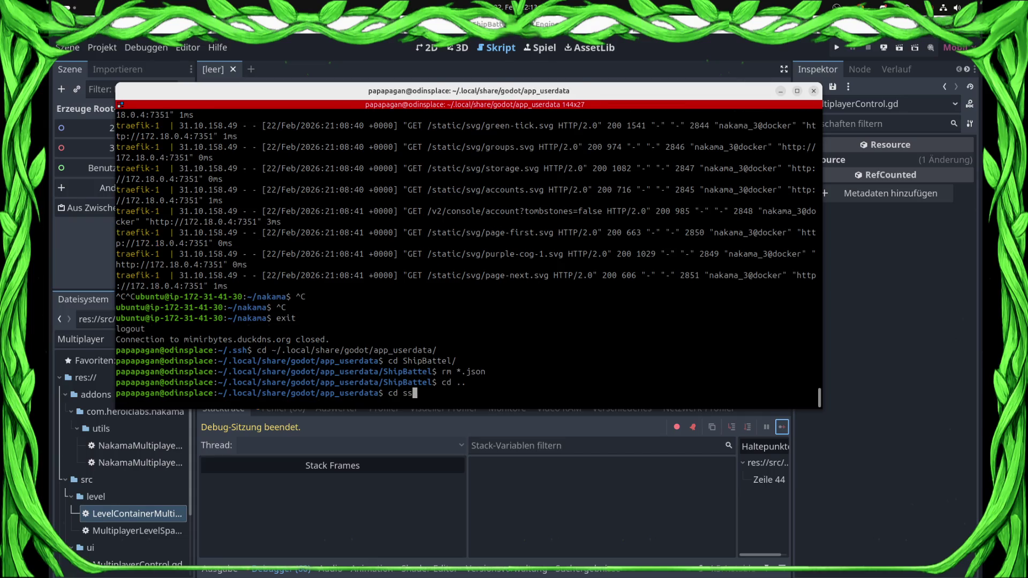
key(BackSpace)
key(BackSpace)
text(ssh)
key(BackSpace)
key(BackSpace)
key(BackSpace)
key(alt+Tab)
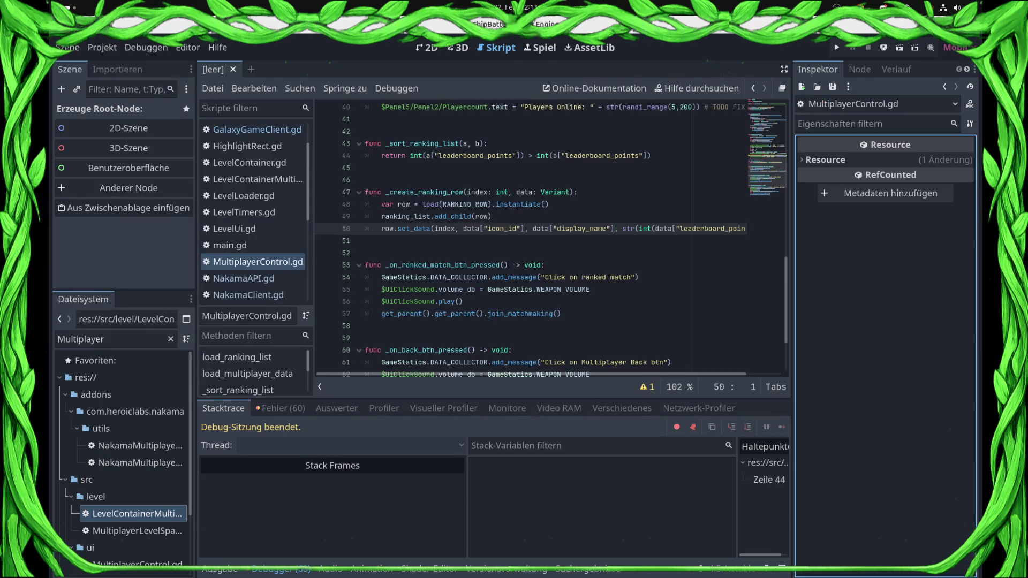
- Glance at GalaxyGameClient.gd and NakamaClient.gd, then return to MultiplayerControl.gd
click(257, 130)
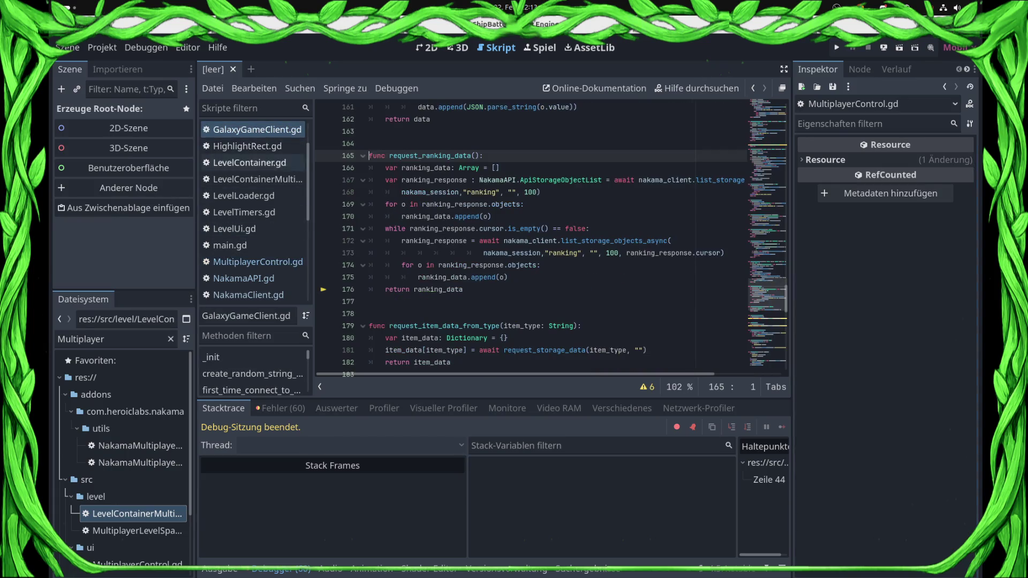
click(257, 262)
click(257, 295)
click(257, 262)
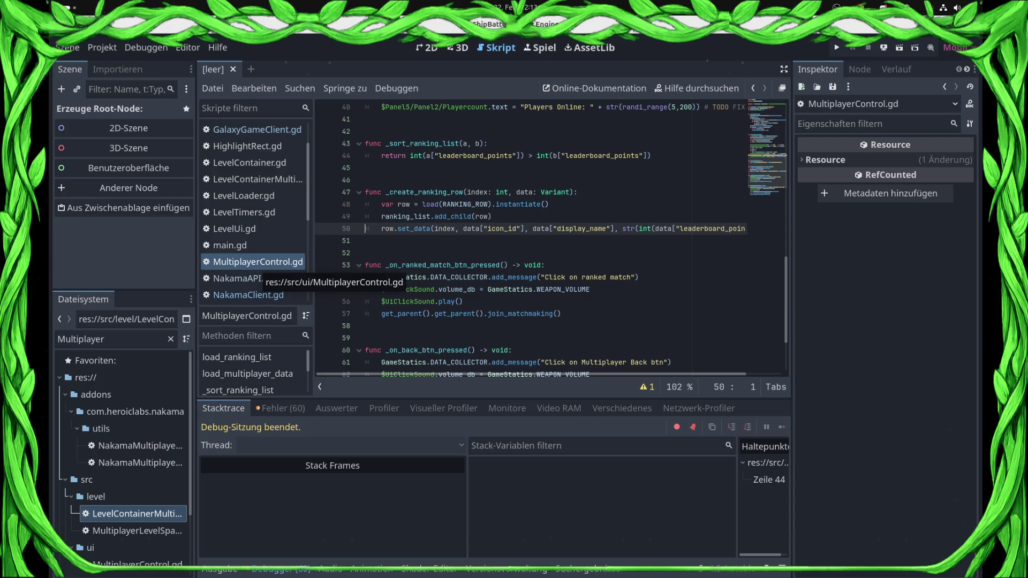
- Add 'if "ranking_points" in a: return b' at the top of _sort_ranking_list
click(653, 155)
key(Up)
key(Return)
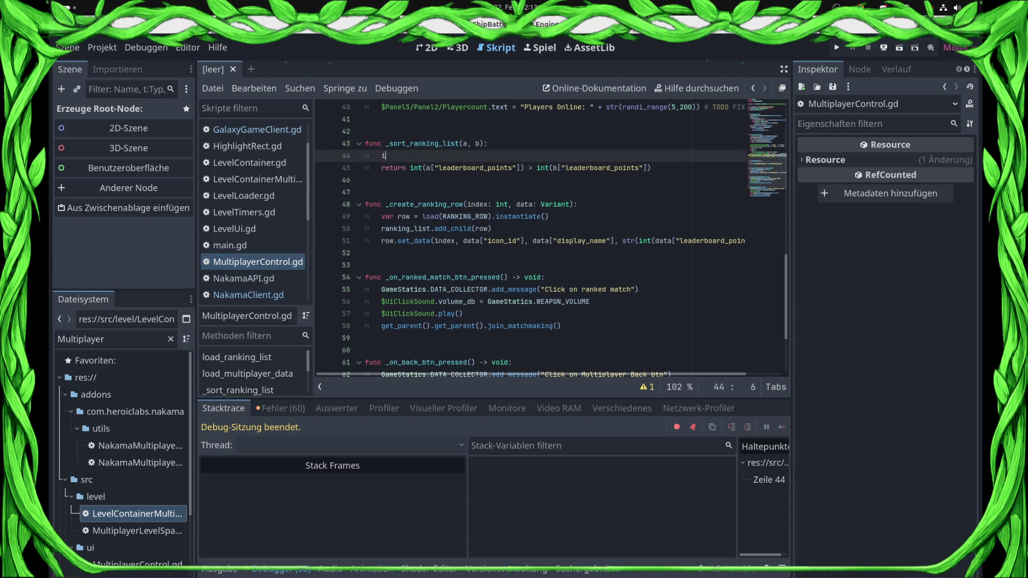
text(a)
key(BackSpace)
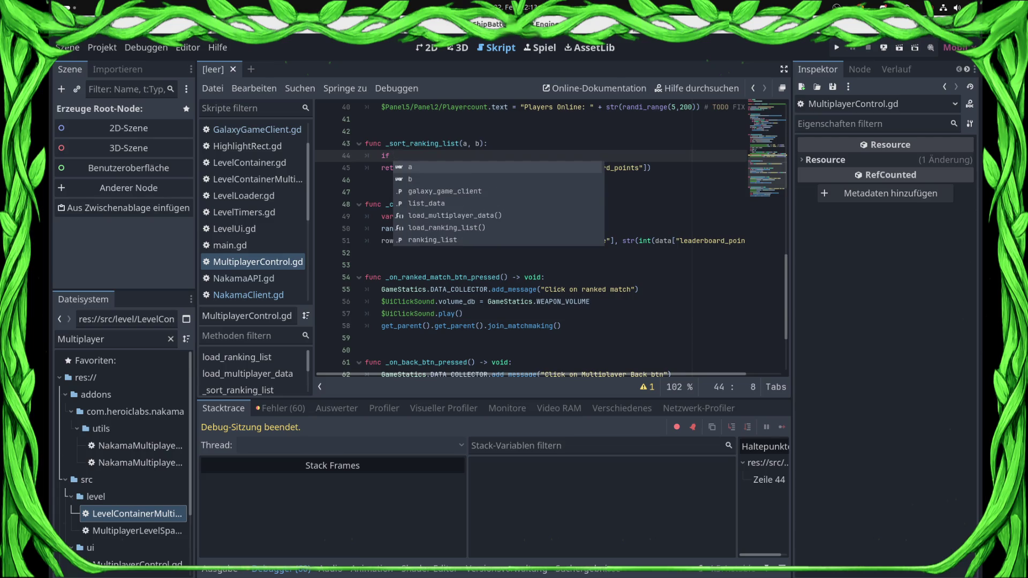
text(ranking_)
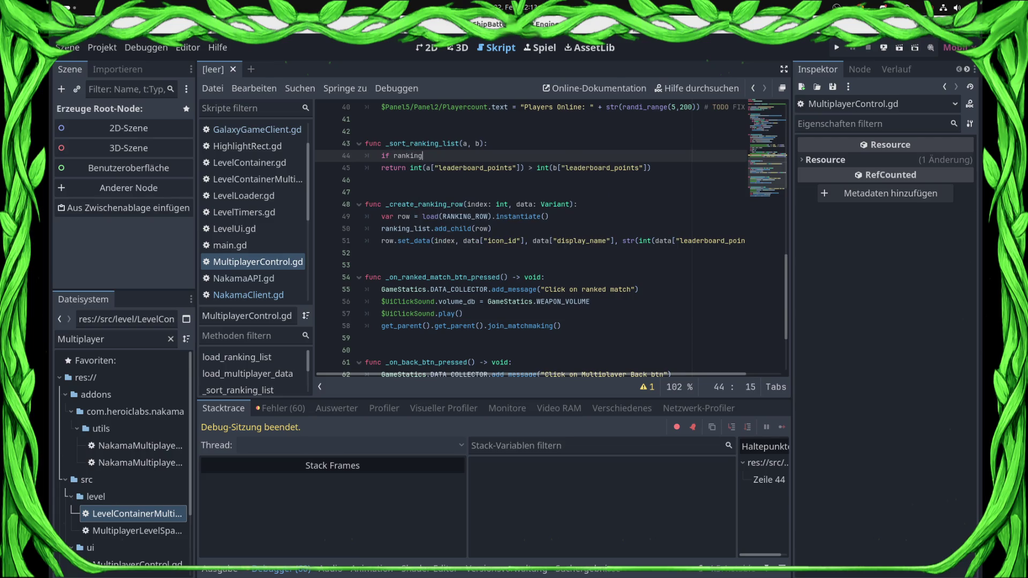
key(BackSpace)
key(BackSpace)
key(BackSpace)
text("rank)
text(ing_points" in a)
text(:)
key(Return)
text(retrun b)
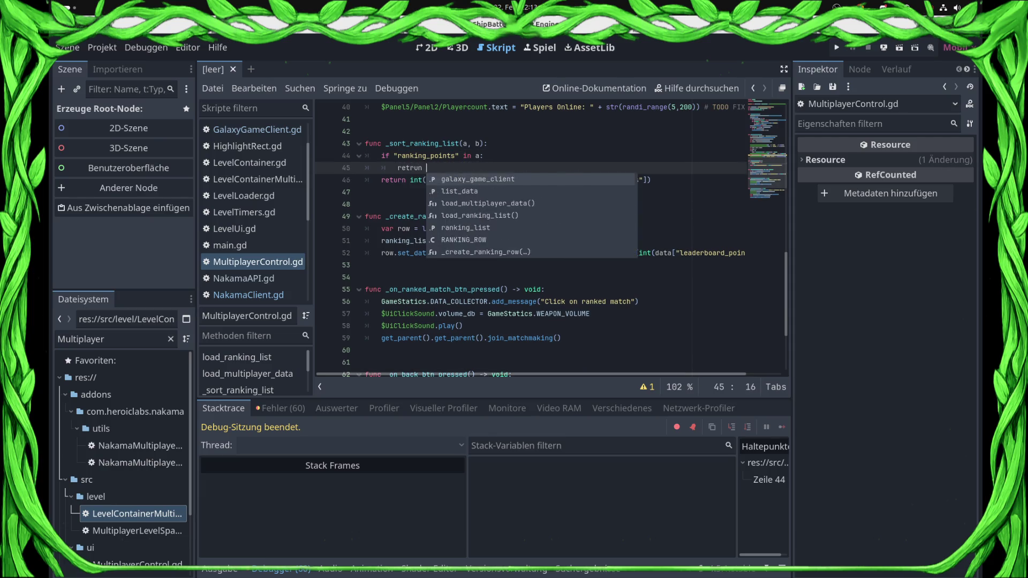
key(BackSpace)
key(BackSpace)
key(BackSpace)
text(un b)
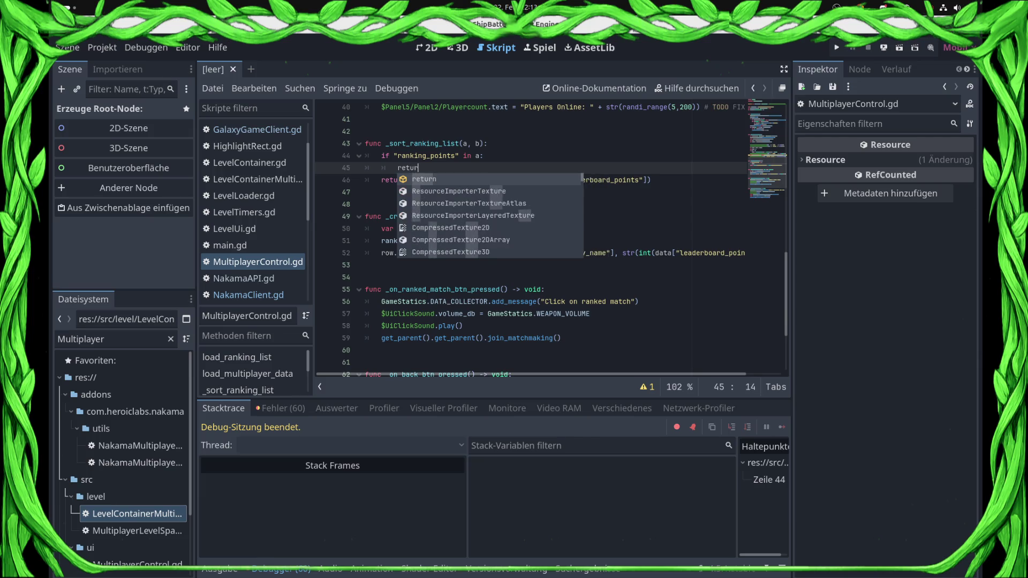
key(Escape)
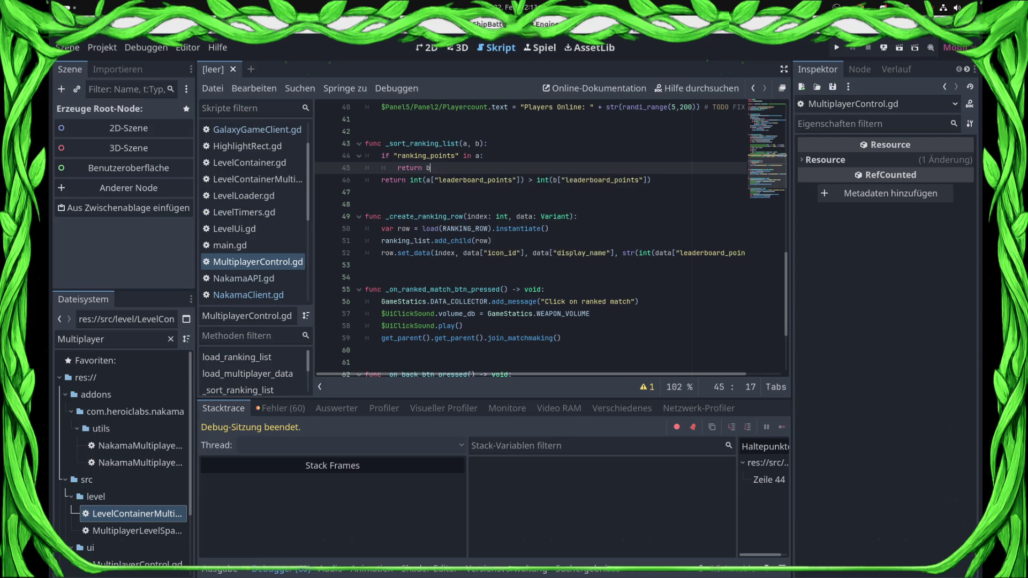
- Add the 'elif "ranking_points" in b: return a' branch below it
key(Return)
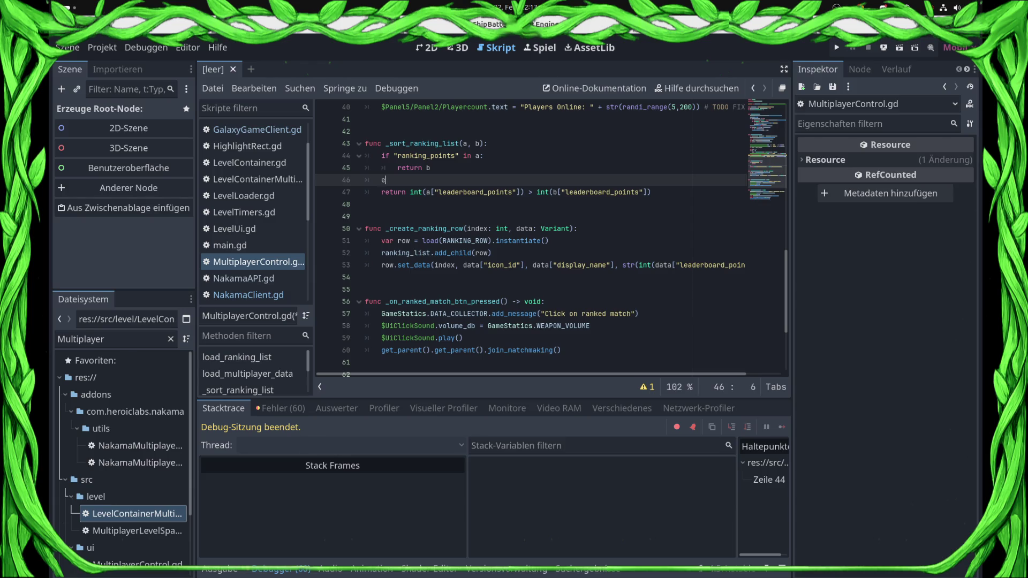
text(lif "ranking_)
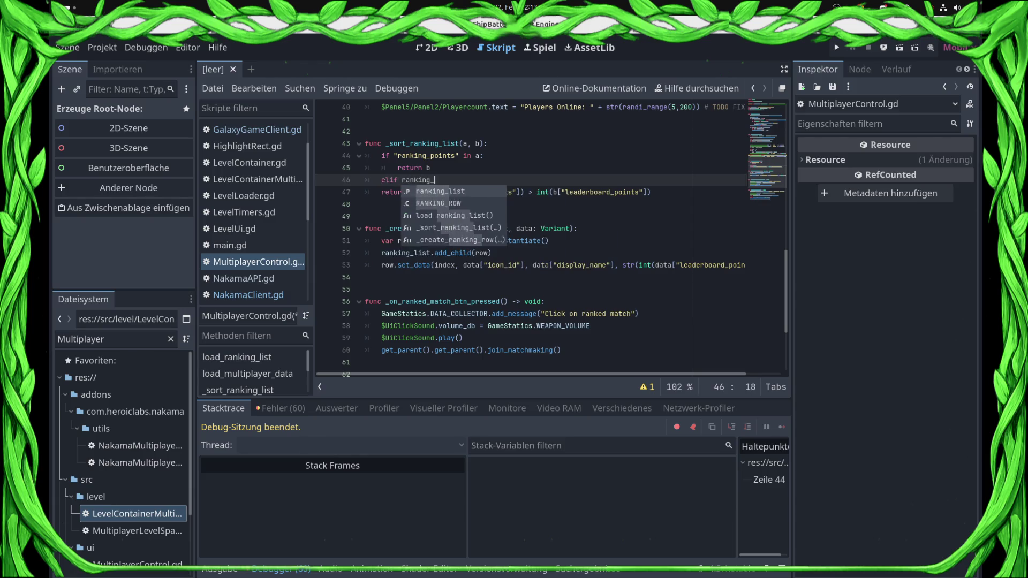
text(points)
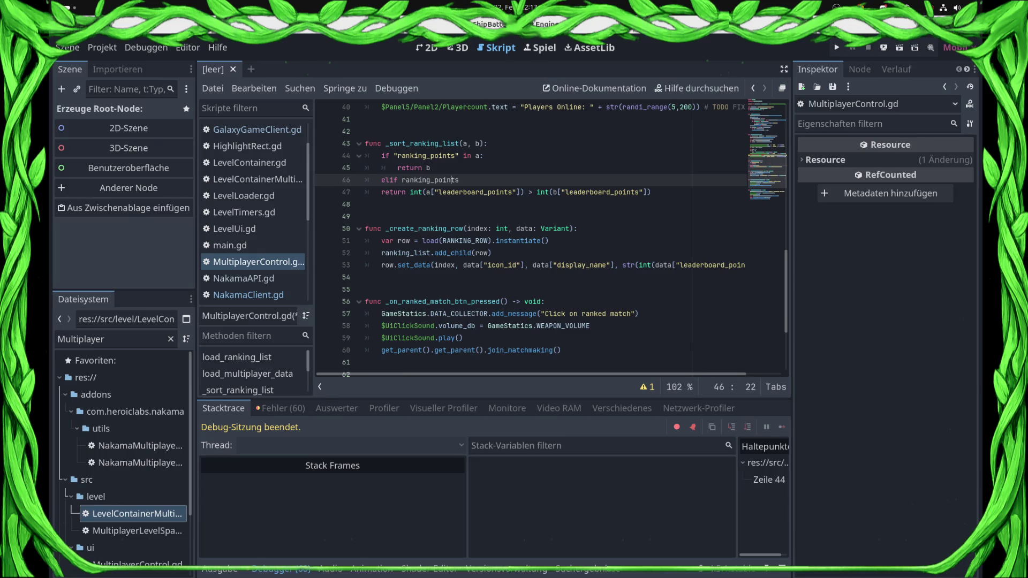
text(")
key(End)
text(" in)
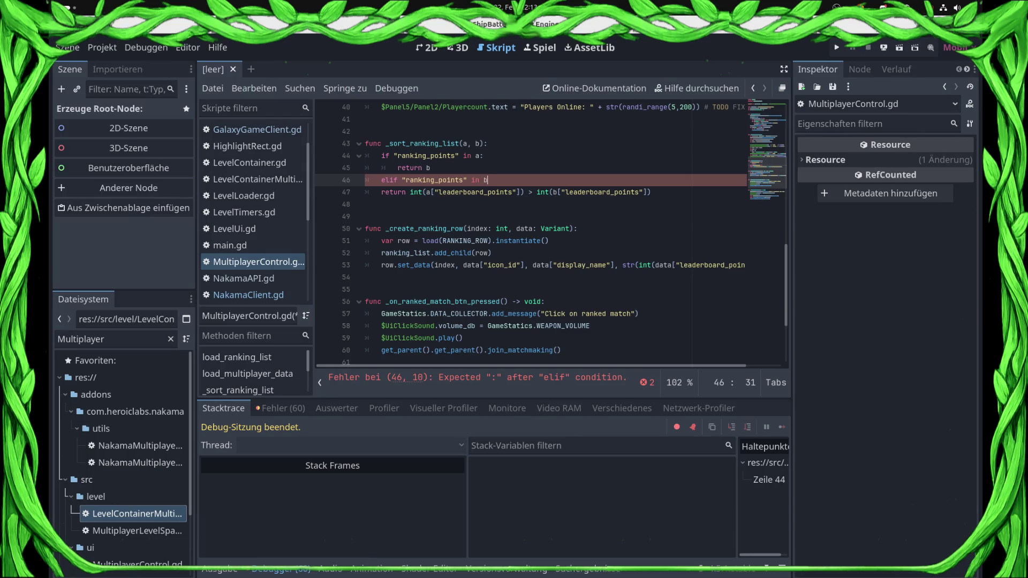
text(:)
key(Return)
text(re)
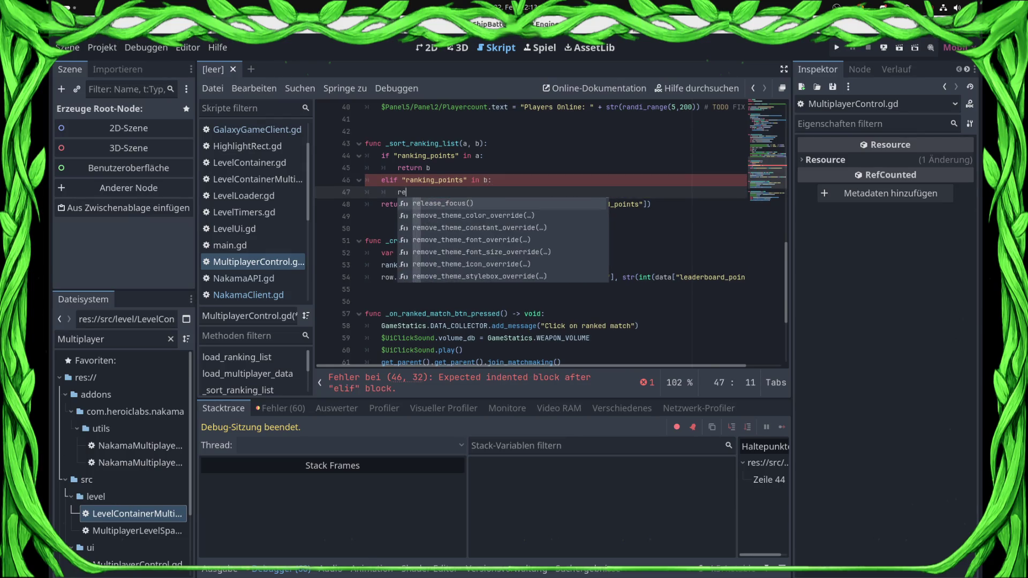
text(turn a)
key(Return)
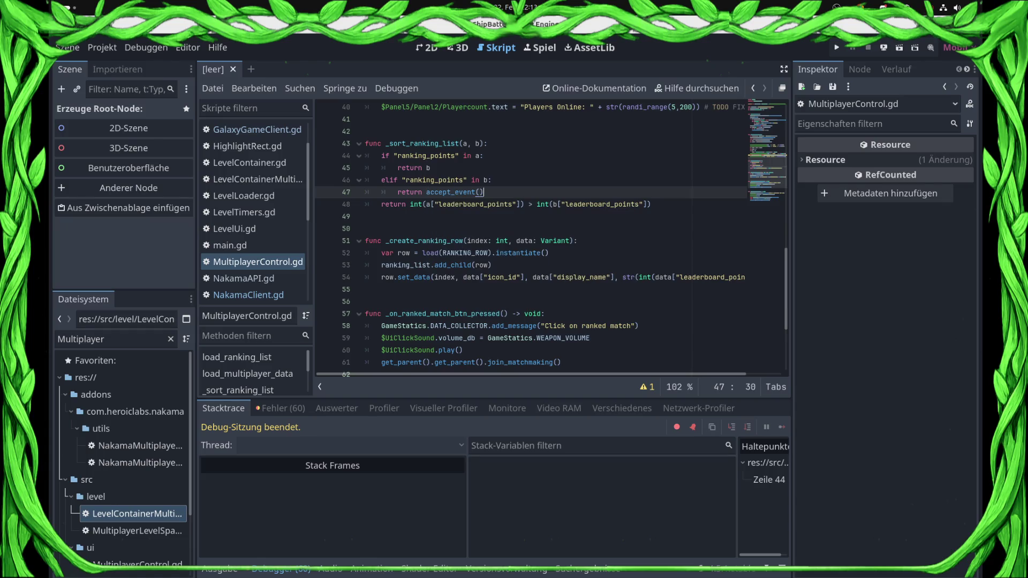
key(BackSpace)
key(BackSpace)
key(BackSpace)
text(a)
key(Escape)
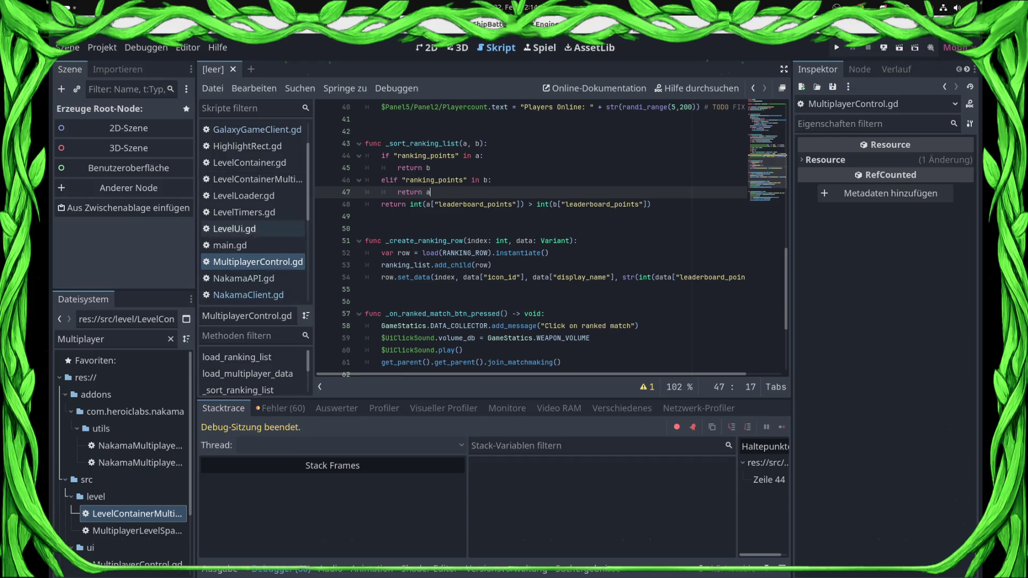
click(257, 130)
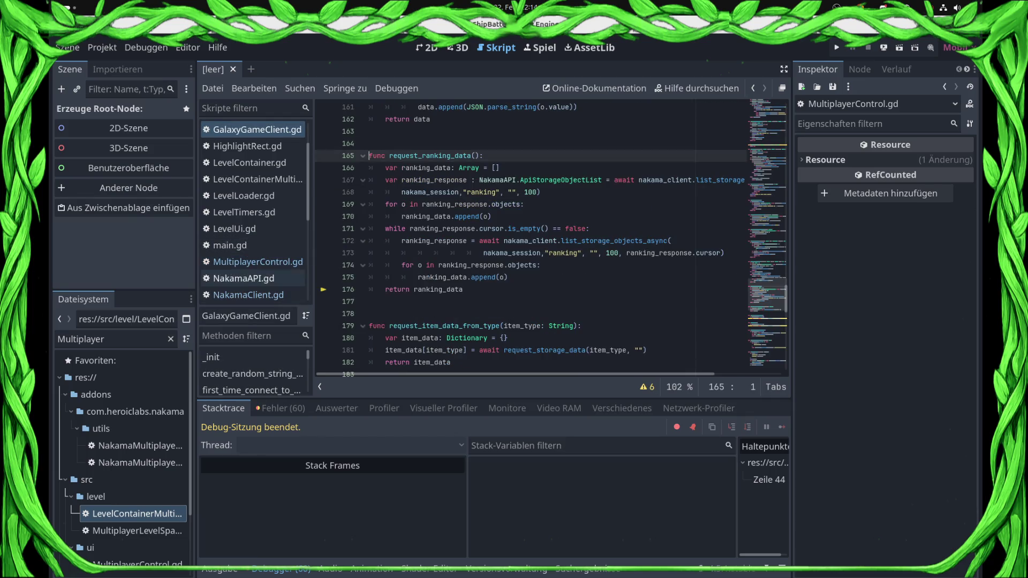
- Inspect the _on_level_ready_to_play signal on line 165 of LevelContainerMultiplayer.gd
click(258, 262)
scroll(552, 236, down, 3)
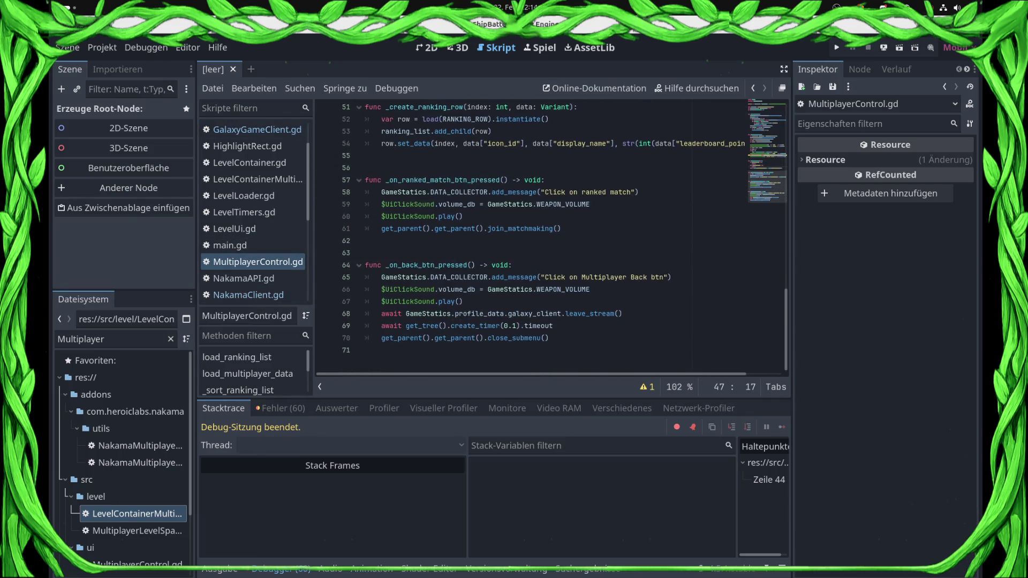
scroll(552, 235, up, 12)
scroll(552, 236, up, 4)
scroll(552, 236, down, 2)
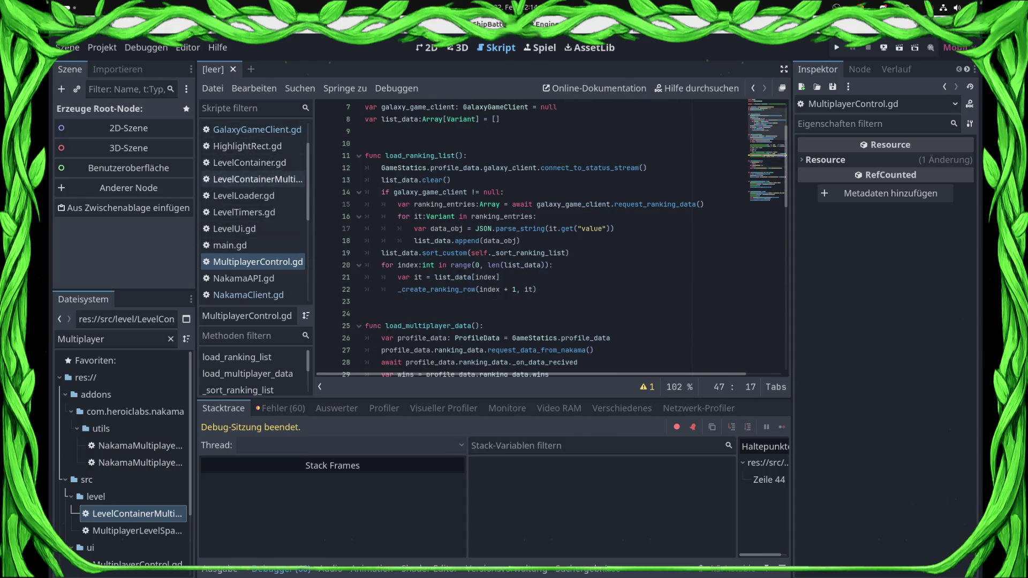
click(258, 178)
scroll(552, 235, down, 20)
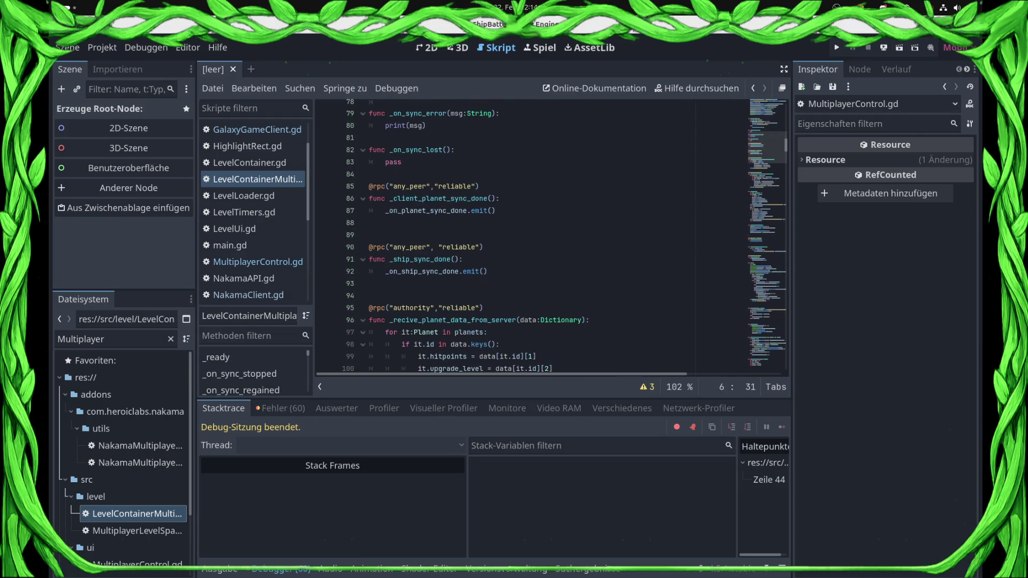
scroll(551, 236, down, 15)
scroll(551, 236, down, 12)
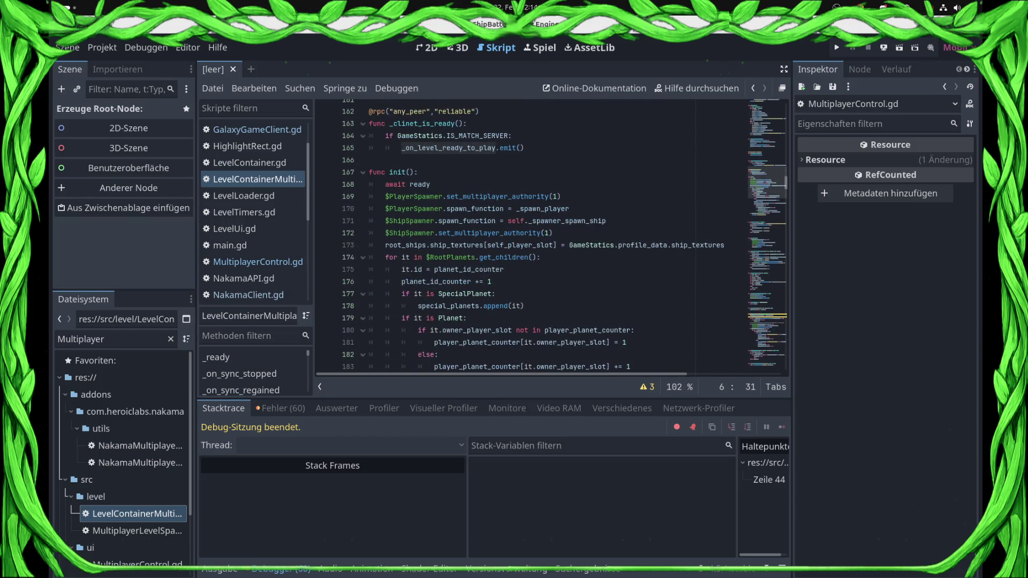
double_click(449, 148)
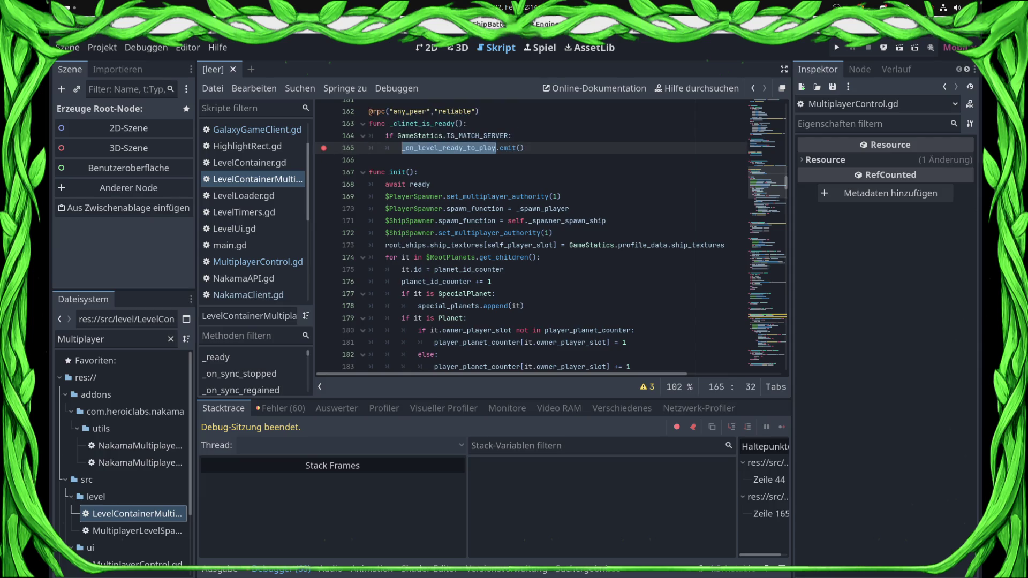
- Remove the () after _on_level_ready_to_play in main.gd and re-run on the remote device
click(229, 246)
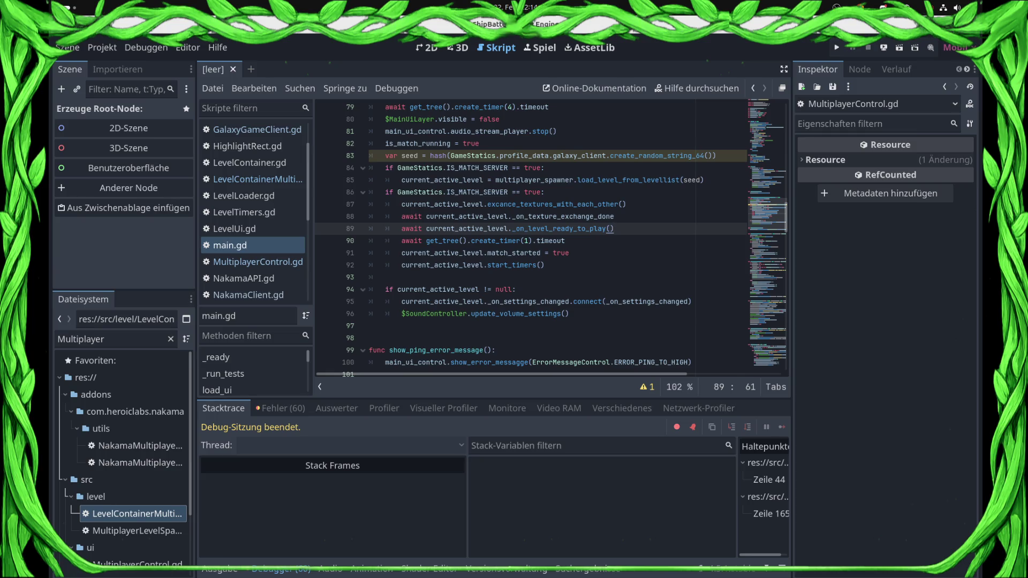
key(BackSpace)
key(BackSpace)
click(883, 47)
click(857, 83)
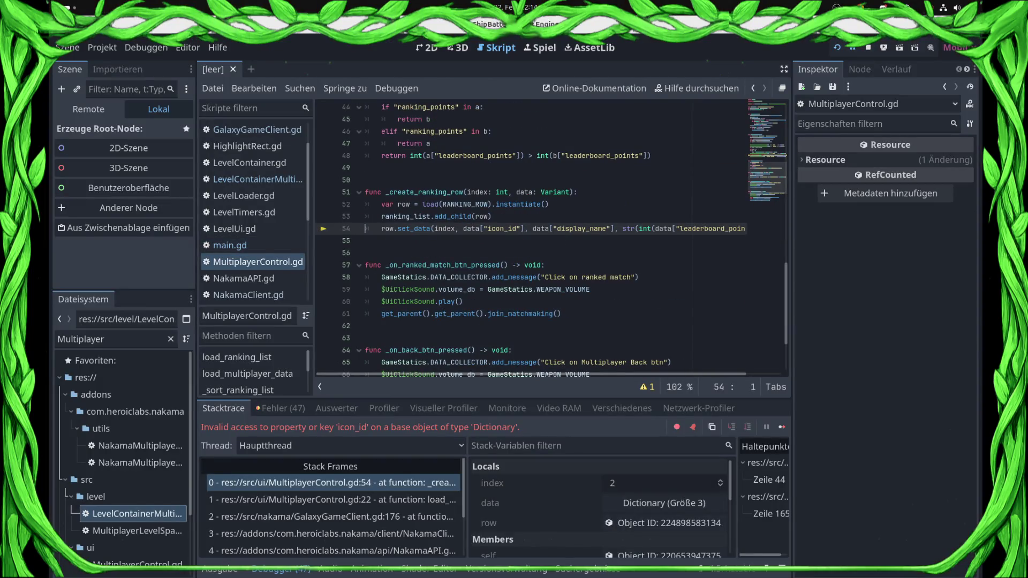
- Add 'if "ranking_points" in data: return' at the top of _create_ranking_row
click(492, 217)
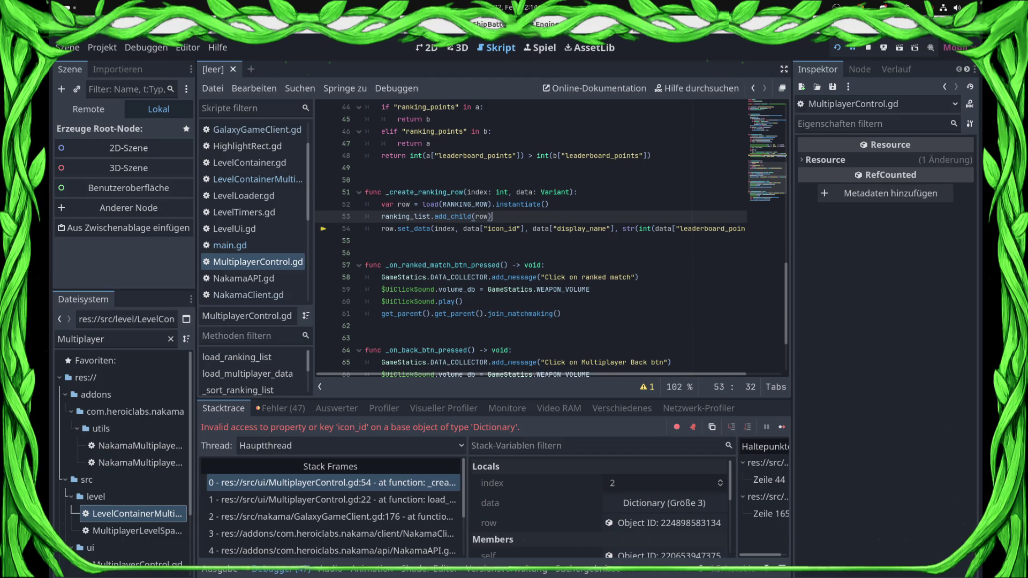
click(577, 191)
key(Return)
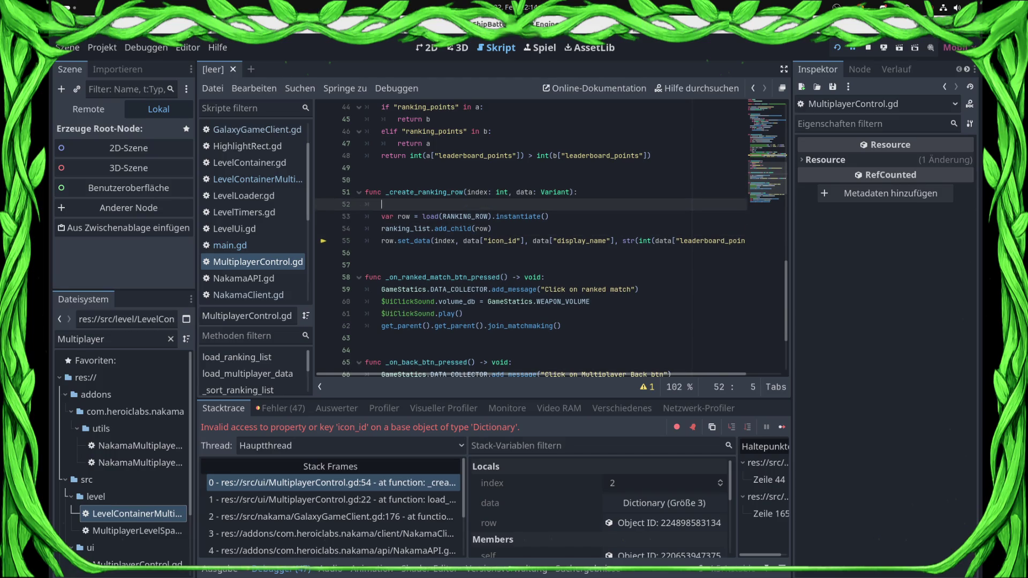
text(if d)
key(BackSpace)
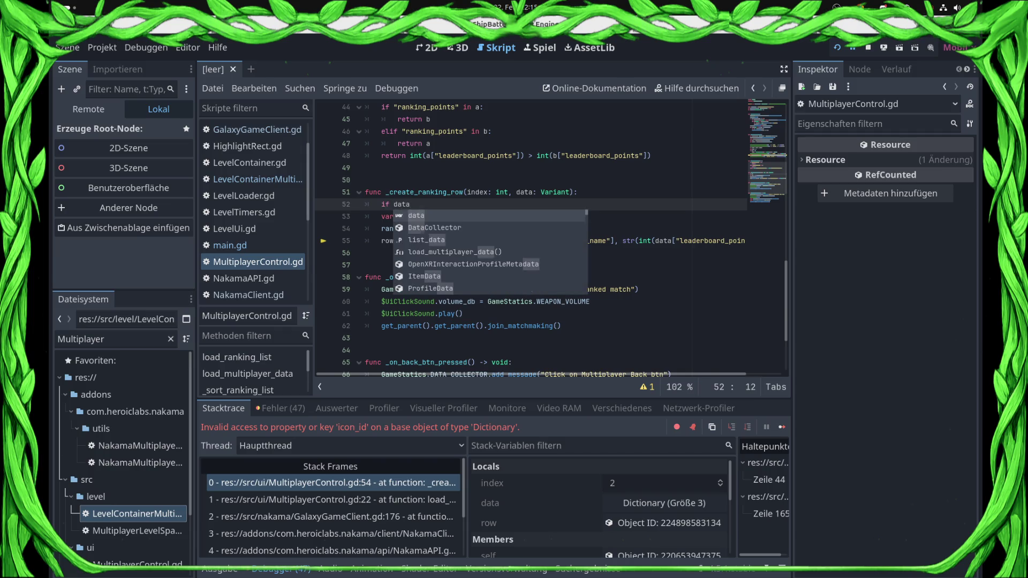
text(")
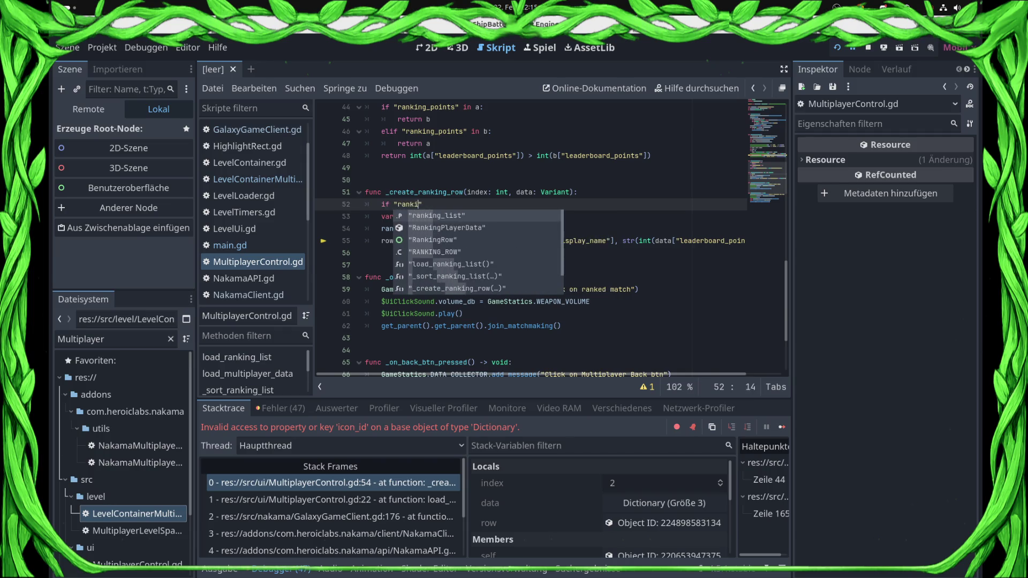
text(ranking_points" in )
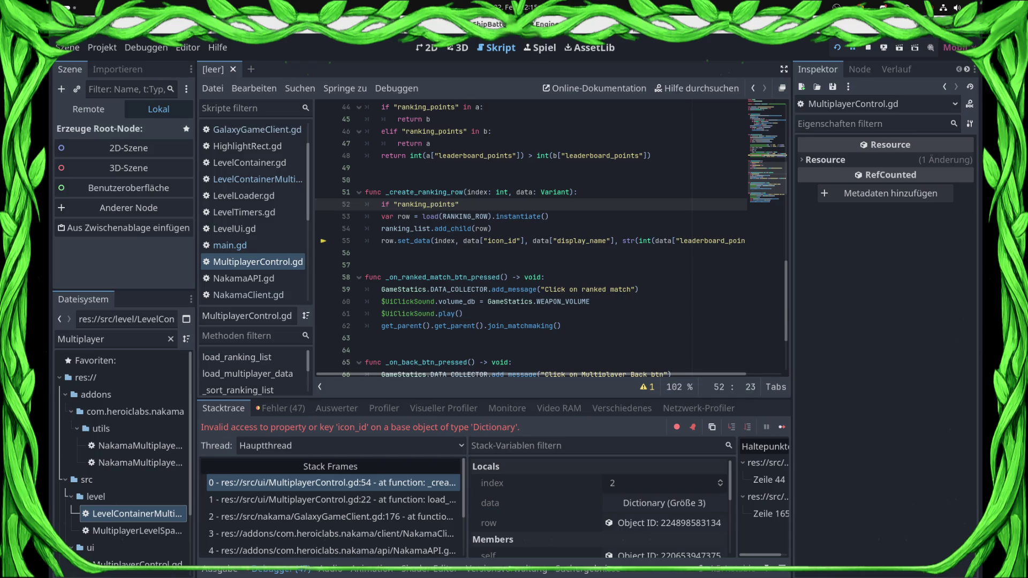
text(data:)
key(Return)
text(retru)
key(BackSpace)
key(BackSpace)
key(BackSpace)
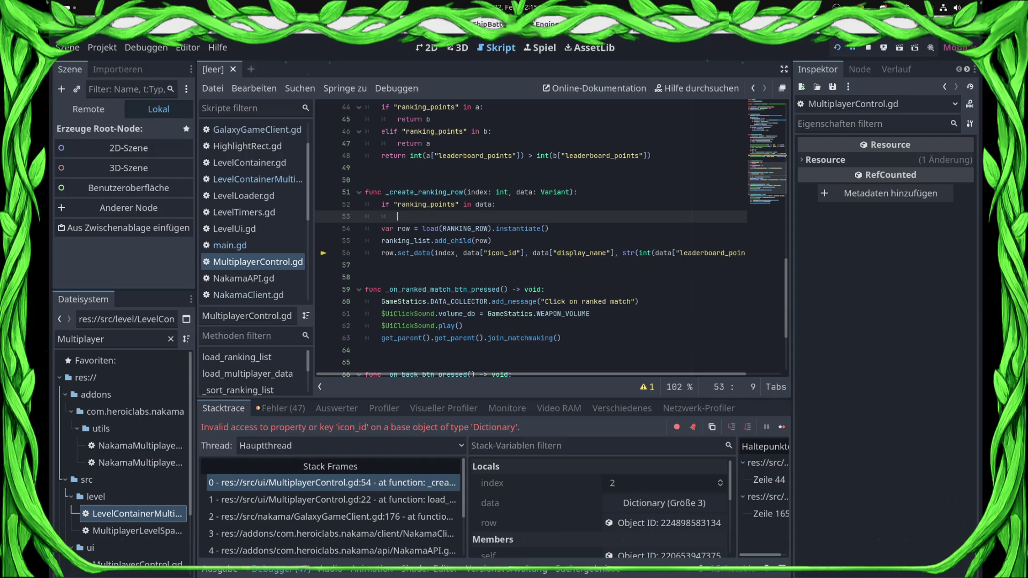
text(turn)
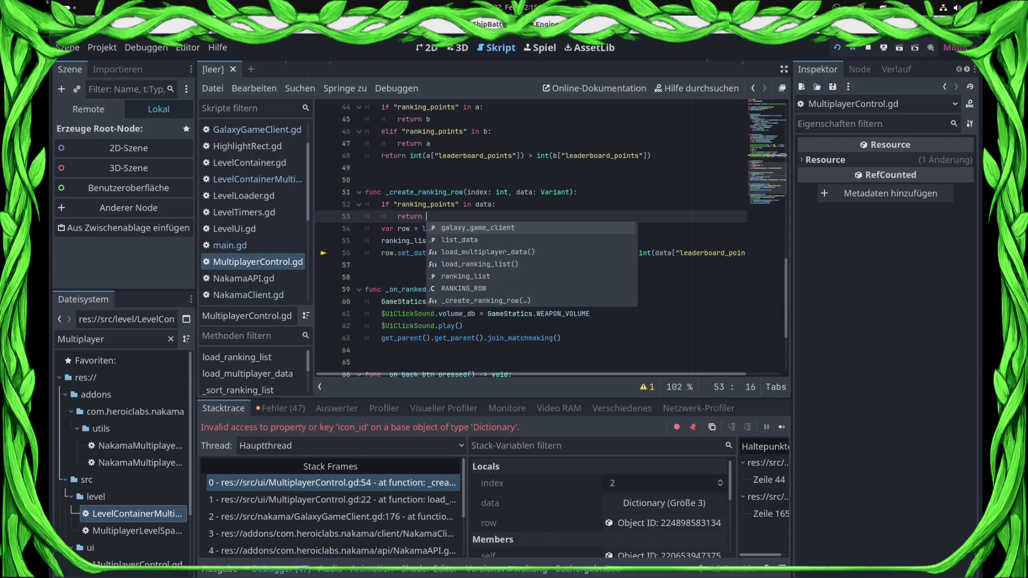
key(BackSpace)
- Save MultiplayerControl.gd, restart the game with F8 and F5, and resume from the breakpoint
key(ctrl+s)
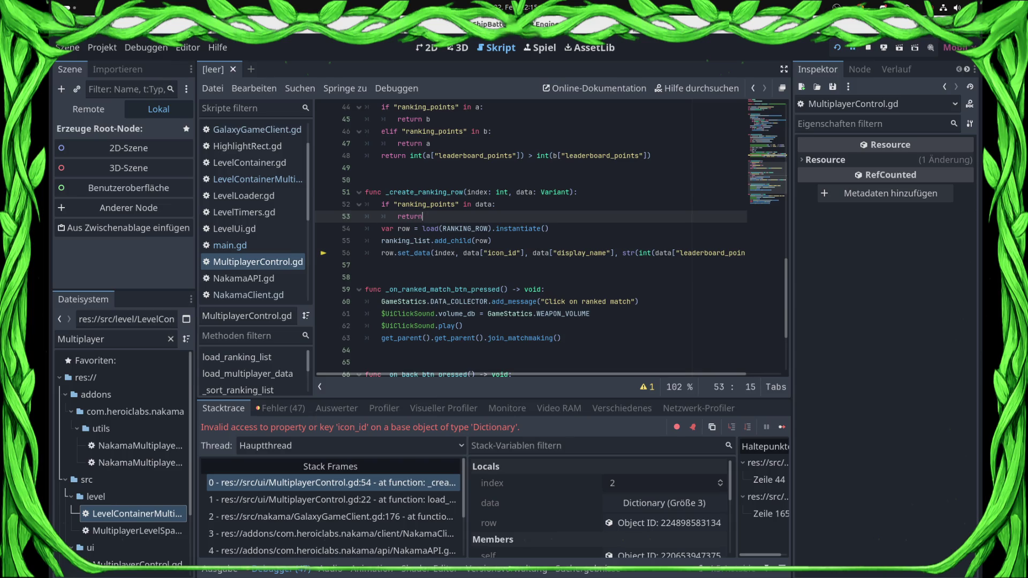
key(F8)
key(F5)
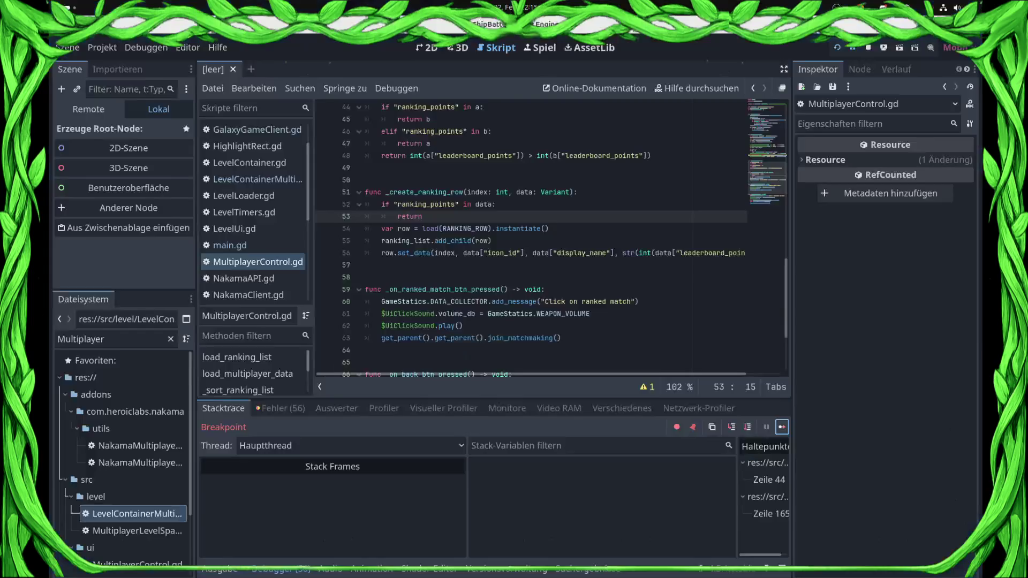
key(F12)
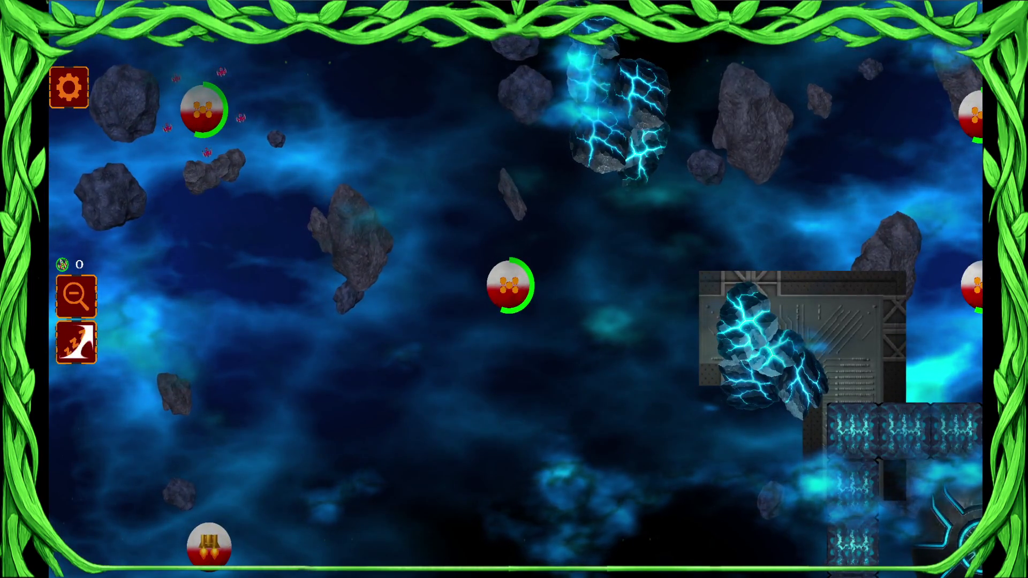
- Zoom out in the resumed game to see the whole station
click(76, 295)
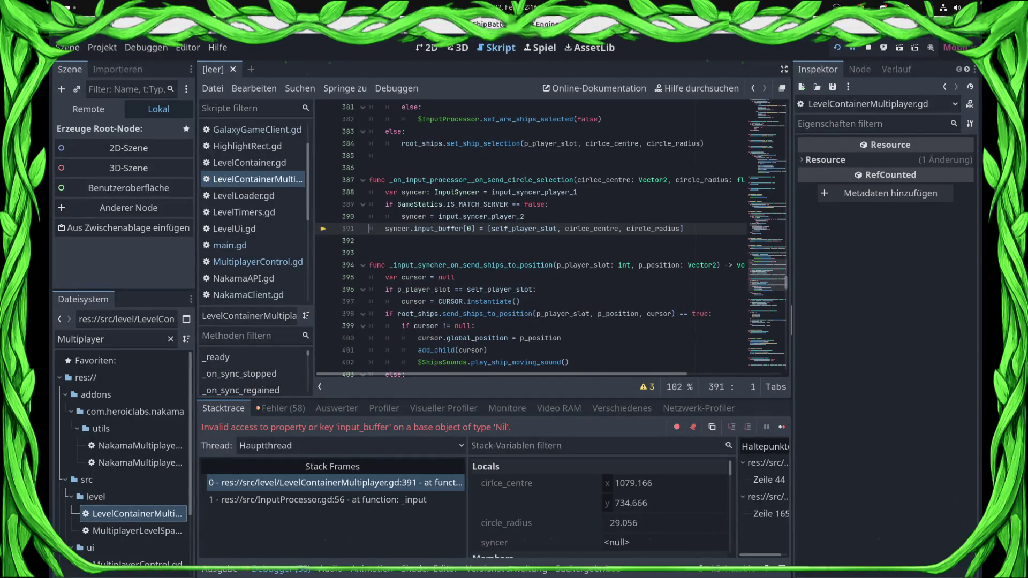
- Stop the crashed session and set a breakpoint on line 91 of main.gd
key(F8)
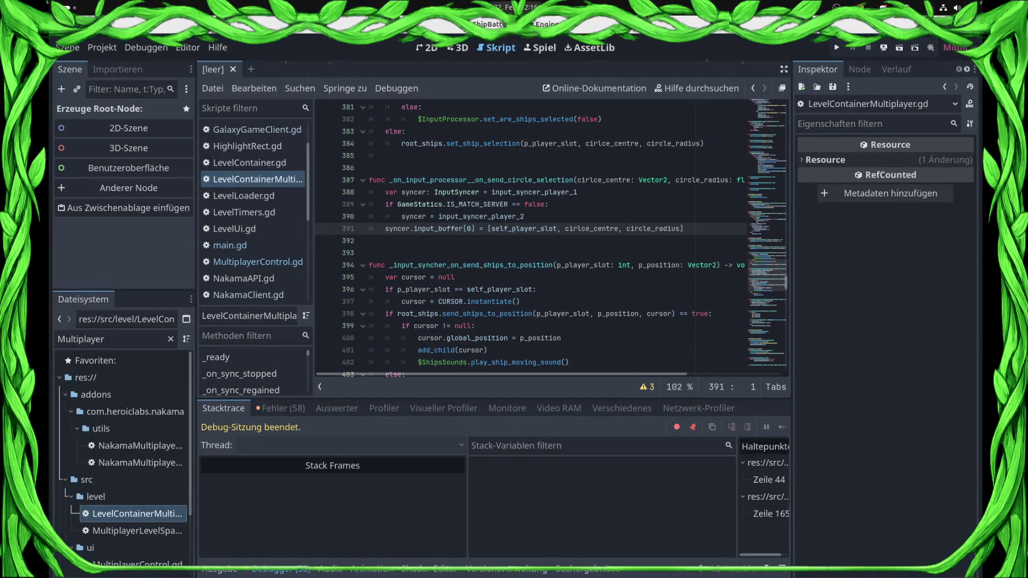
click(230, 246)
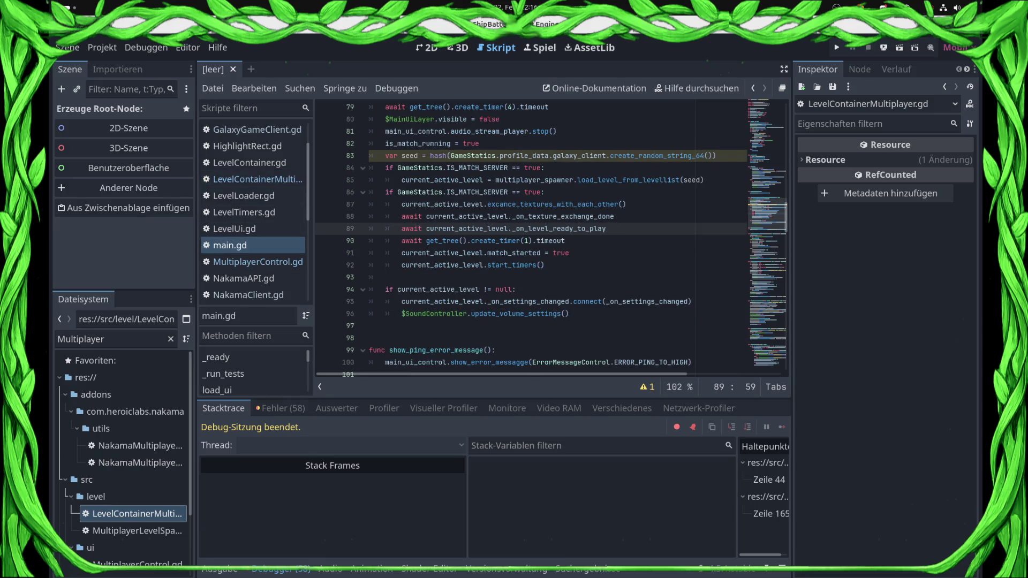
click(565, 241)
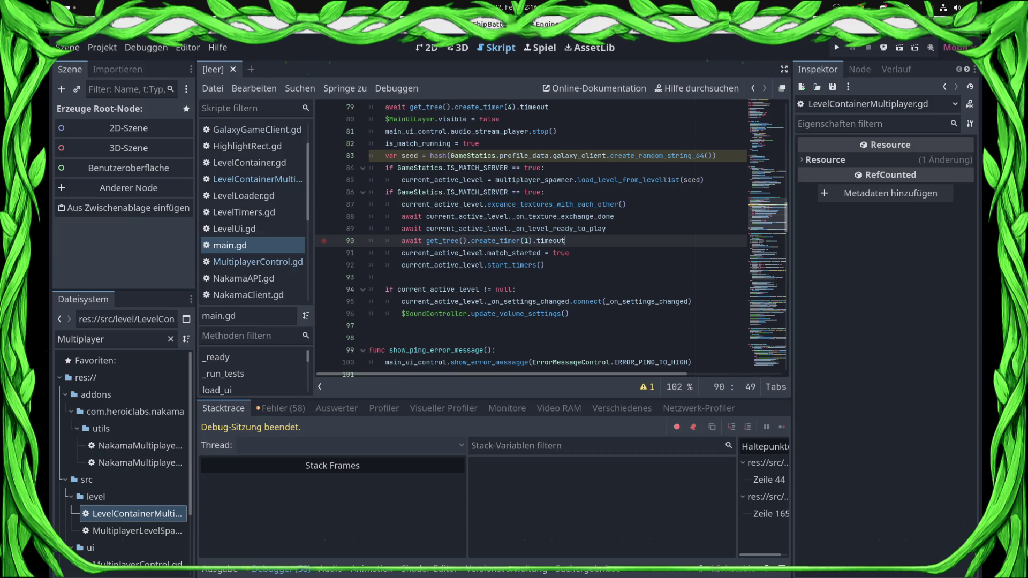
click(323, 253)
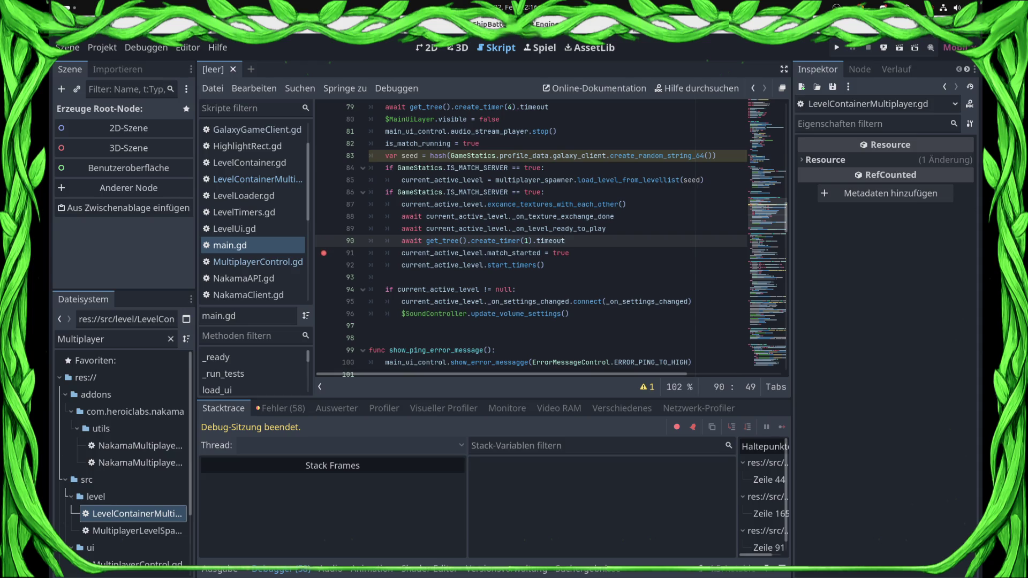
- Remove the line 165 breakpoint in LevelContainerMultiplayer.gd
click(251, 179)
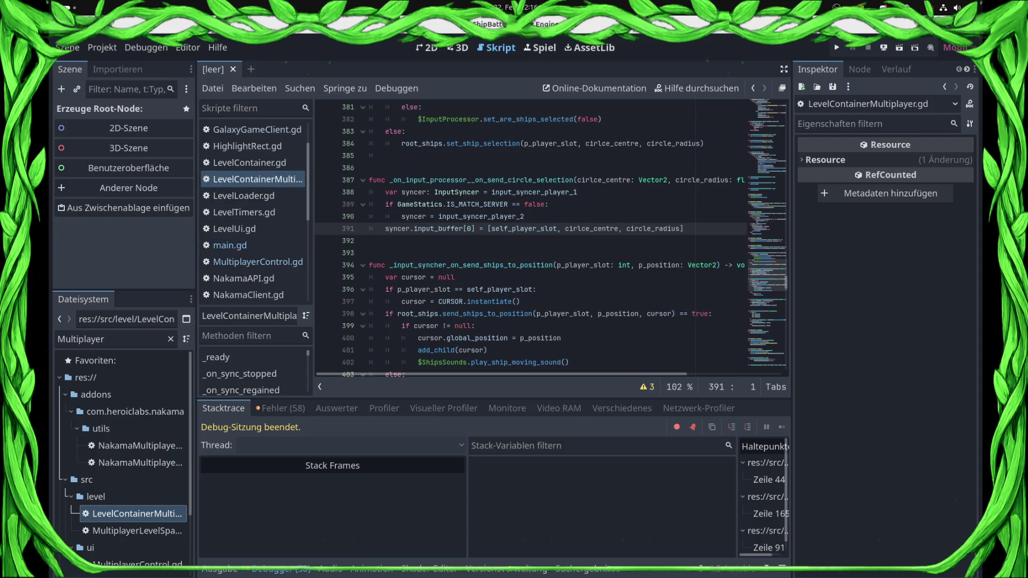
scroll(552, 236, up, 20)
scroll(552, 236, up, 20)
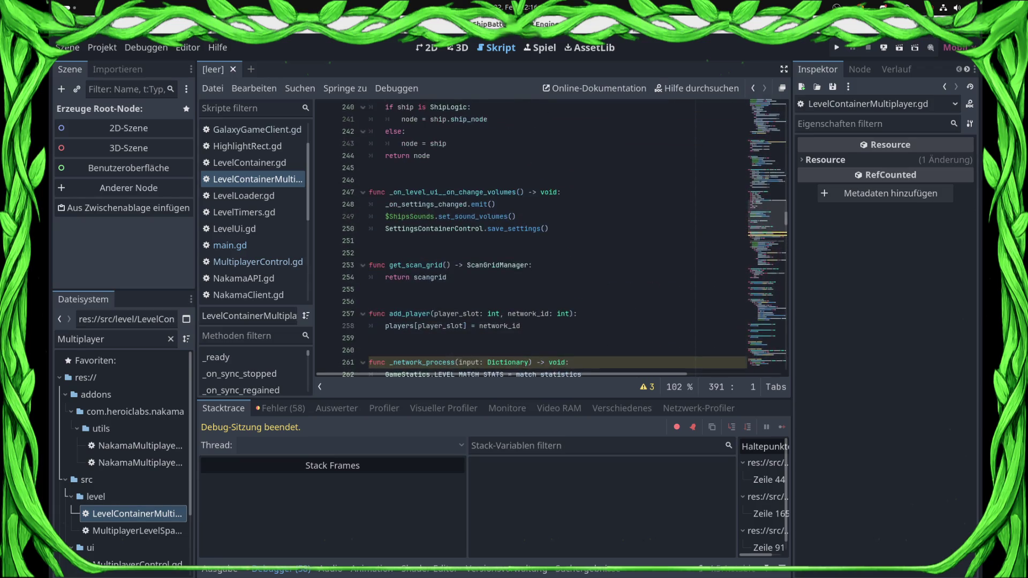
scroll(551, 235, up, 20)
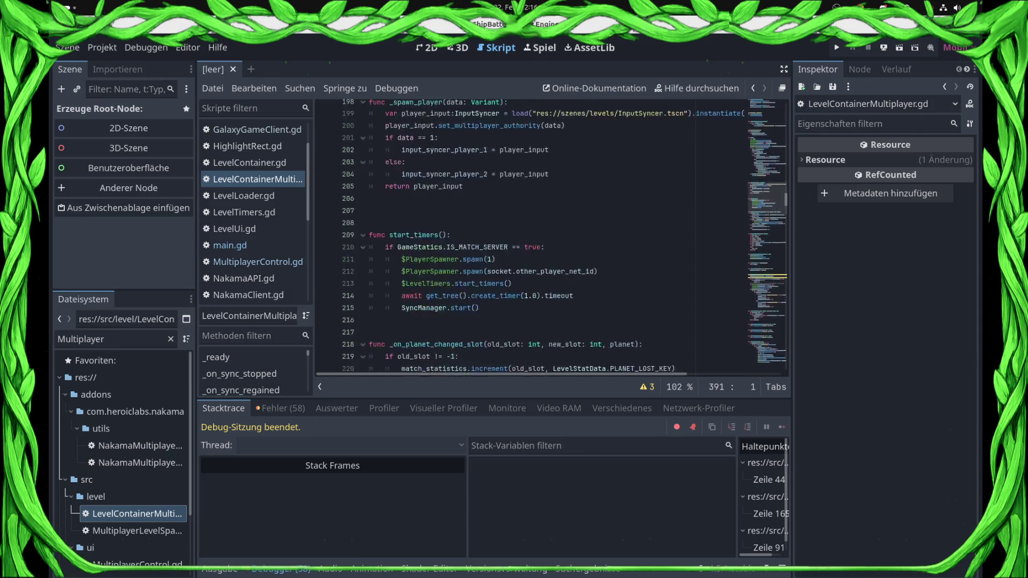
scroll(552, 236, up, 10)
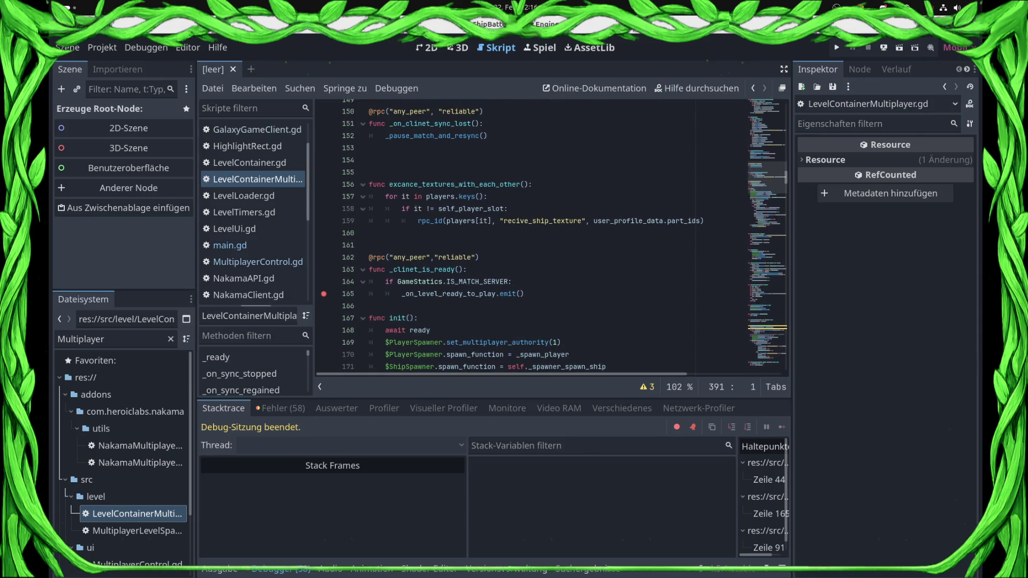
click(324, 294)
double_click(449, 294)
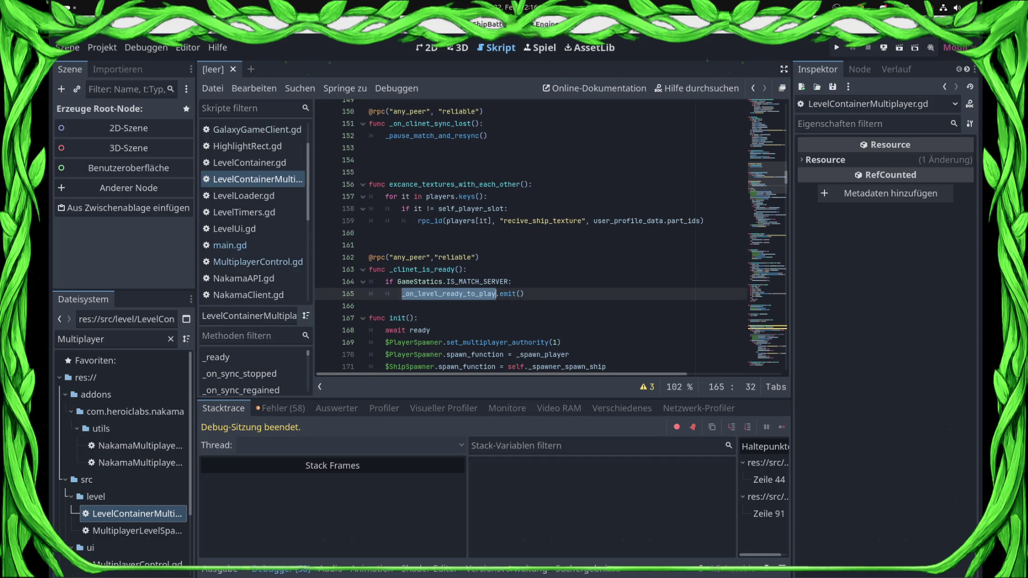
- Return to main.gd and examine _on_texture_exchange_done on line 88
click(230, 246)
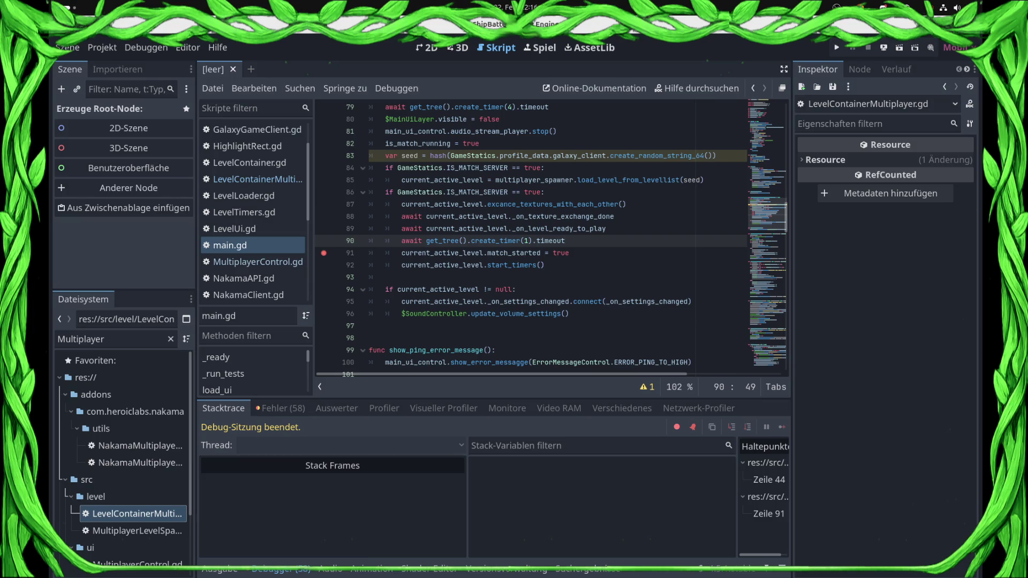
double_click(562, 217)
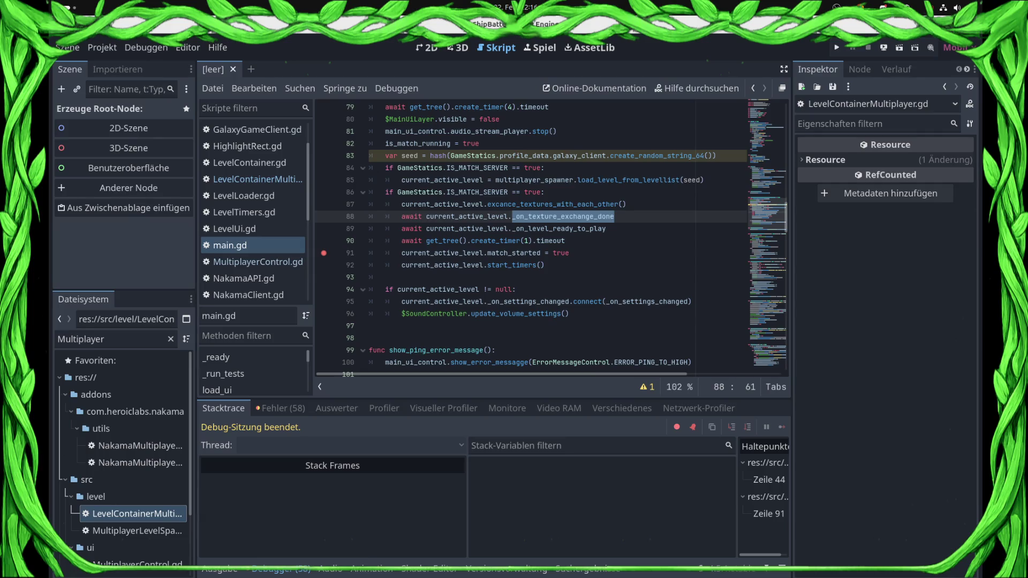
scroll(552, 237, up, 2)
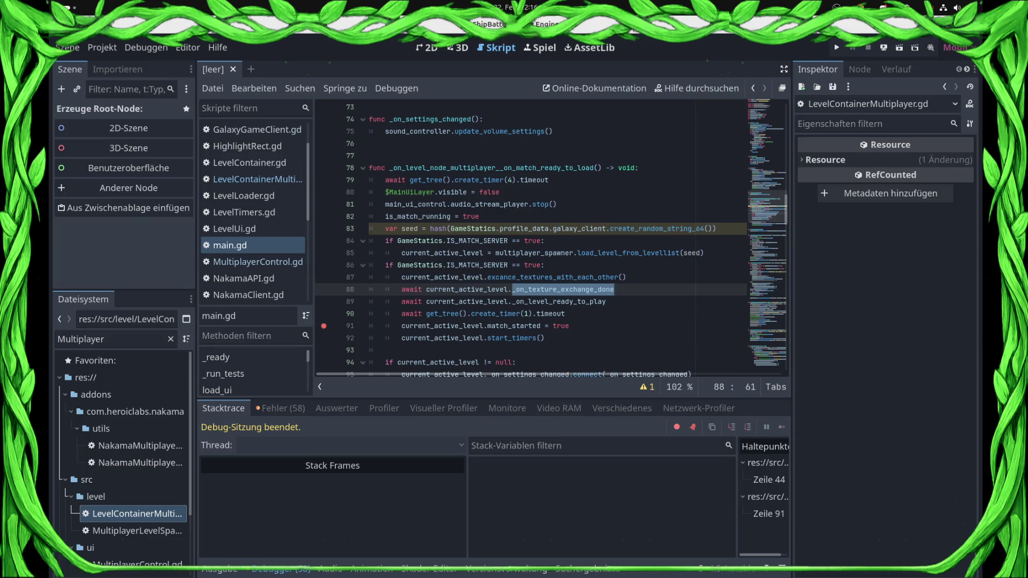
scroll(552, 238, down, 3)
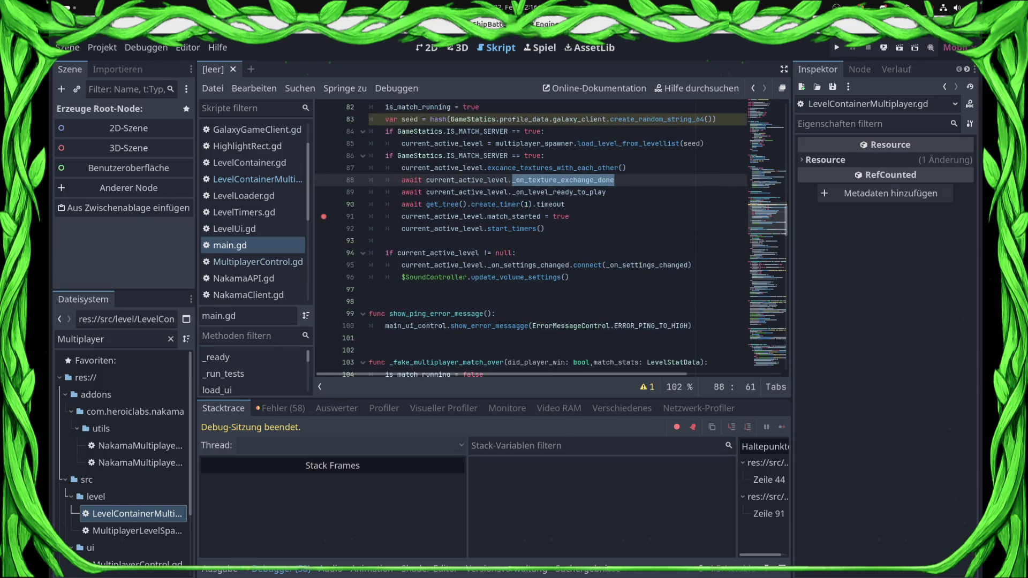
click(569, 277)
- Review _on_level_node_multiplayer__on_match_ready_to_load and select the four-second timer wait on line 79
scroll(568, 277, up, 2)
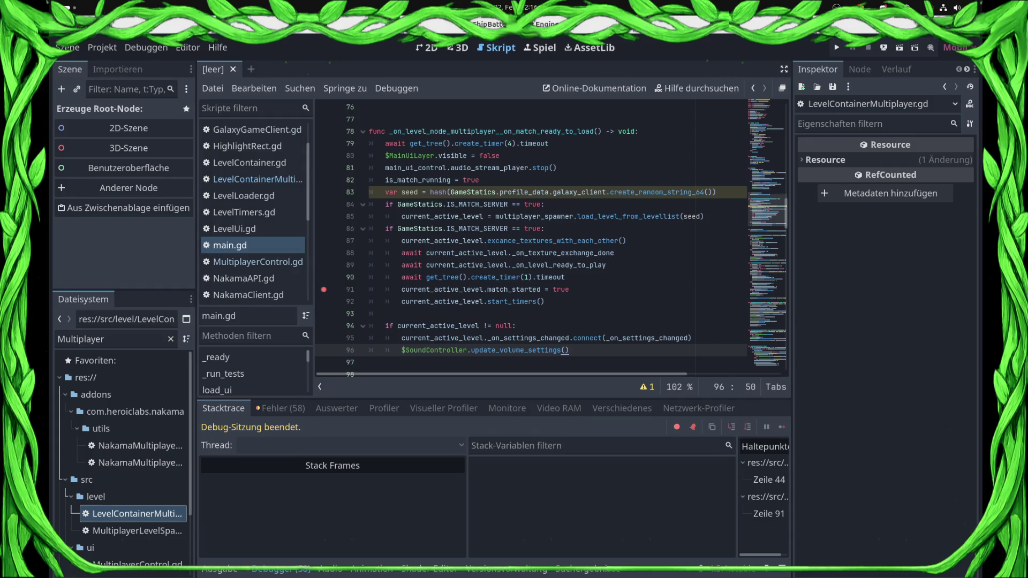
scroll(551, 238, up, 7)
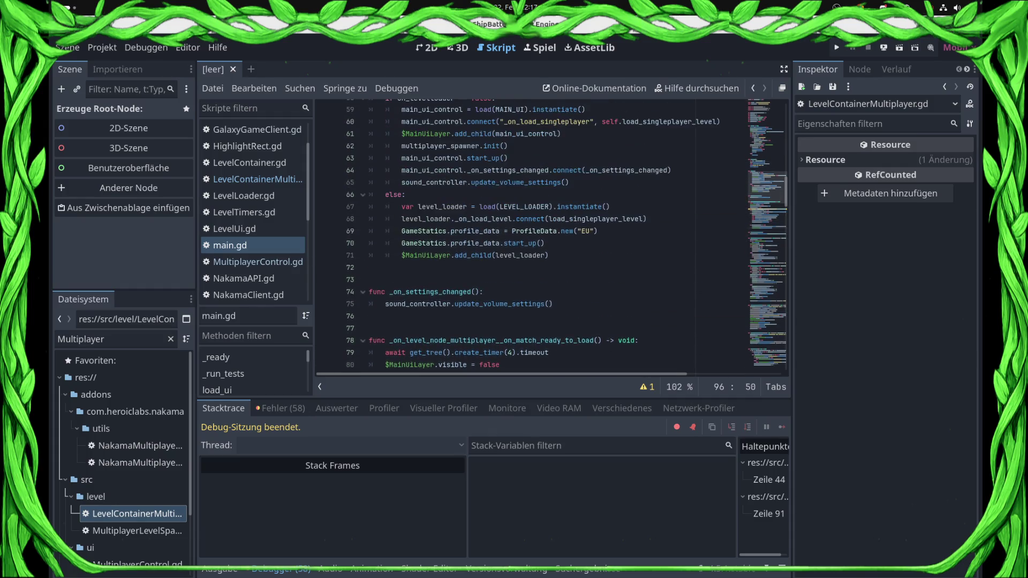
scroll(552, 238, up, 2)
scroll(551, 238, up, 4)
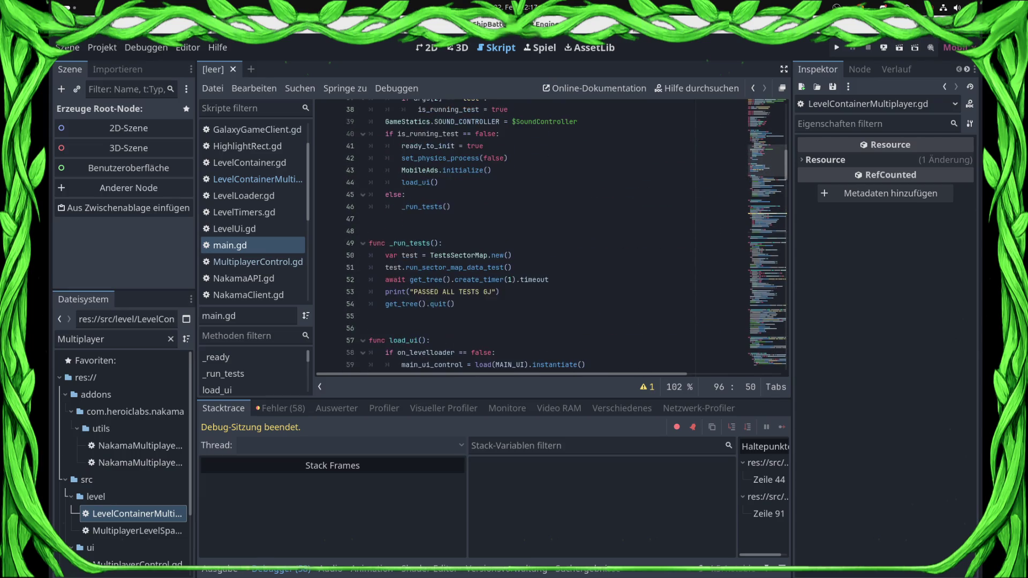
scroll(551, 238, up, 7)
scroll(552, 238, down, 14)
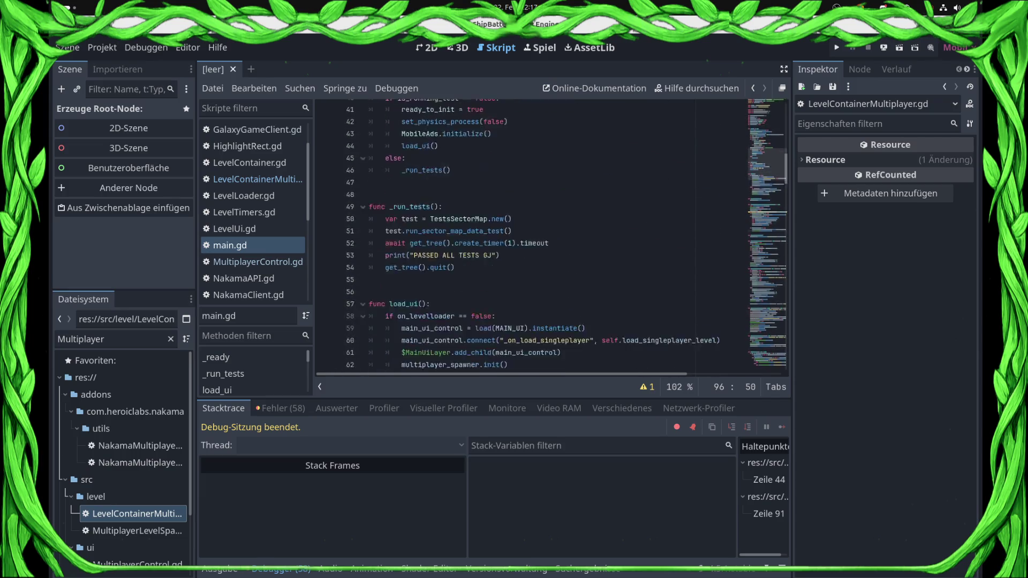
scroll(552, 238, down, 5)
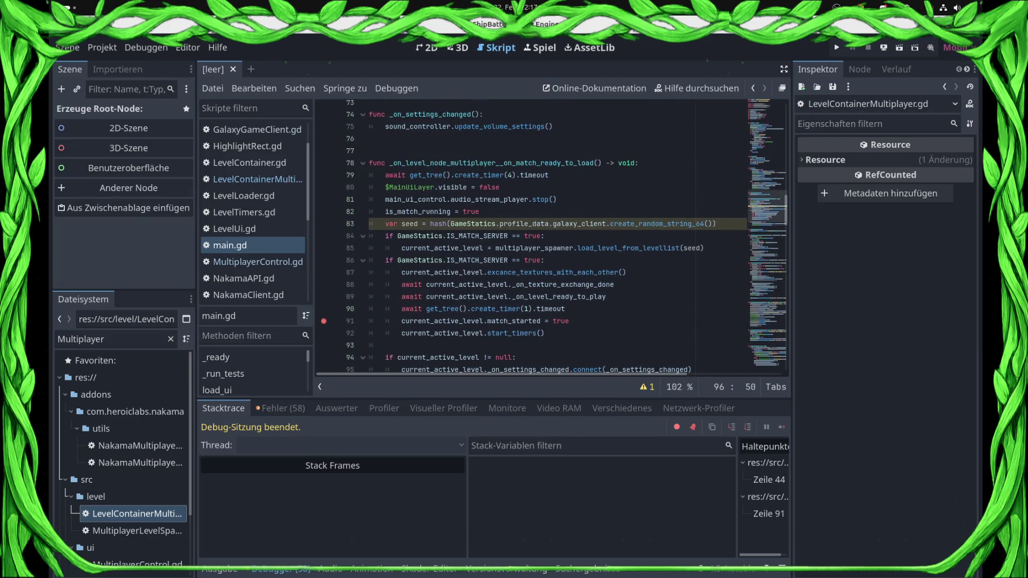
scroll(552, 237, down, 9)
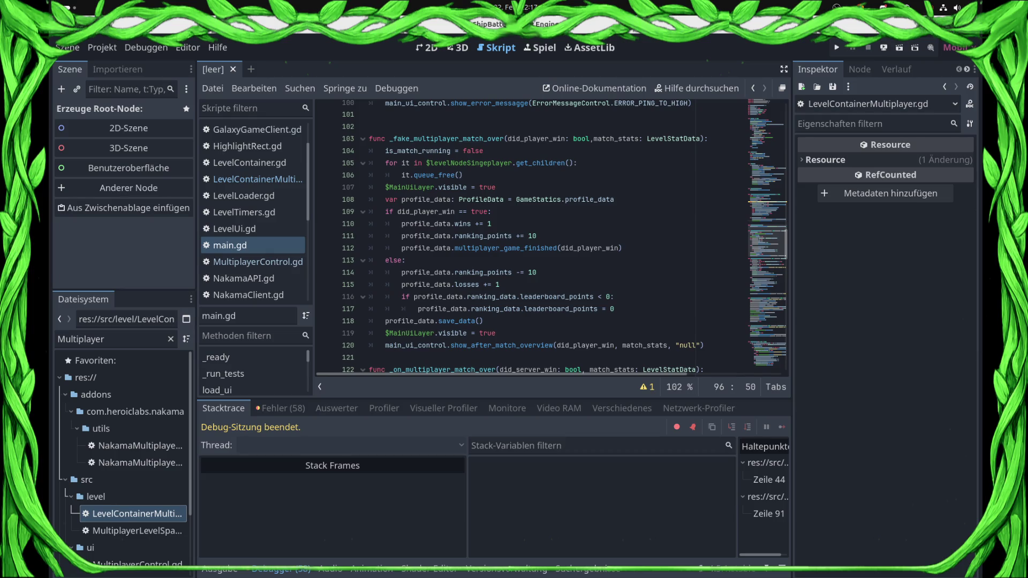
scroll(552, 237, down, 6)
scroll(551, 238, down, 13)
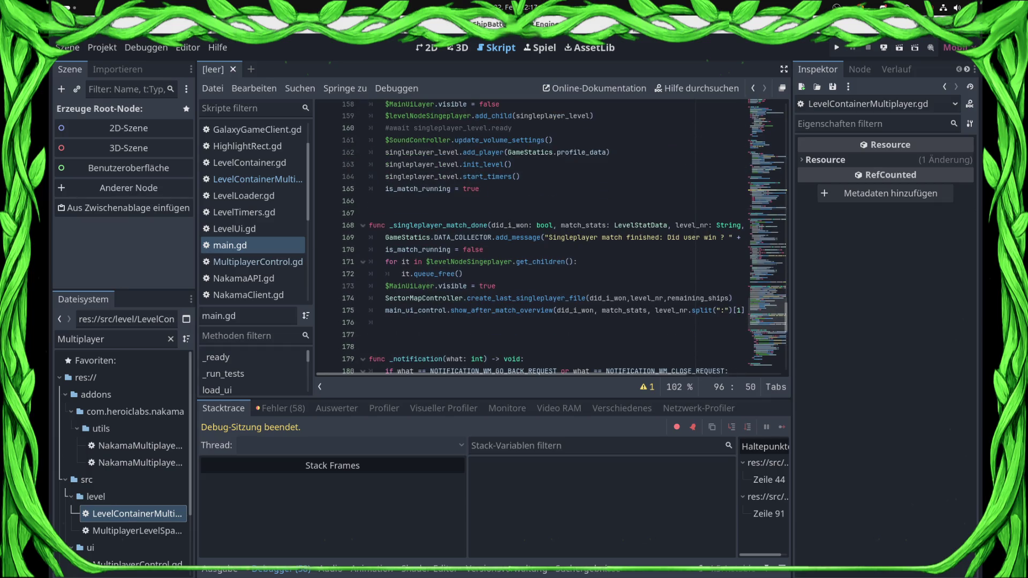
scroll(552, 237, down, 10)
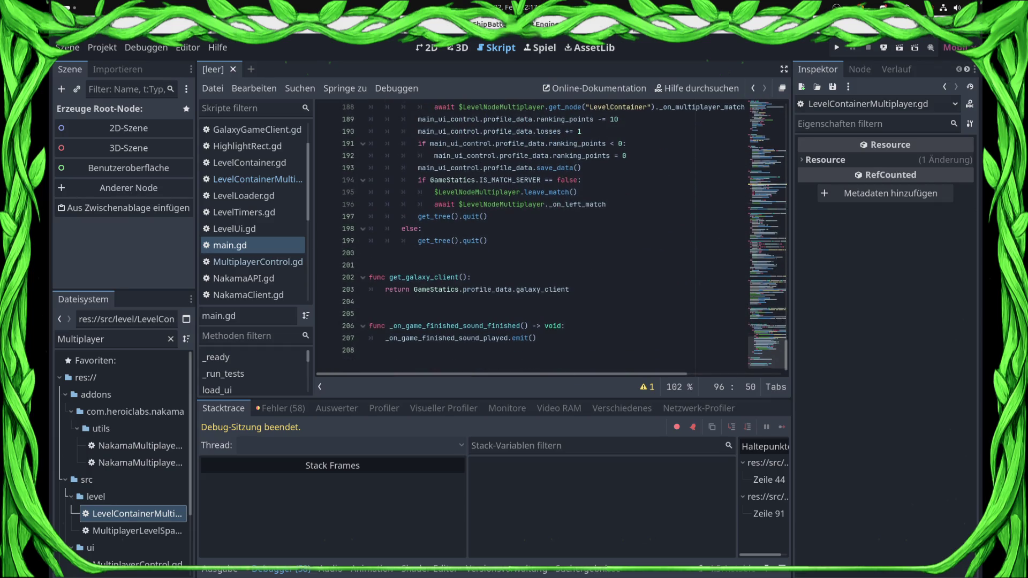
scroll(482, 238, up, 1)
scroll(552, 238, up, 20)
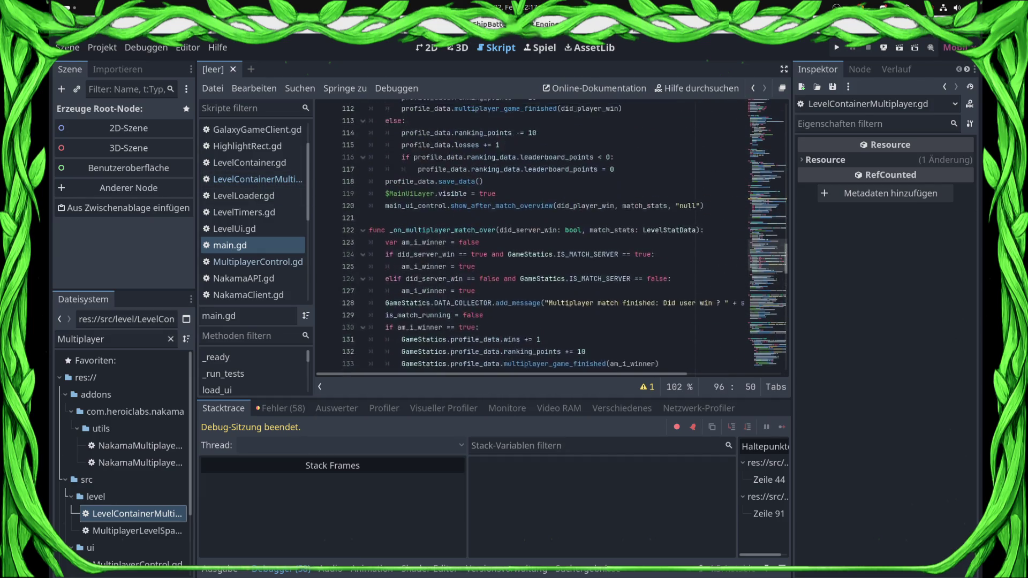
scroll(552, 238, up, 7)
scroll(552, 236, up, 5)
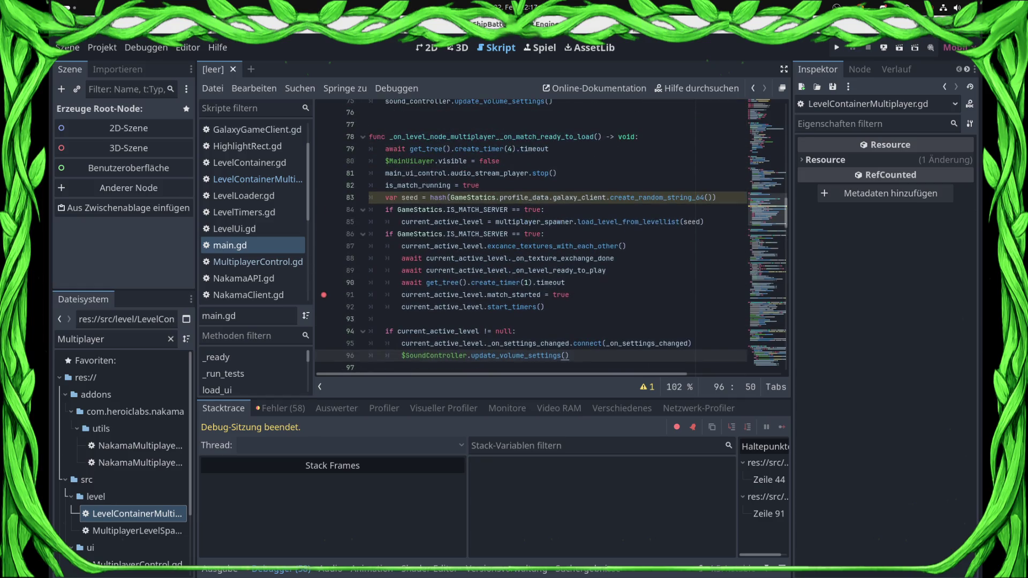
mouse_move(370, 149)
mouse_down()
mouse_move(482, 140)
mouse_move(500, 160)
mouse_move(369, 149)
mouse_up()
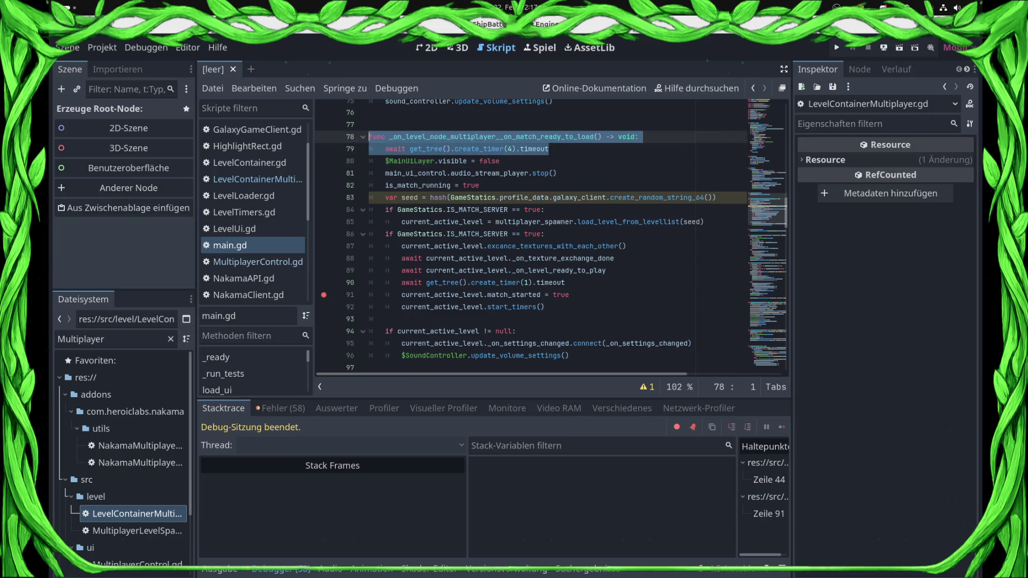
- Delete the four-second timer wait and inspect the load_level_from_levellist definition
key(BackSpace)
key(BackSpace)
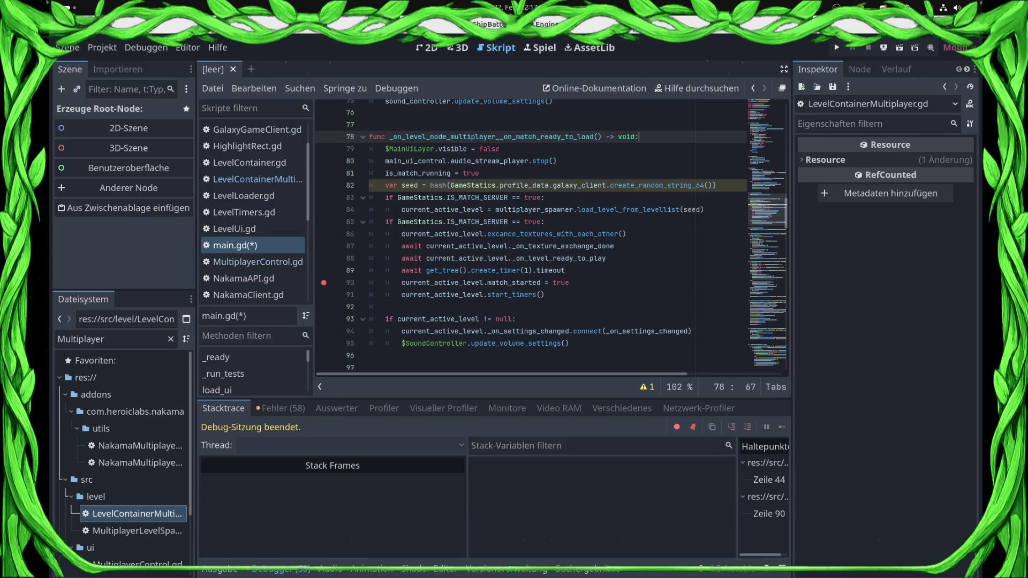
mouse_move(549, 161)
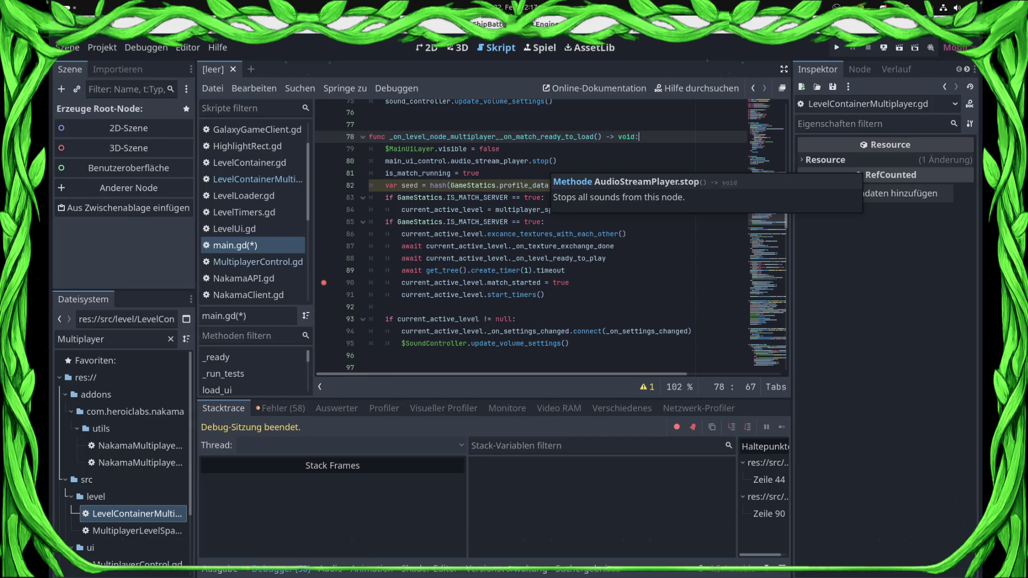
click(544, 222)
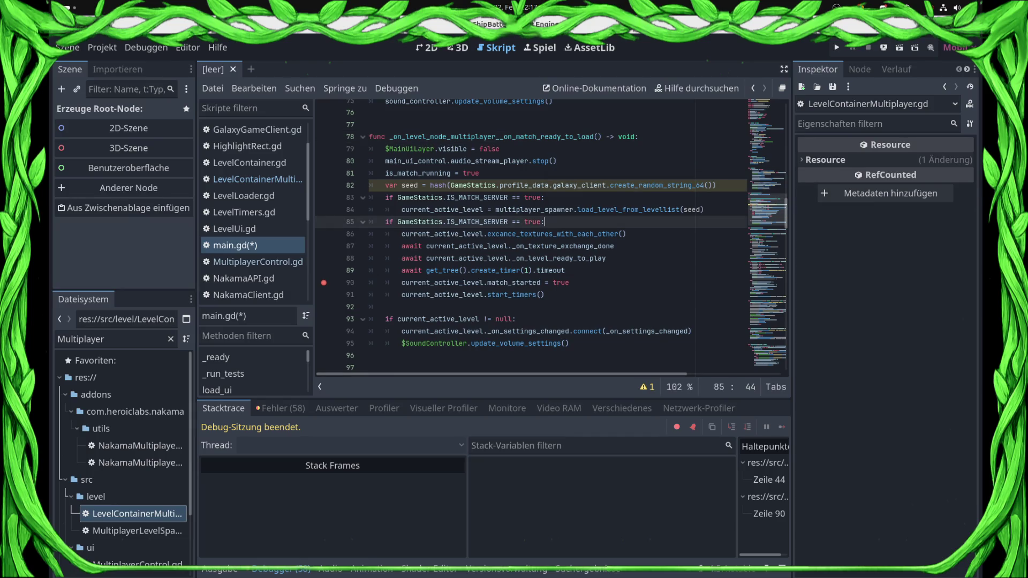
ctrl+click(630, 209)
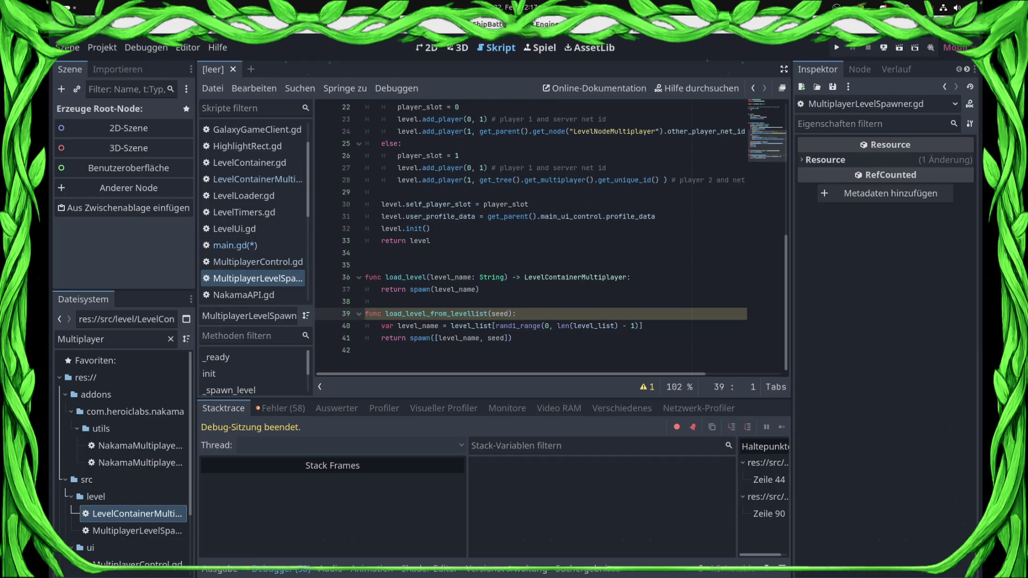
scroll(535, 235, up, 3)
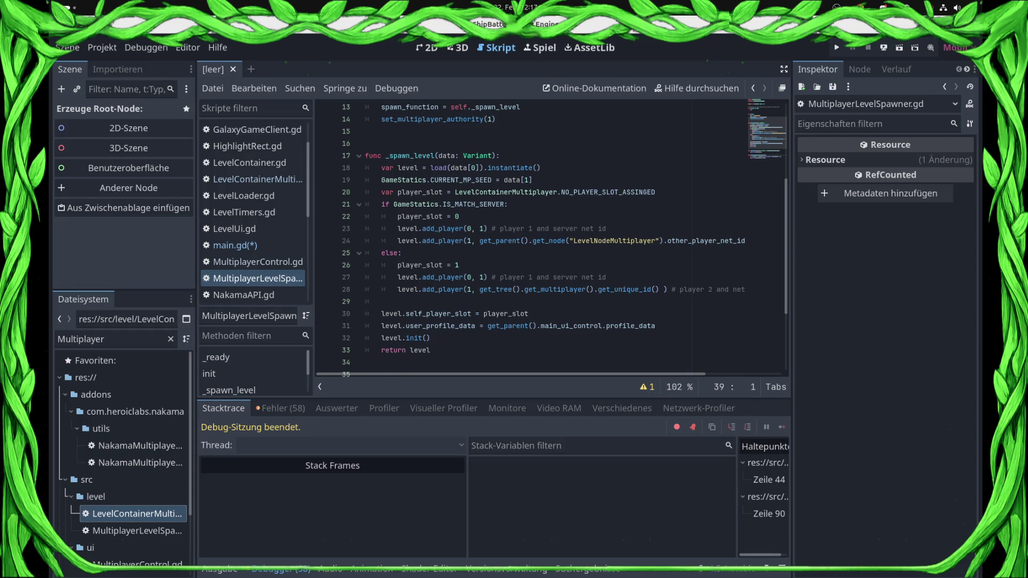
click(235, 246)
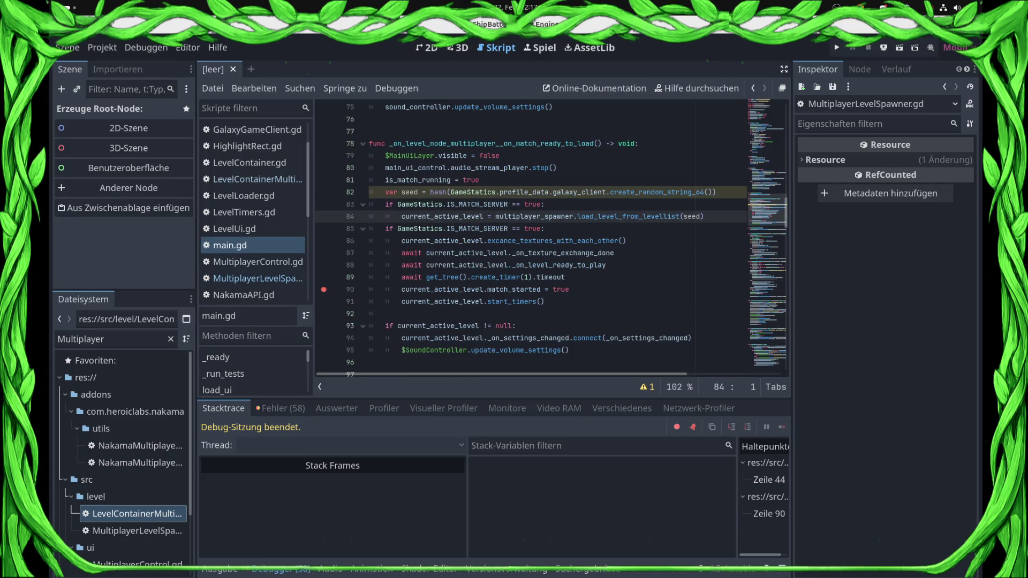
- Move the level-ready await to the top of the server block, delete the empty line, and redeploy
drag(605, 265, 401, 265)
key(ctrl+c)
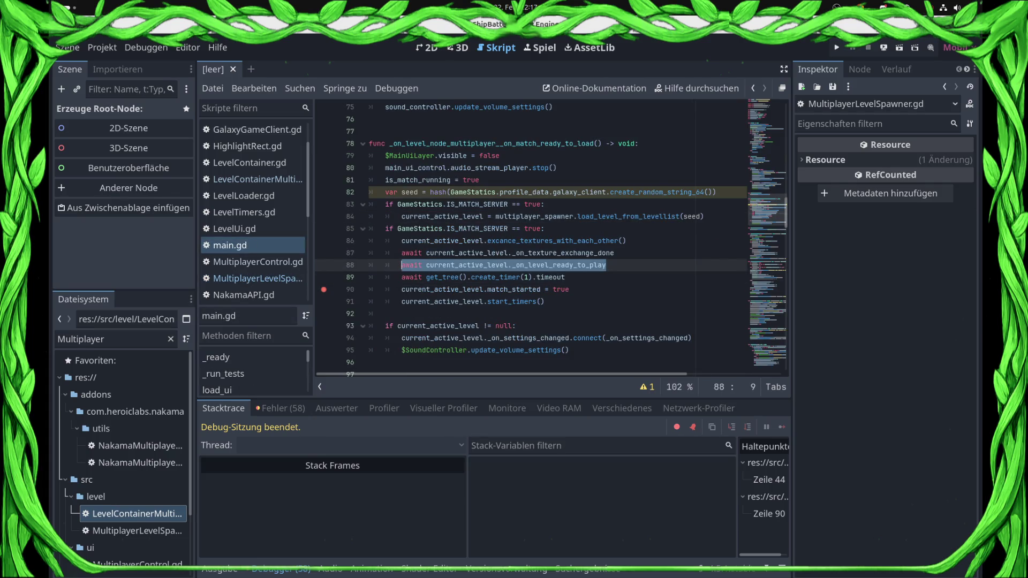
key(Delete)
click(545, 228)
key(Return)
key(ctrl+v)
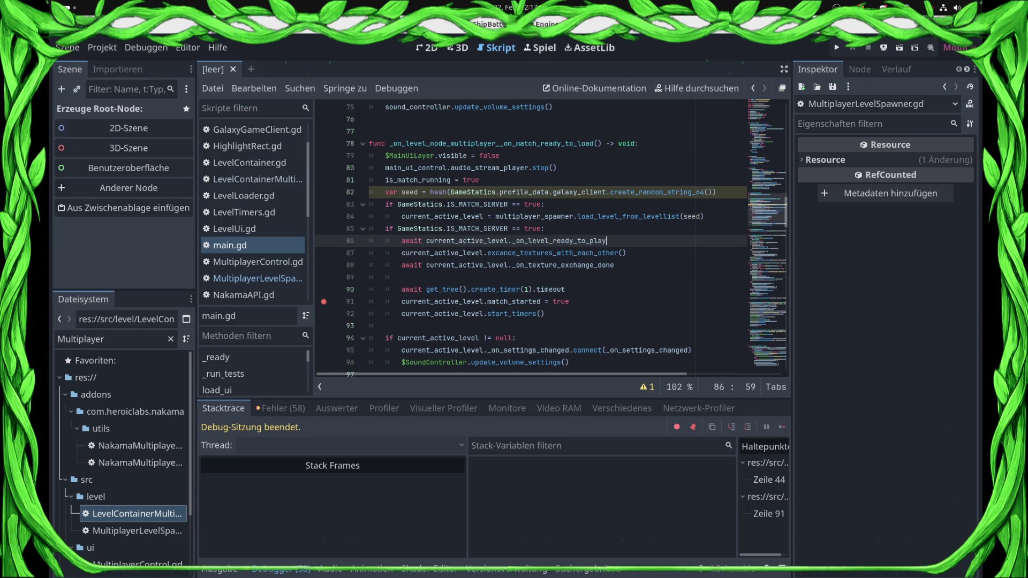
click(402, 277)
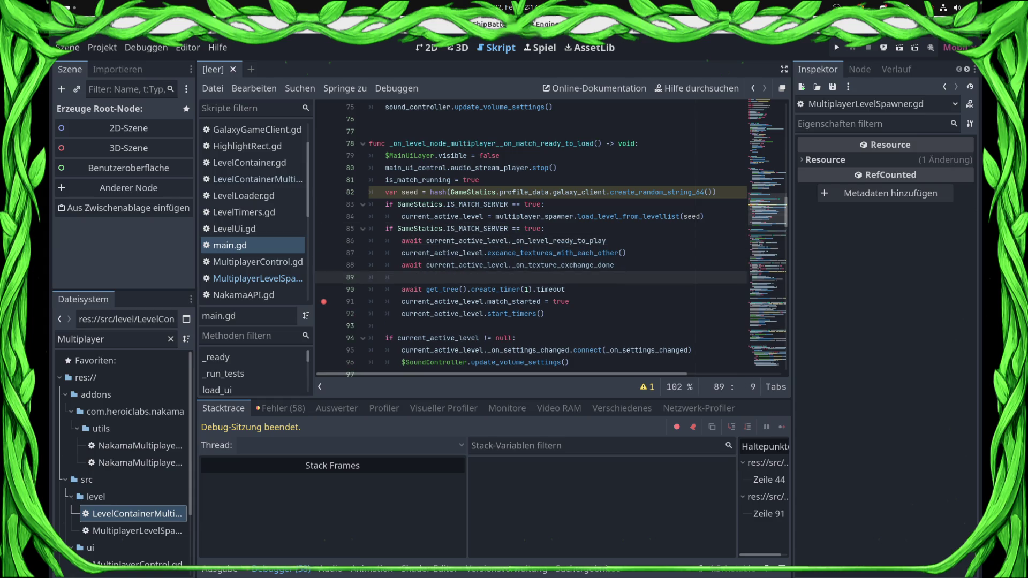
key(BackSpace)
key(BackSpace)
key(BackSpace)
click(883, 47)
click(884, 83)
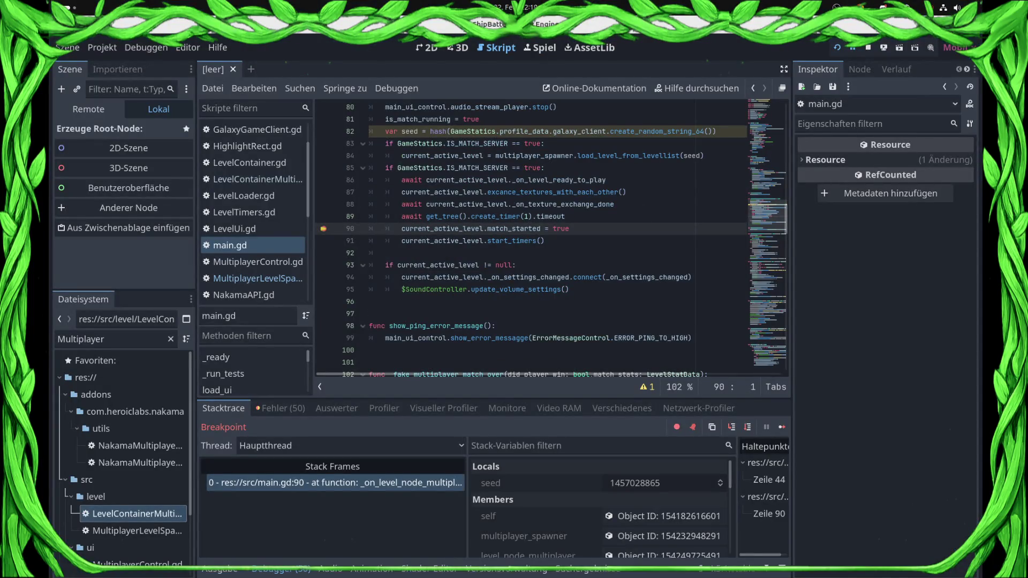
- Continue past the main.gd line 90 breakpoint with F12
key(F12)
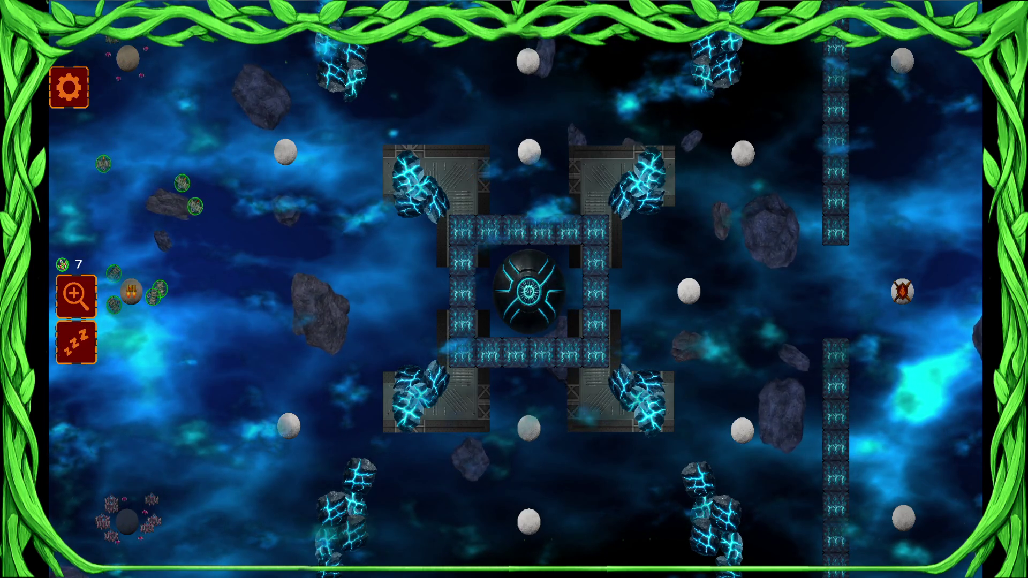
- Send the nine ships to the central planet, then dispatch groups from the top-left base and rightward
drag(131, 292, 285, 153)
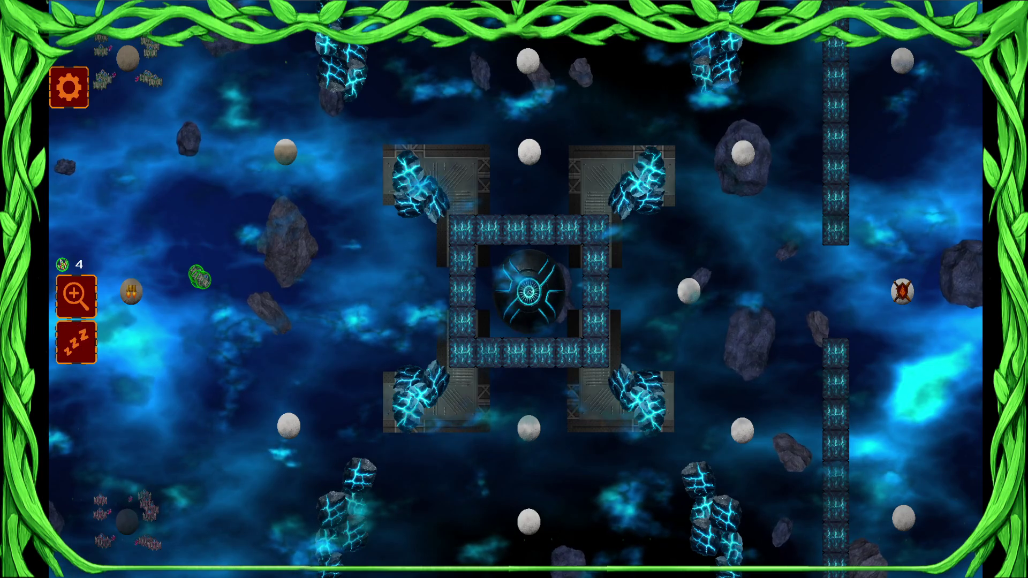
key(super)
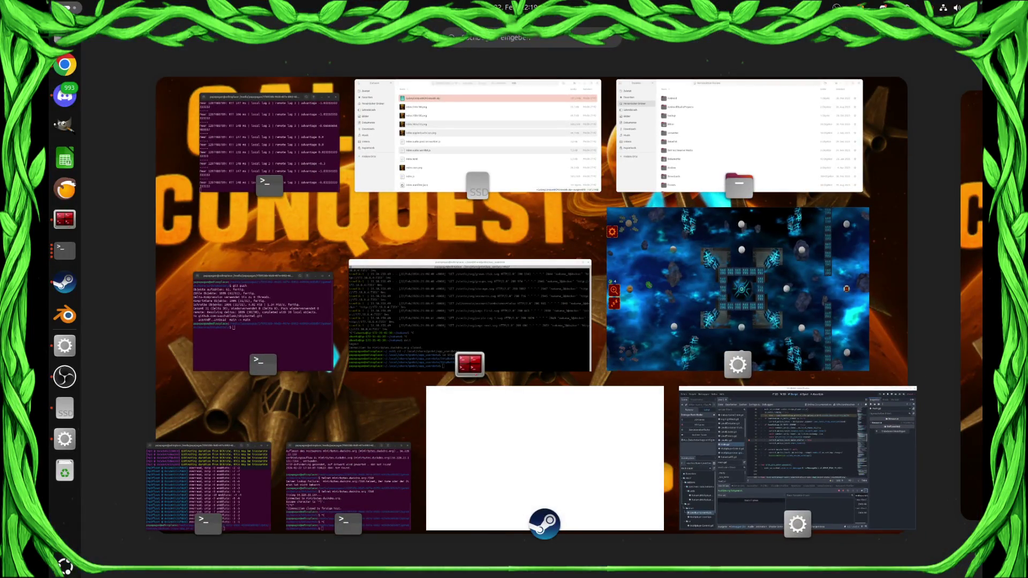
key(super)
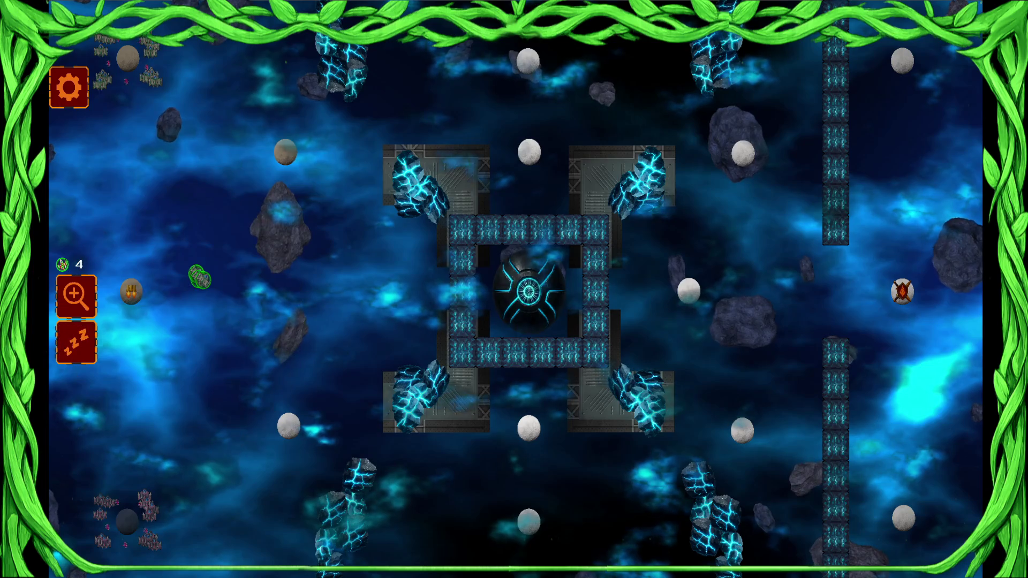
click(128, 59)
click(375, 235)
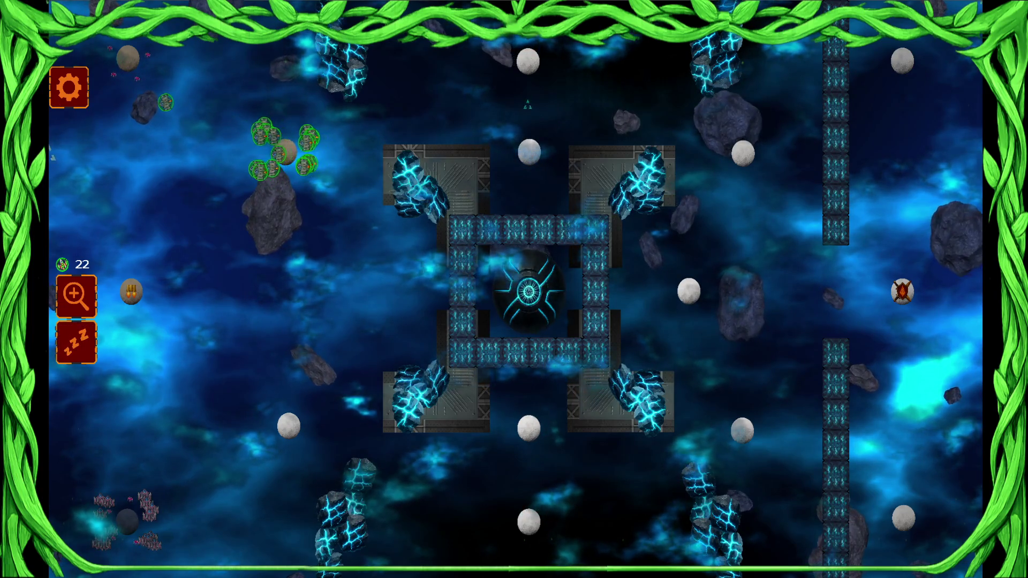
click(598, 79)
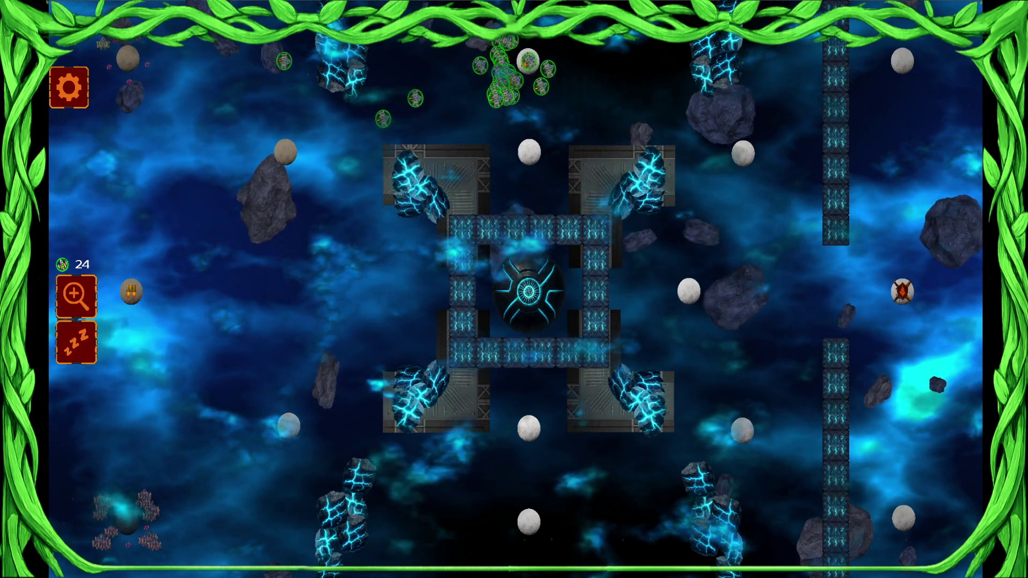
- Surrender the match and skip past the results and leaderboard back to the editor
key(Escape)
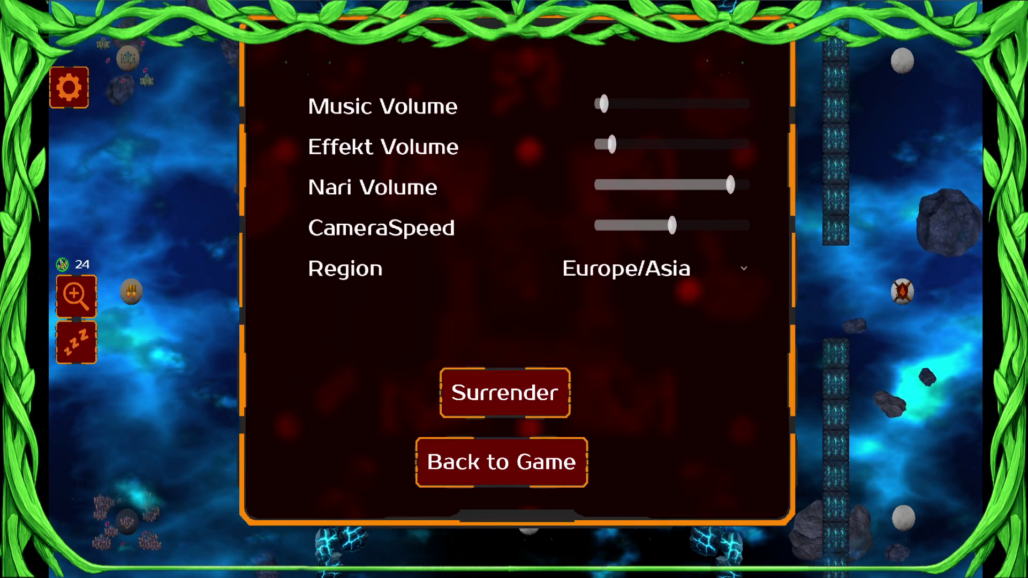
key(super)
key(super)
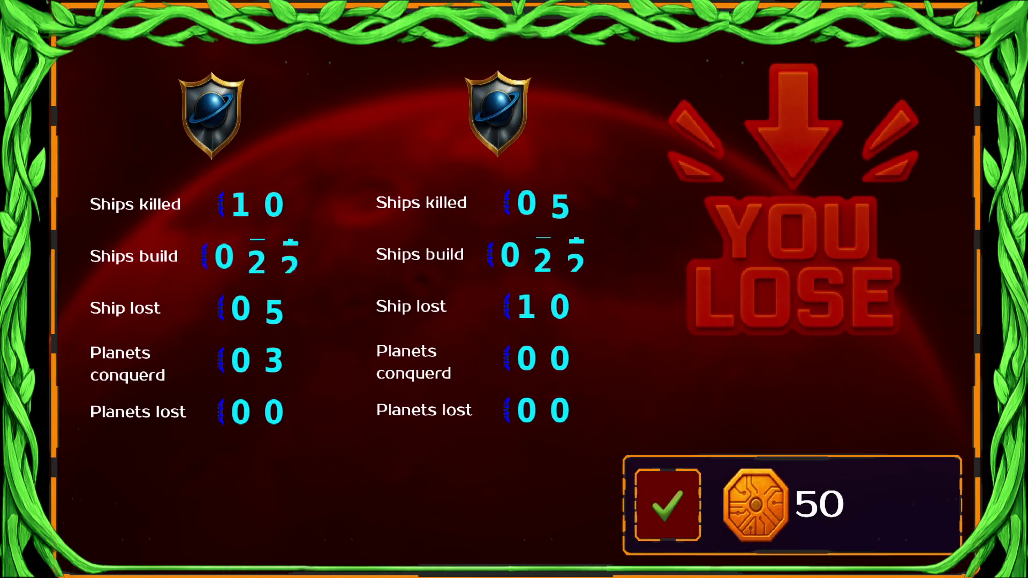
key(Escape)
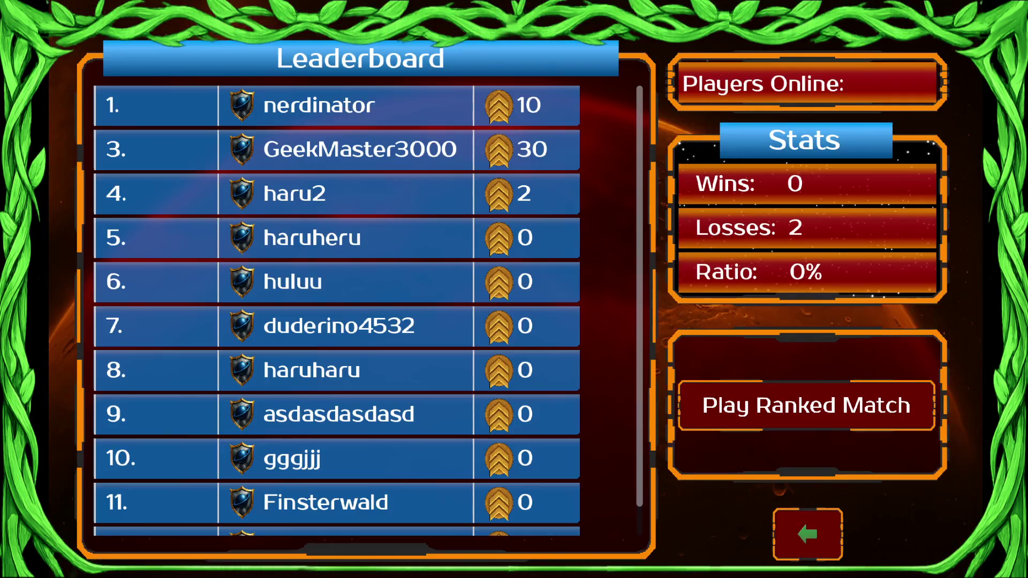
key(Escape)
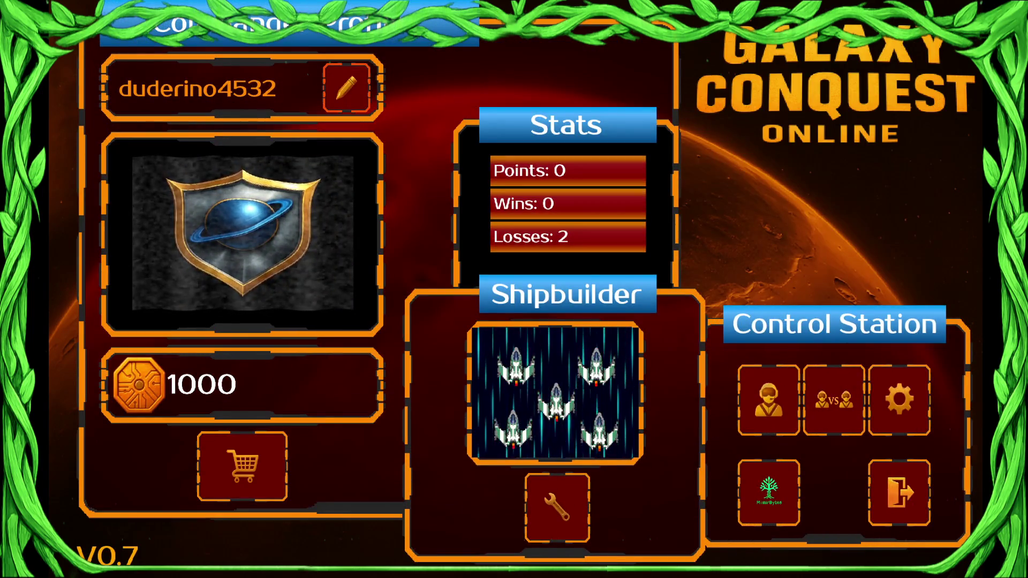
key(Escape)
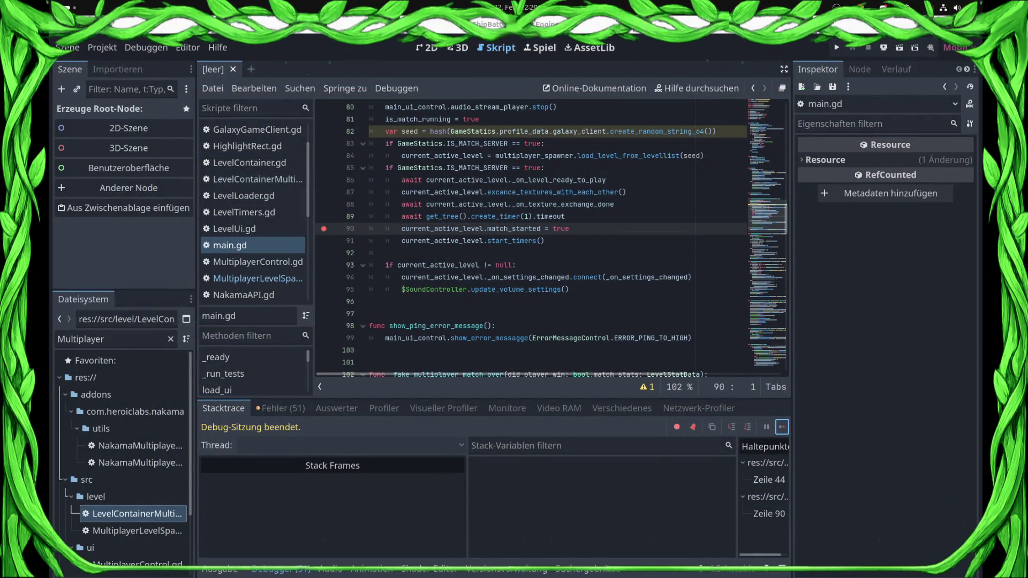
- Clear the breakpoint on main.gd line 90 and review the server branch code around line 85
click(323, 229)
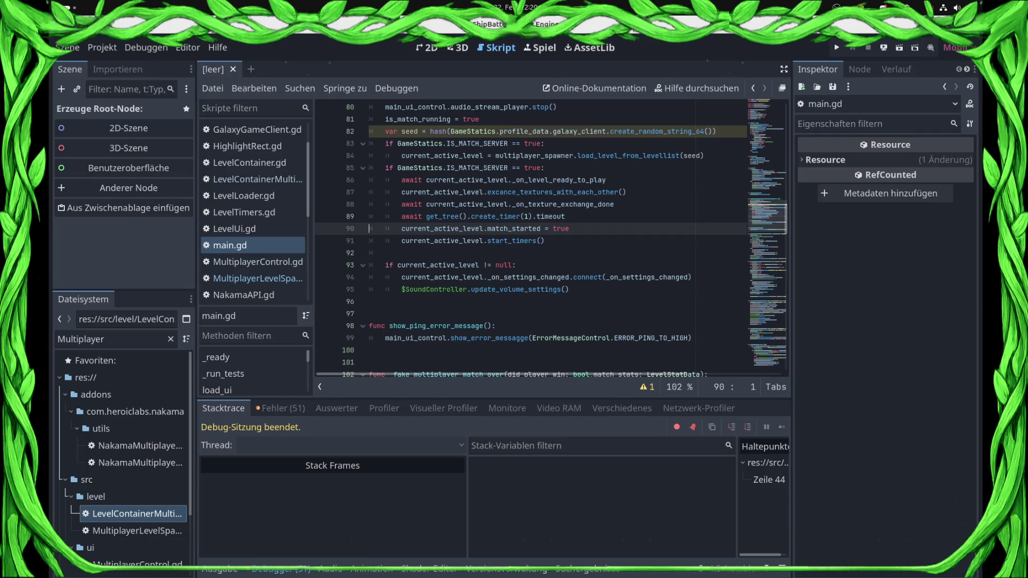
click(544, 168)
scroll(552, 238, up, 2)
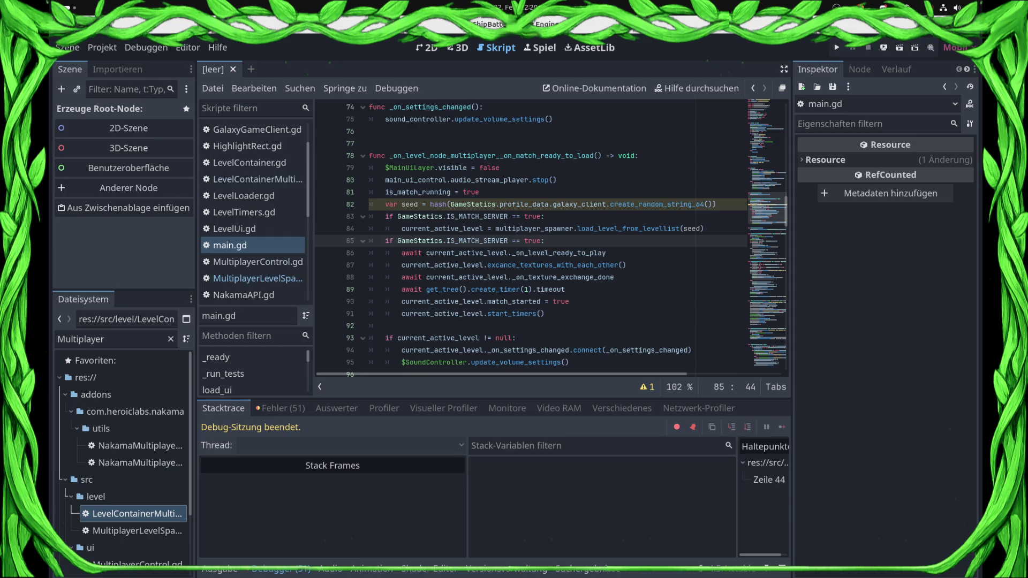
scroll(530, 236, down, 2)
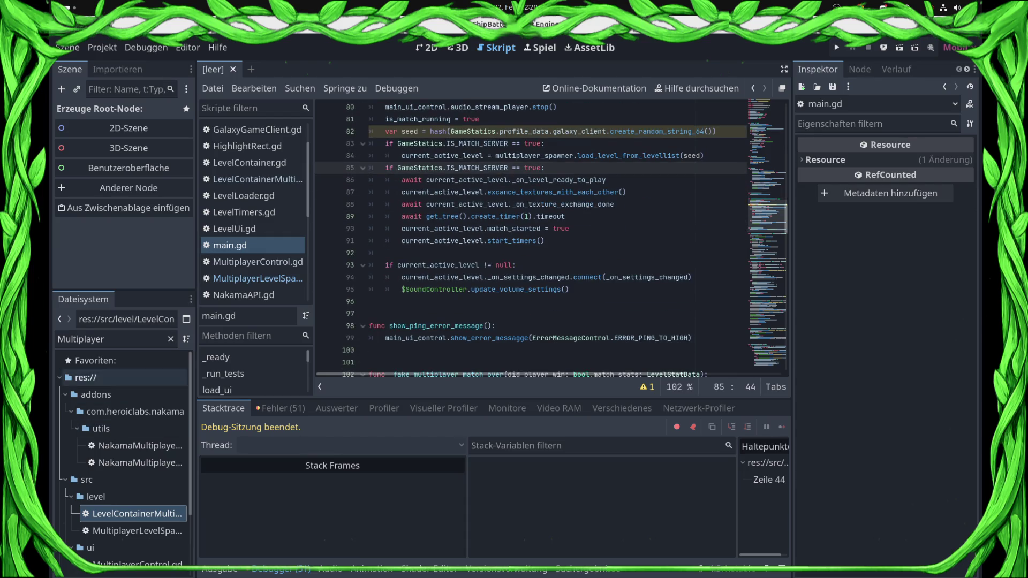
- Filter the FileSystem for '8.tsc' and open the 8.tscn level scene
click(213, 69)
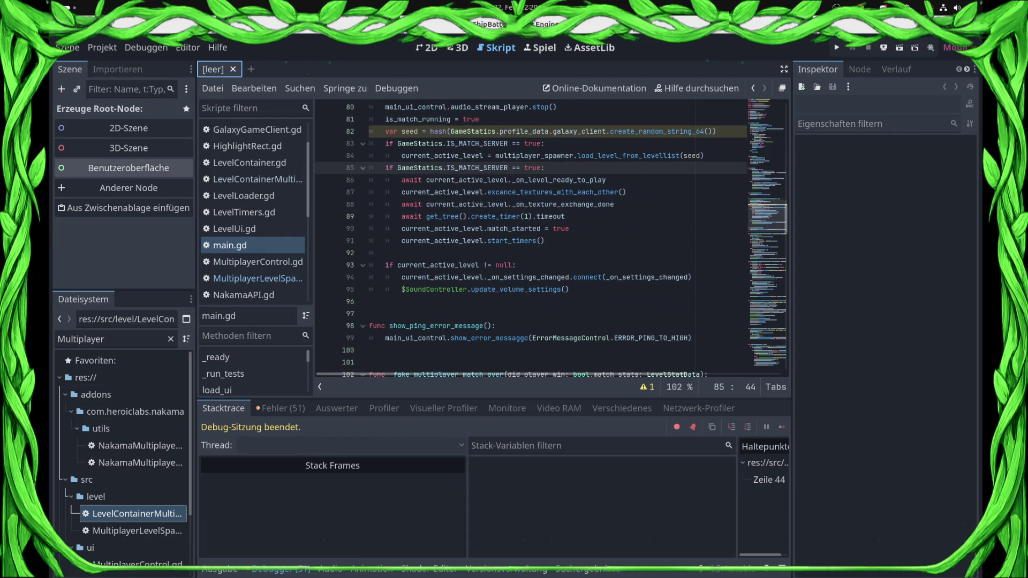
click(171, 339)
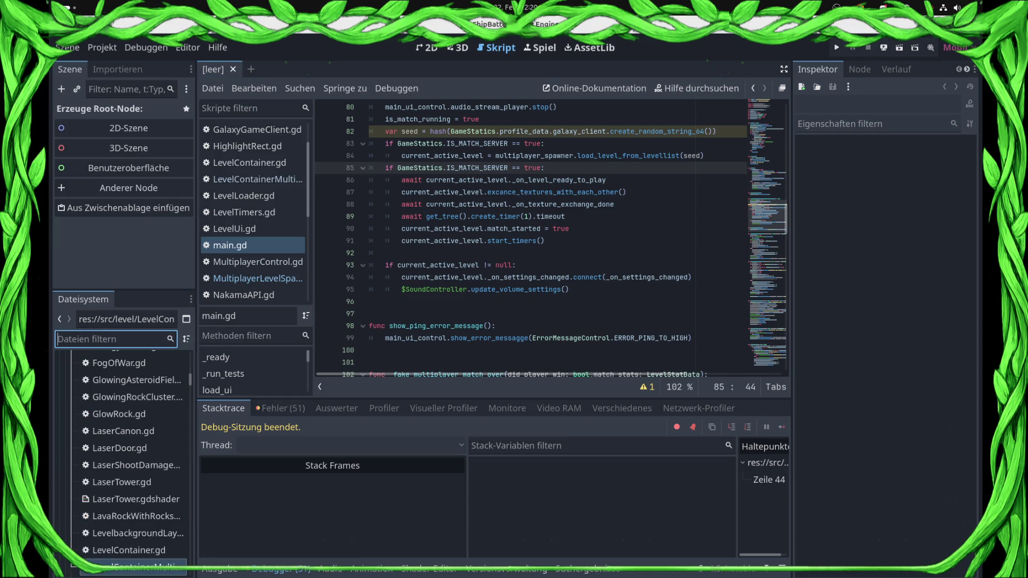
text(8.tsc)
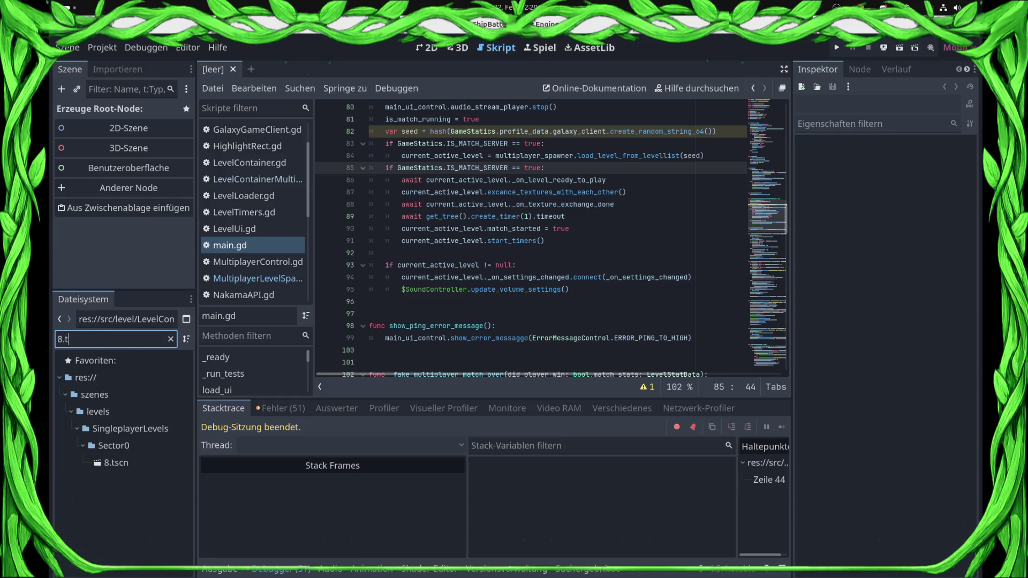
click(116, 463)
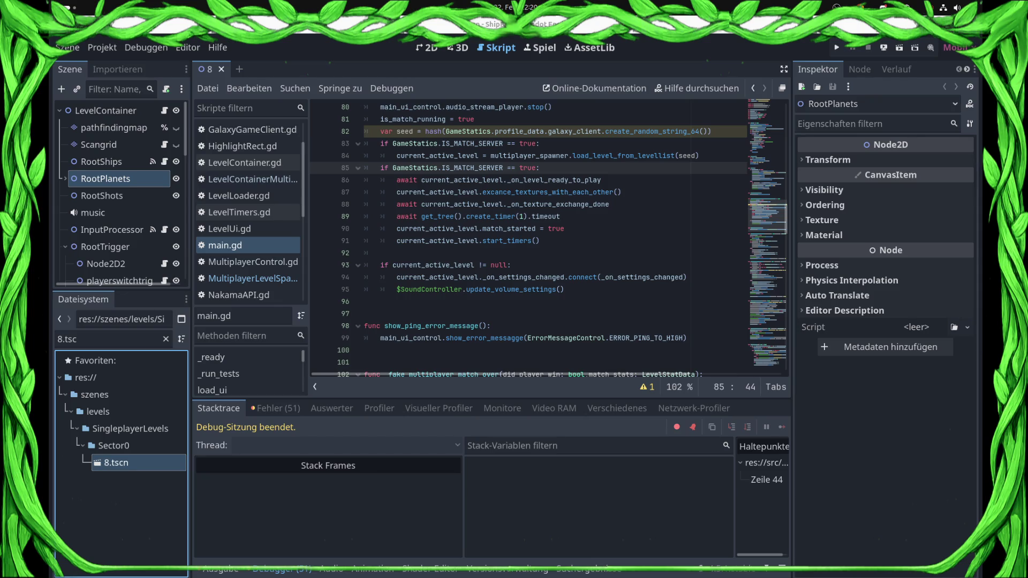
- Bring up the LevelLoader.gd script from the script list
scroll(549, 238, up, 4)
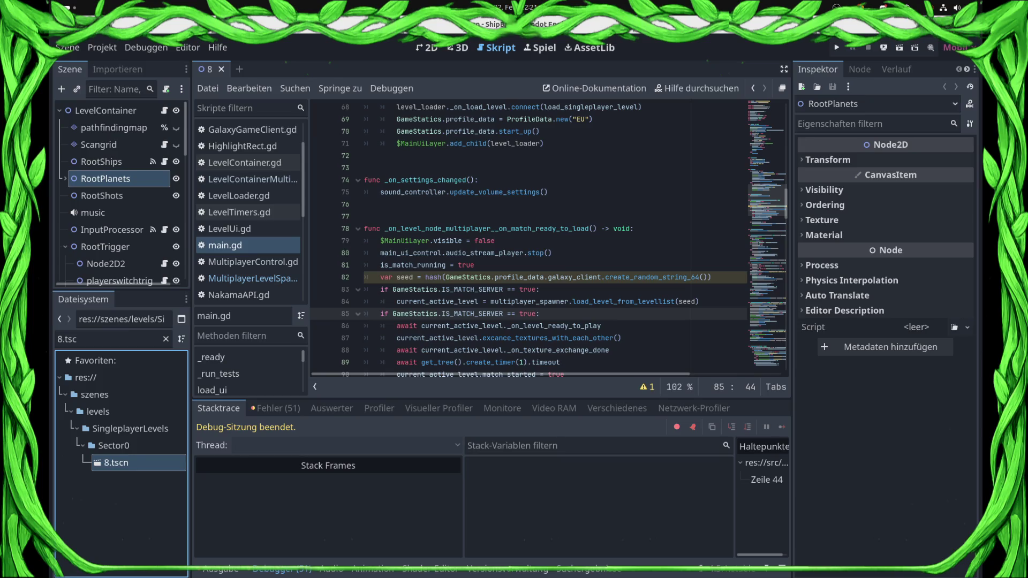
scroll(550, 238, up, 12)
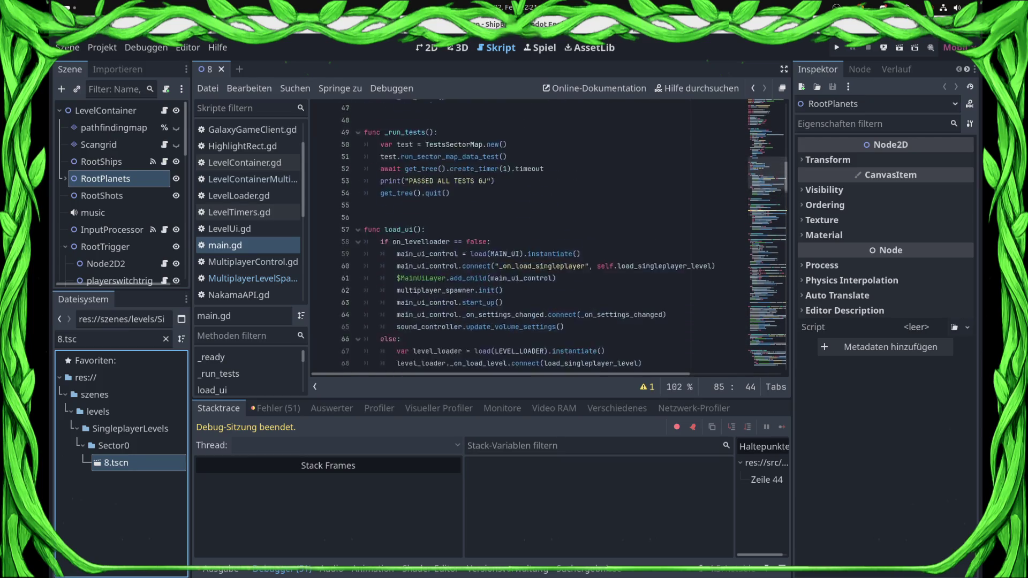
scroll(550, 238, up, 8)
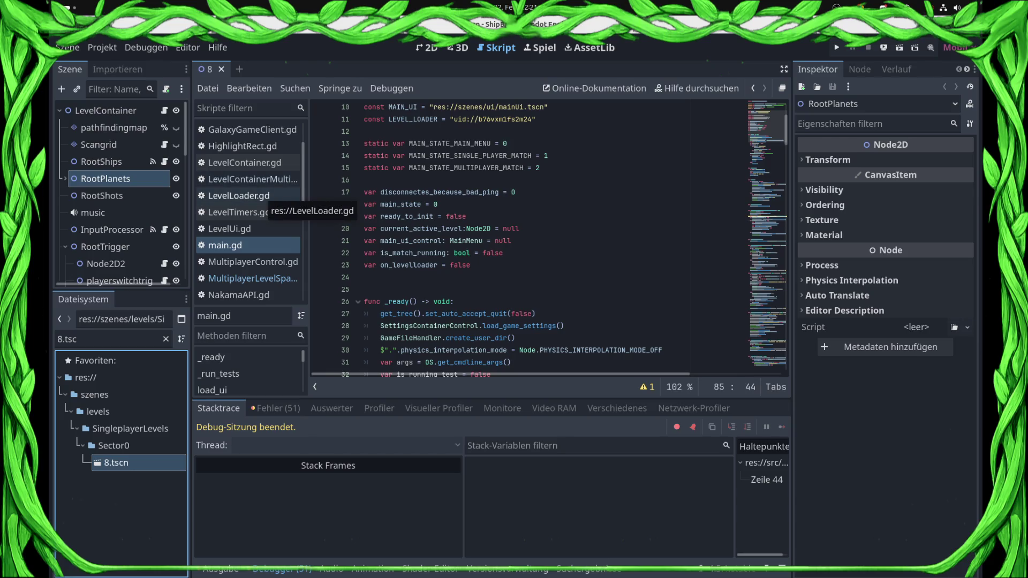
click(257, 196)
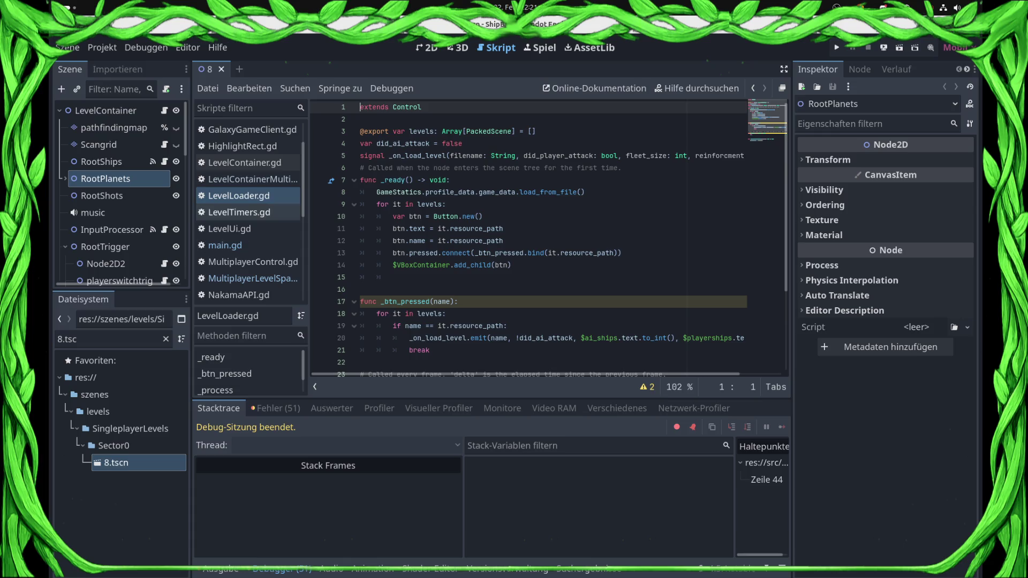
- Set the Run Instances main run argument to 'levelloader' and run the project with F5
scroll(247, 161, down, 2)
scroll(247, 225, down, 5)
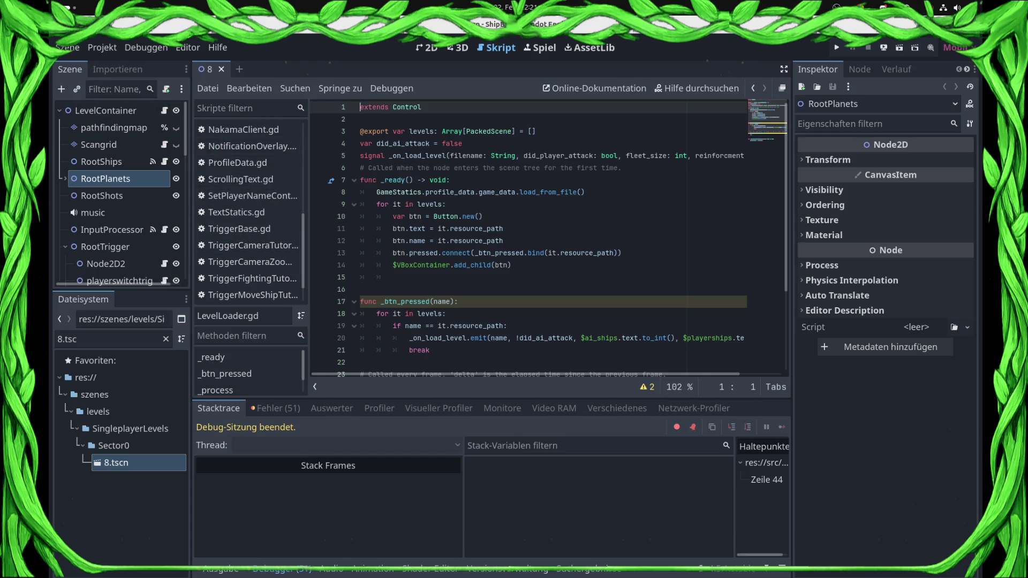
click(146, 47)
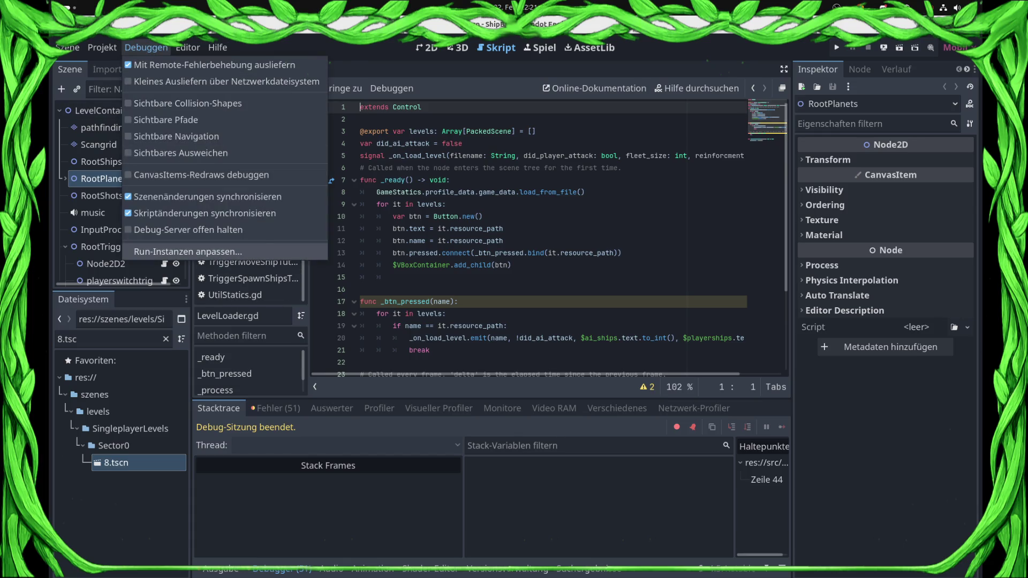
click(161, 251)
click(371, 178)
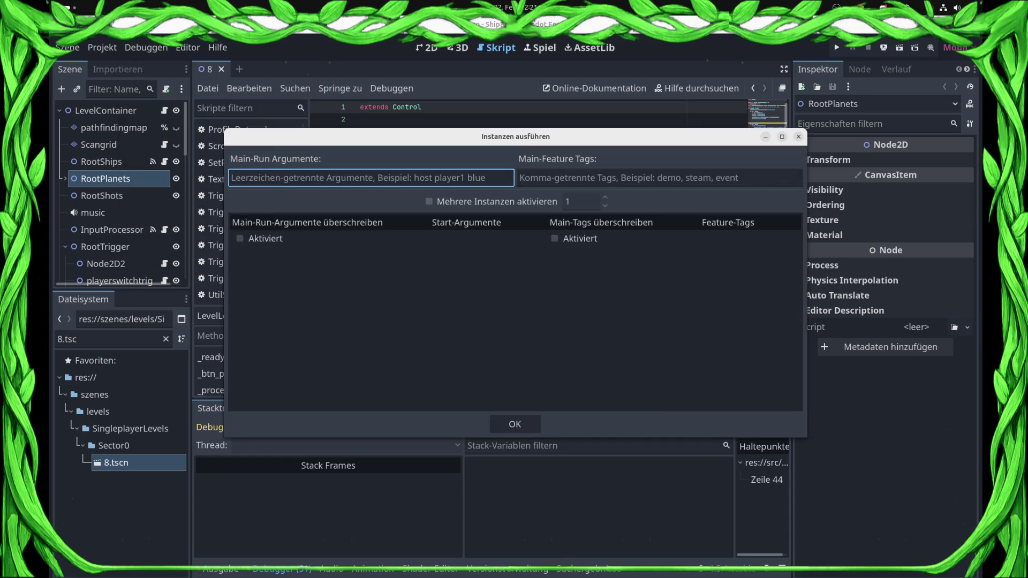
text(levelloader)
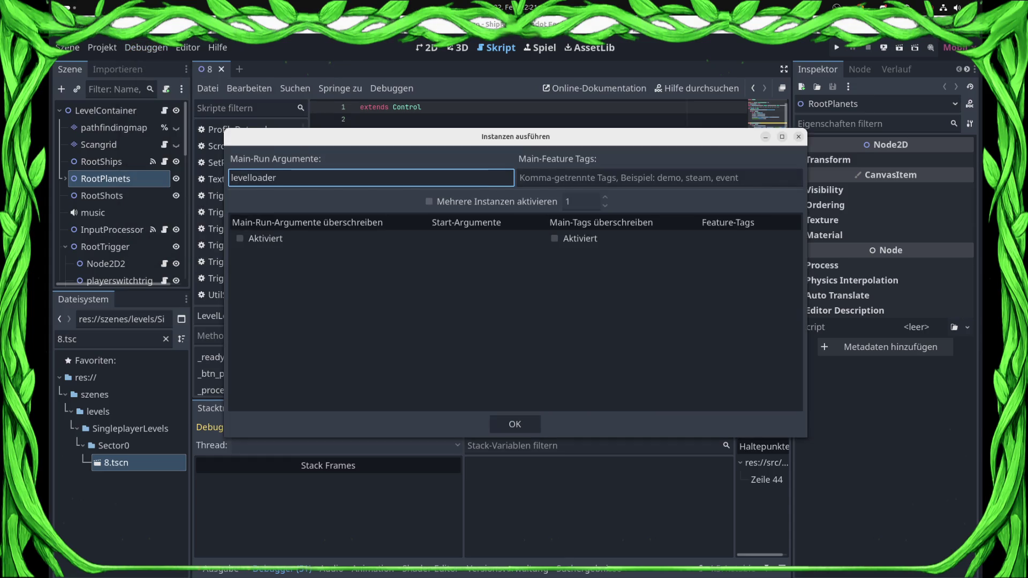
key(Return)
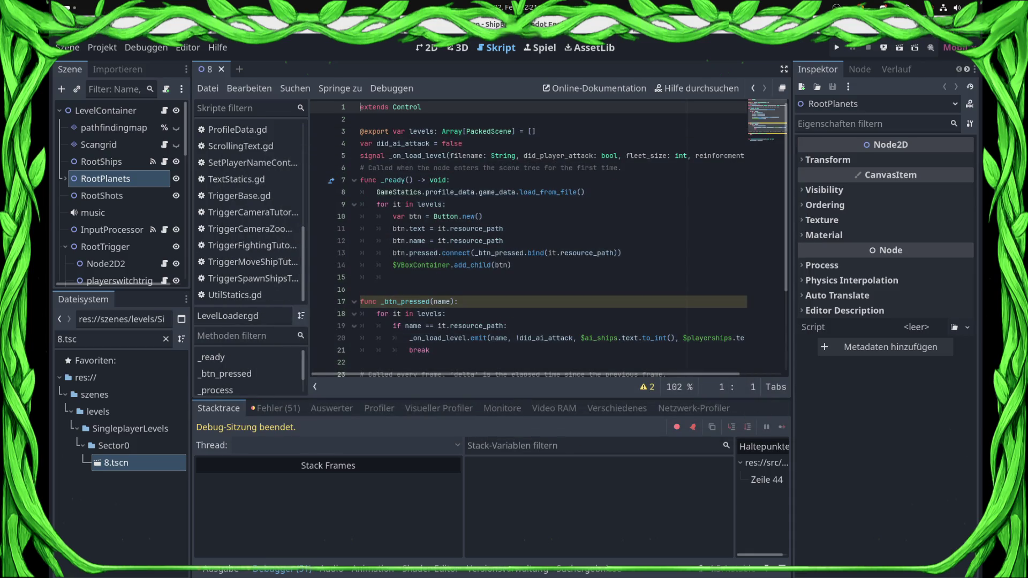
key(F5)
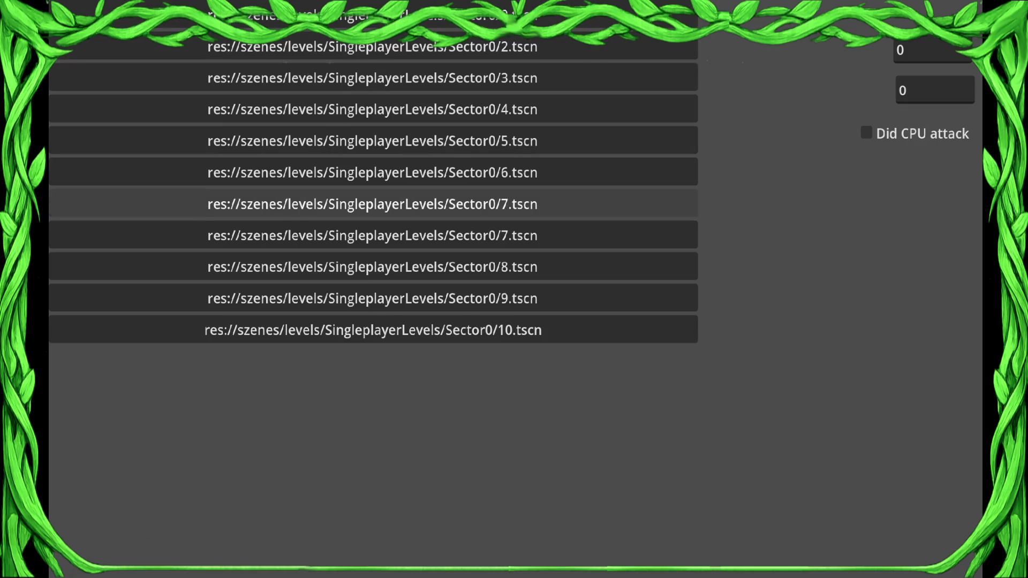
- Load the Sector0/3.tscn level, stop the game with F8, and save with Ctrl+S
click(373, 78)
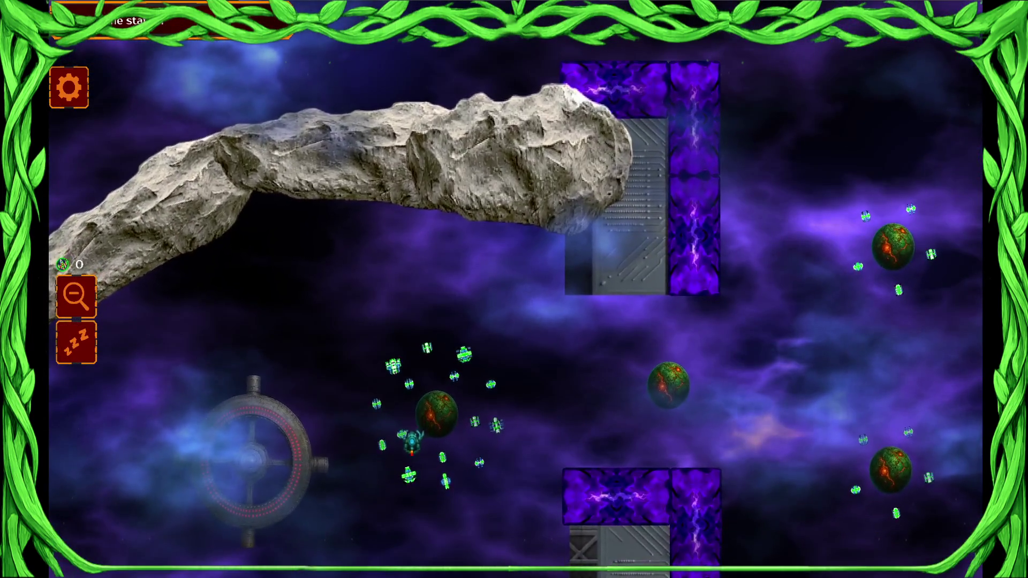
key(F8)
click(503, 240)
key(ctrl+s)
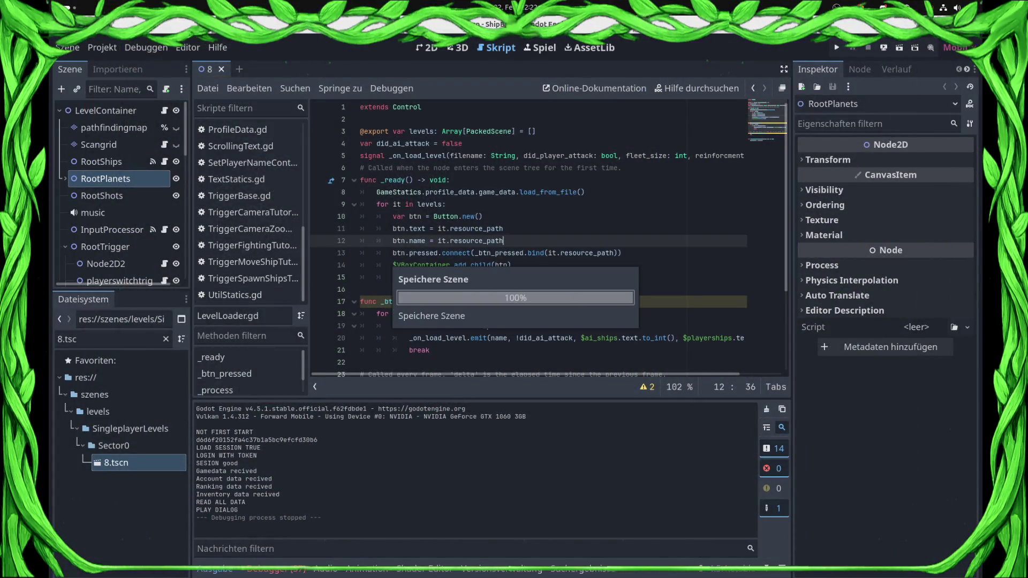
- Open LevelUI.tscn via the 'Levelui' filter and frame the SelectIdle button in the 2D view
text(Levelui)
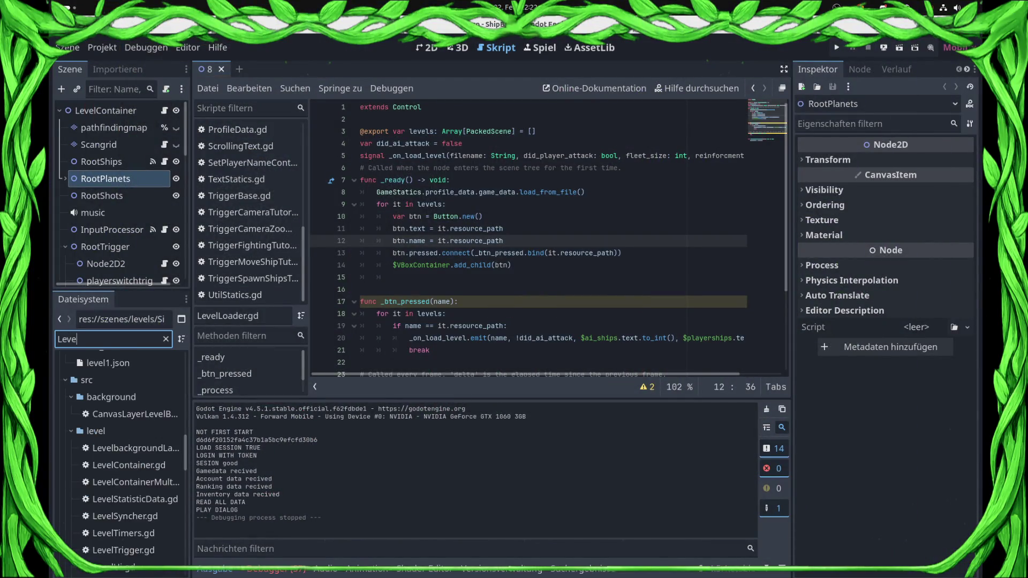
double_click(117, 480)
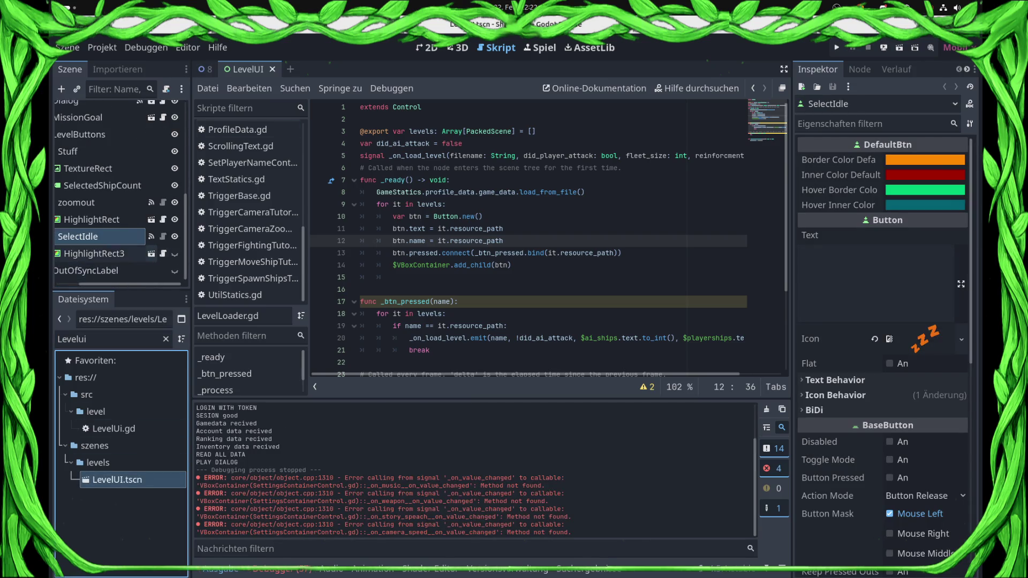
click(94, 268)
drag(128, 284, 106, 285)
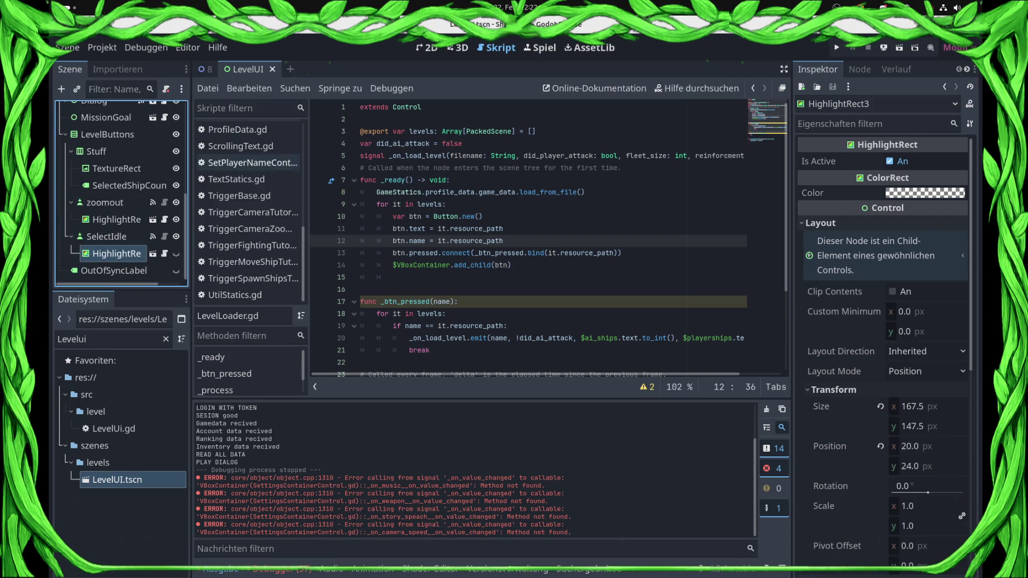
double_click(107, 236)
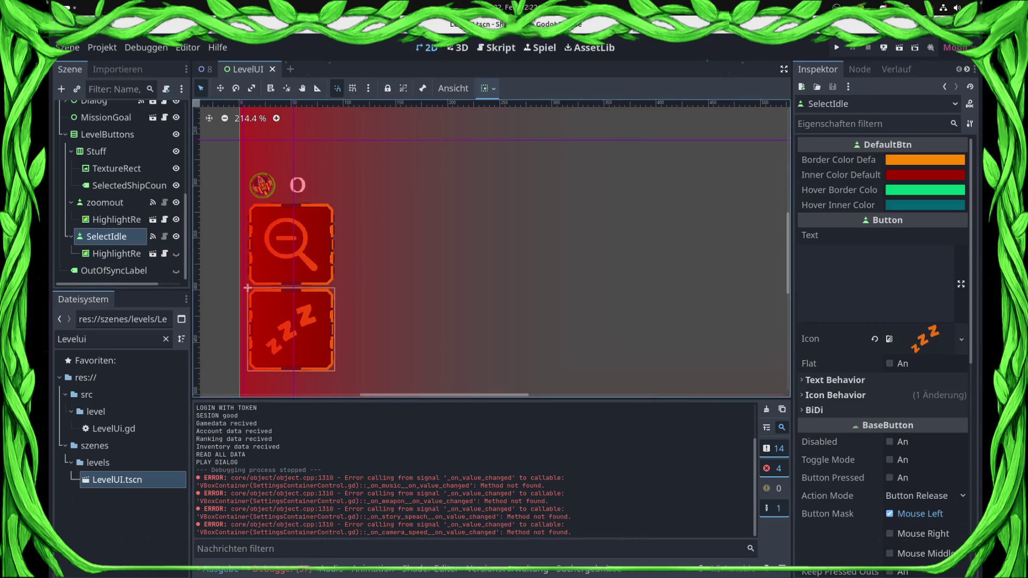
- Replace the pass in HighlightRect's _ready with visible = false and relaunch the game
click(116, 253)
click(164, 254)
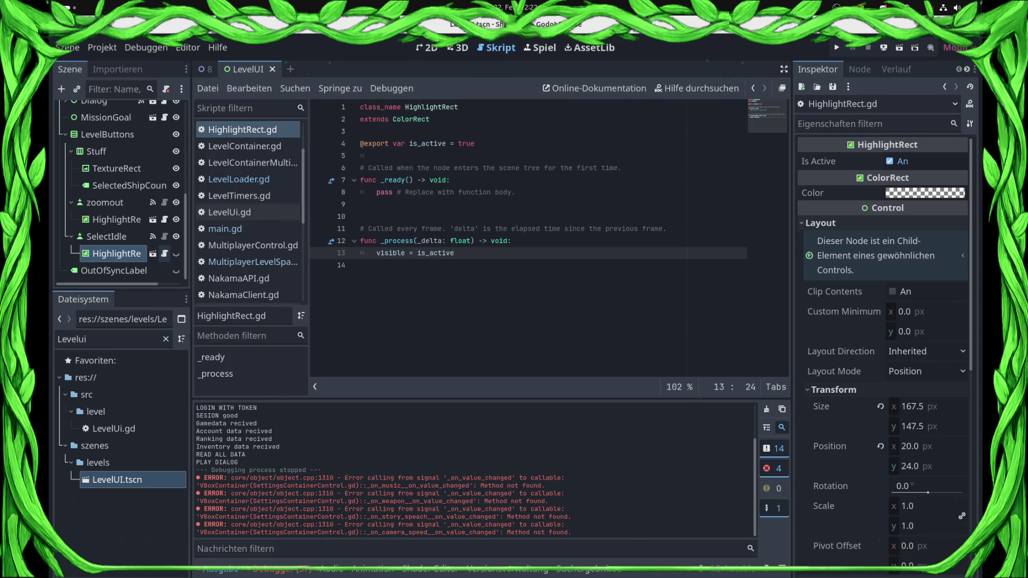
click(516, 192)
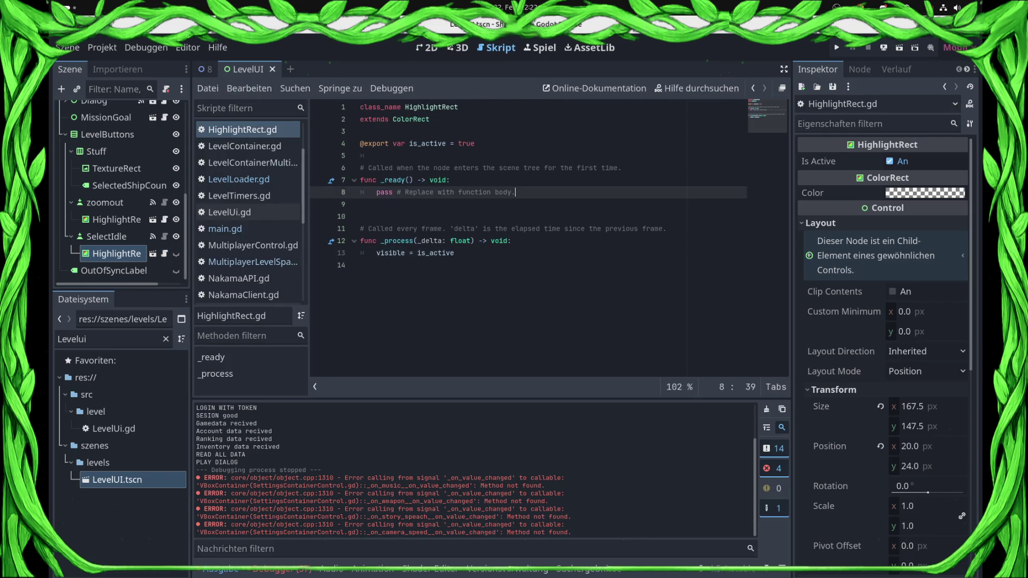
key(shift+Home)
key(BackSpace)
text(e)
key(F5)
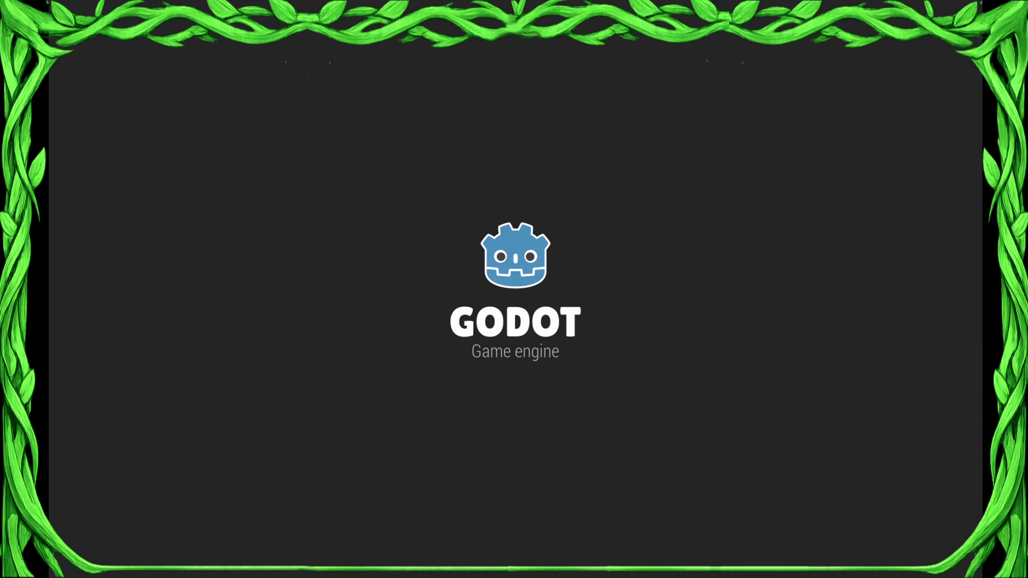
- Replay Sector0/3.tscn, then close the game with Alt+F4 and return to the 2D view
key(super)
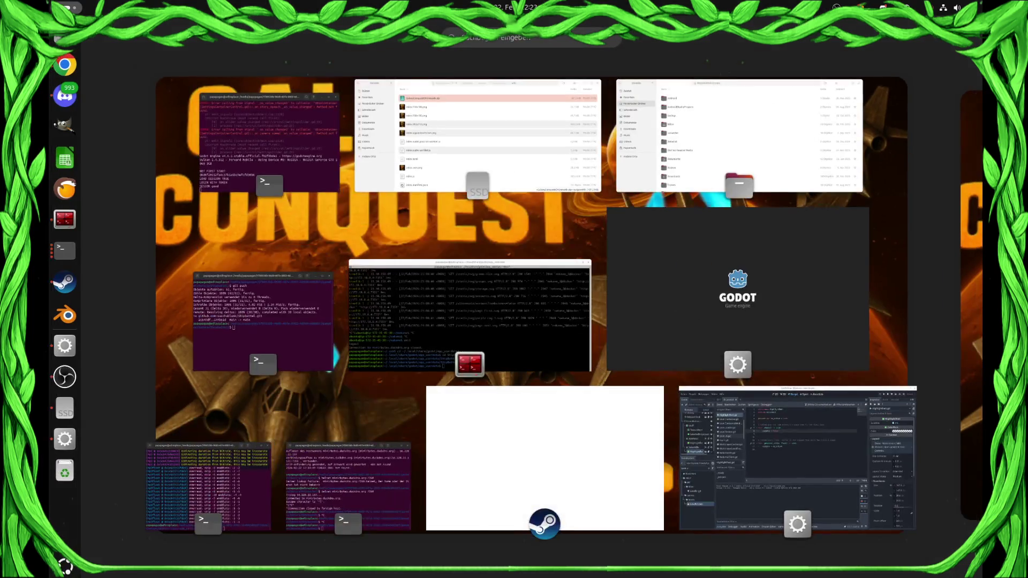
key(super)
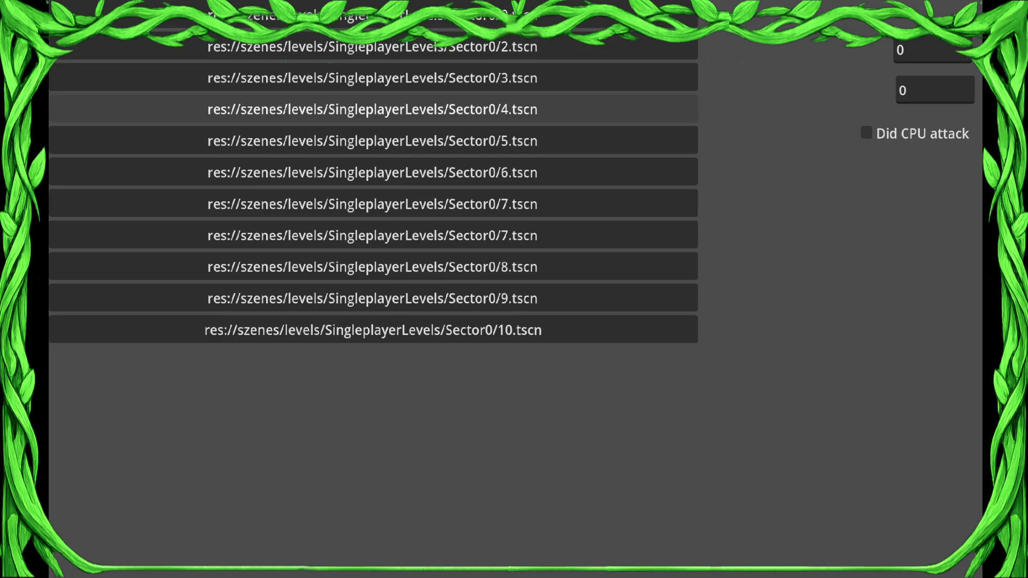
click(372, 77)
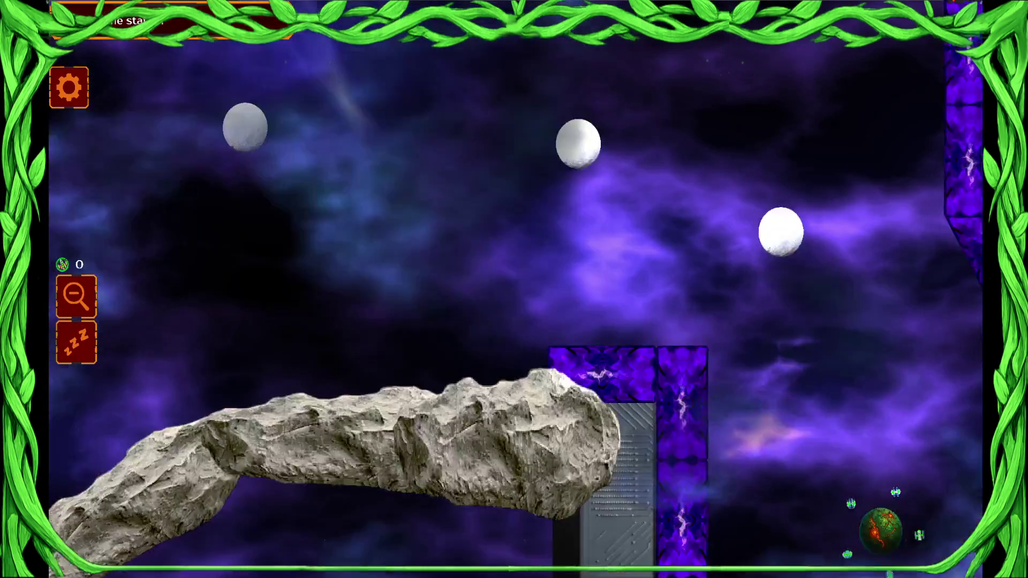
key(super)
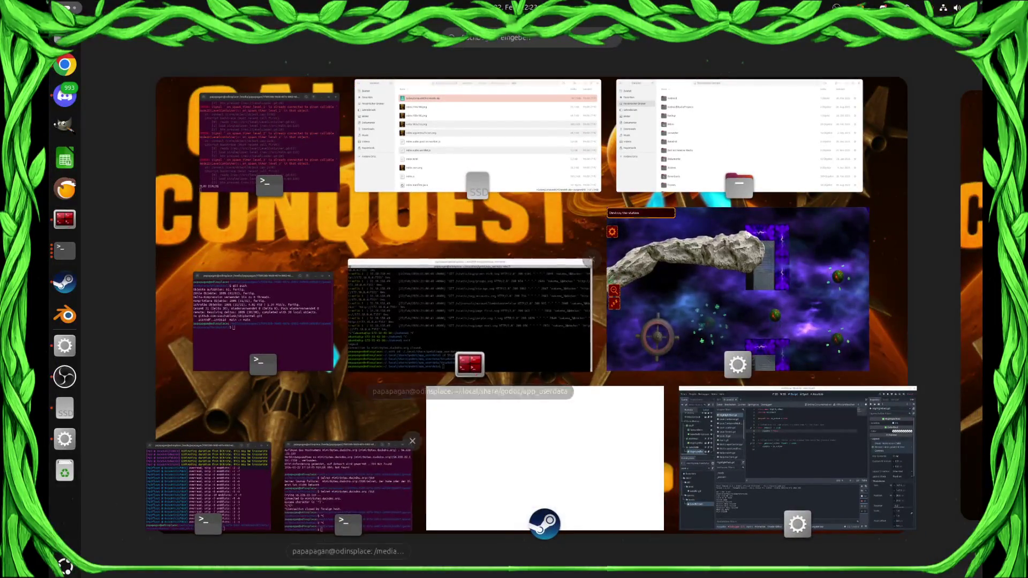
key(super)
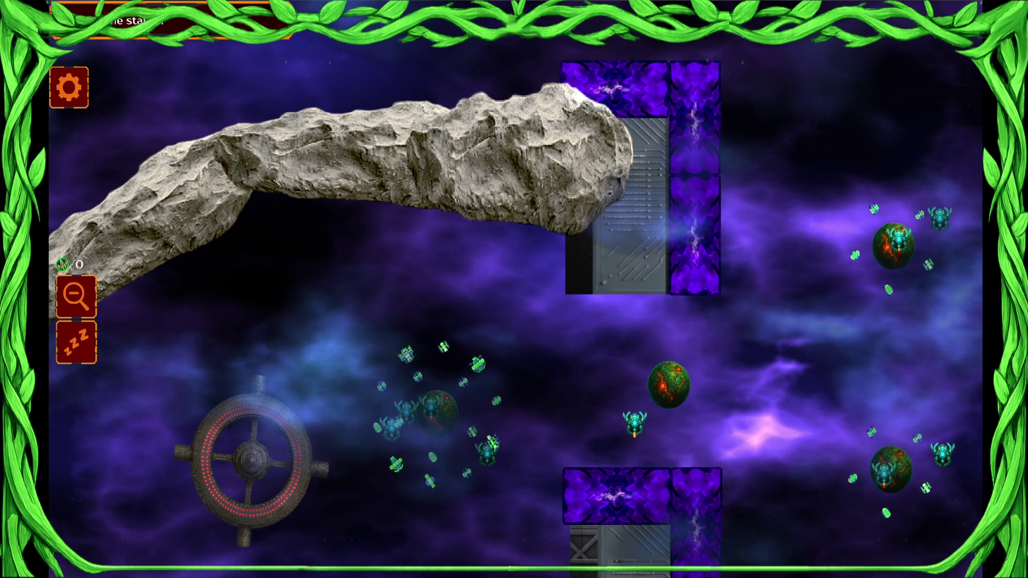
key(alt+F4)
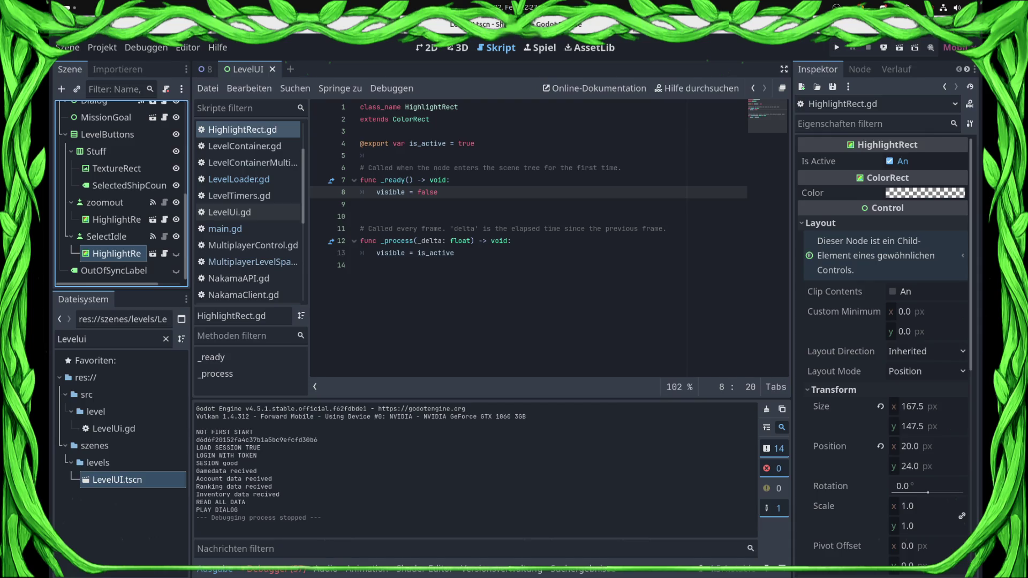
key(ctrl+F1)
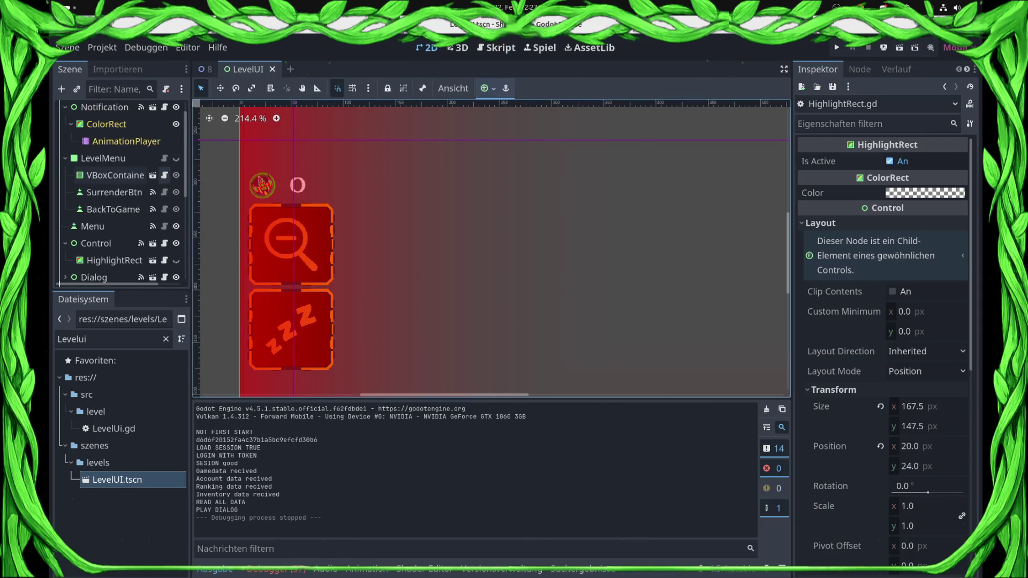
- In LevelUi.gd, replace line 203 of toogle_highlight_select_idle with pass
scroll(122, 192, up, 1)
key(ctrl+F3)
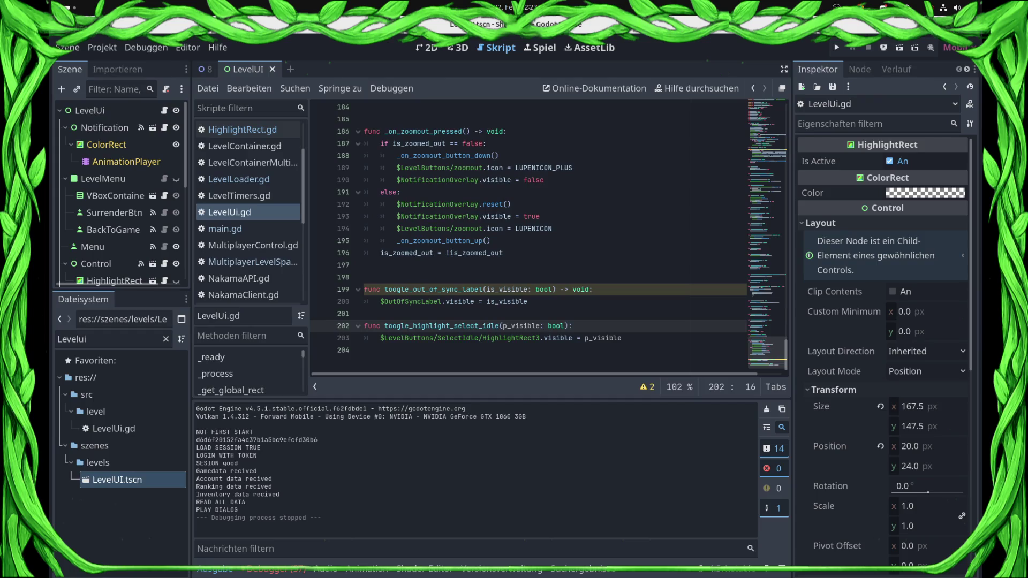
key(ctrl+d)
click(622, 338)
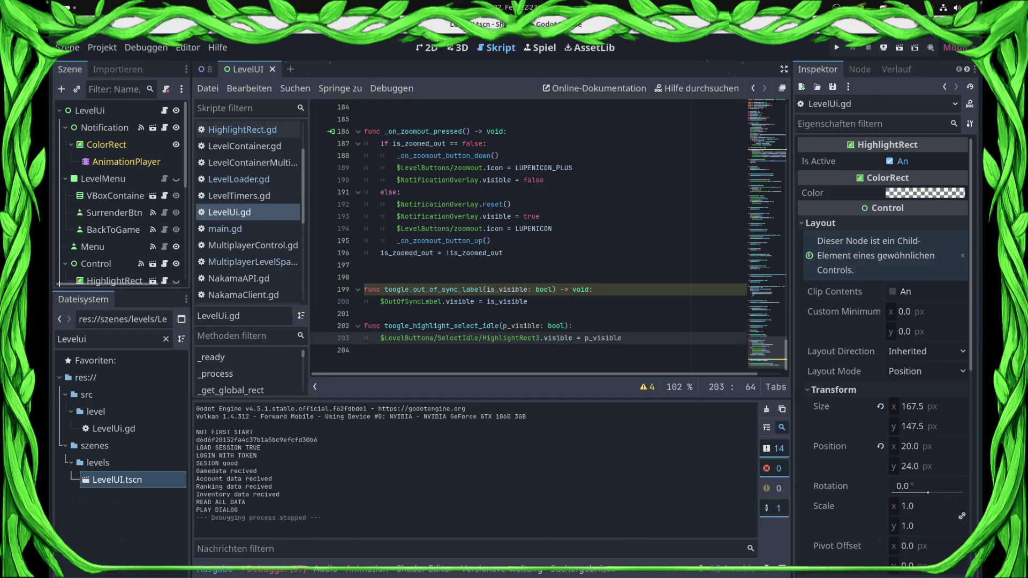
double_click(442, 326)
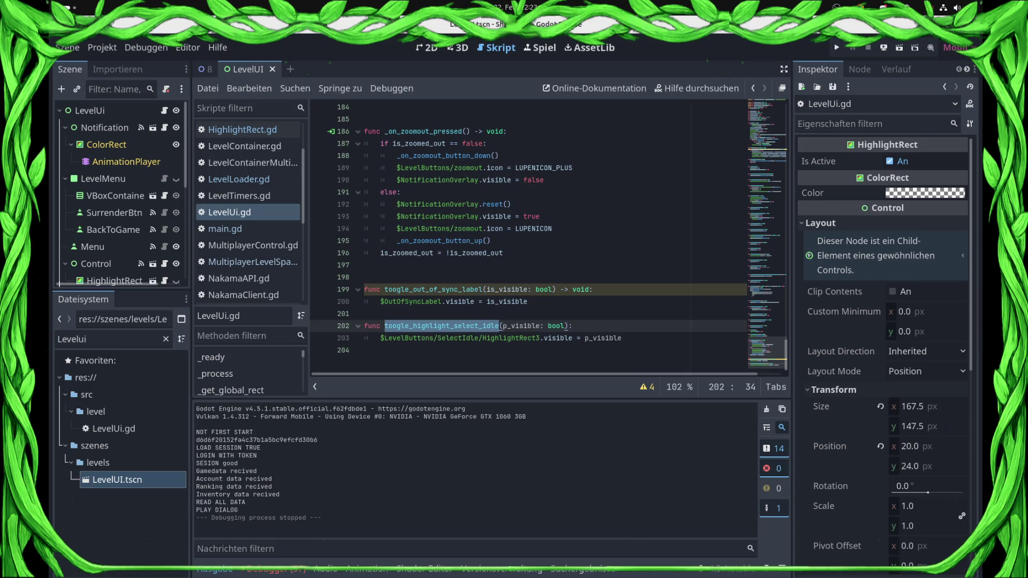
key(ctrl+f)
key(Return)
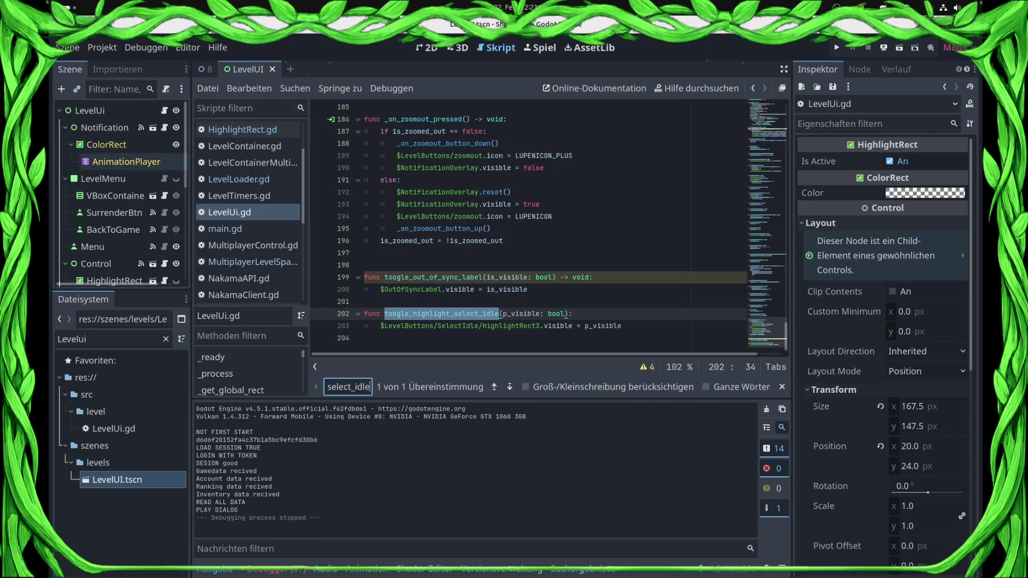
scroll(134, 161, down, 5)
drag(621, 326, 365, 326)
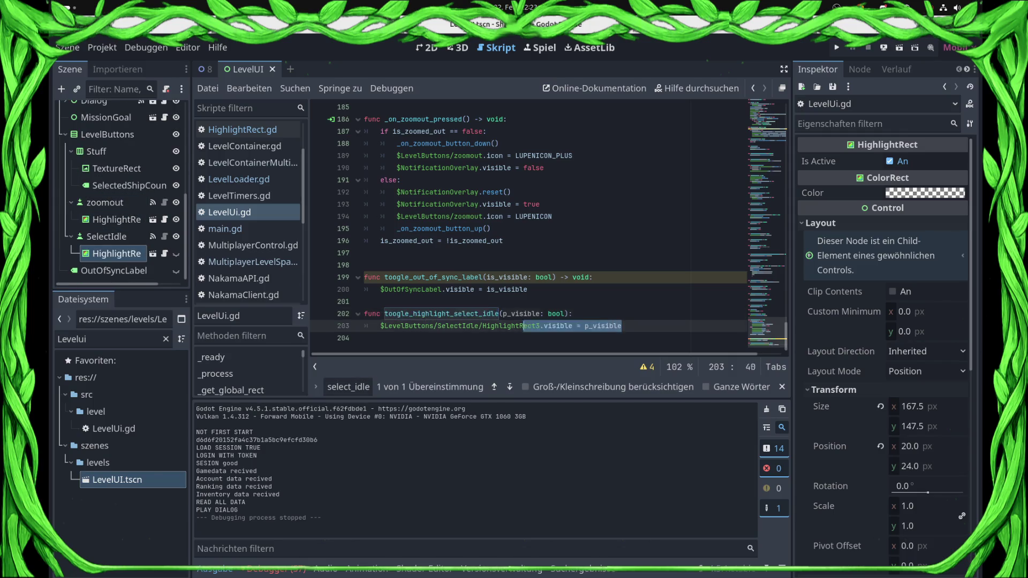
text(pass)
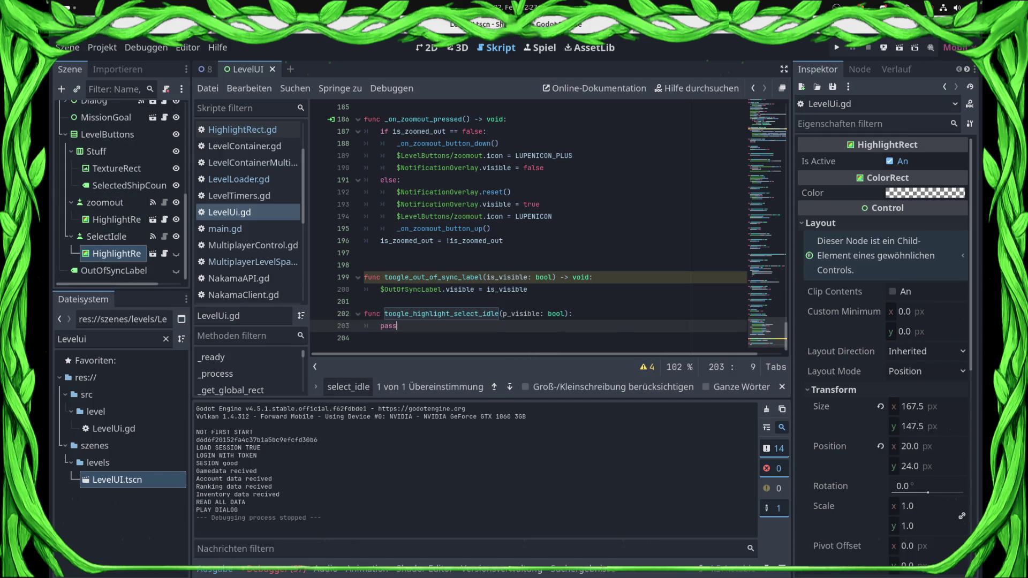
key(Escape)
- Delete the HighlightRect3 node under SelectIdle and save the LevelUI scene
right_click(116, 253)
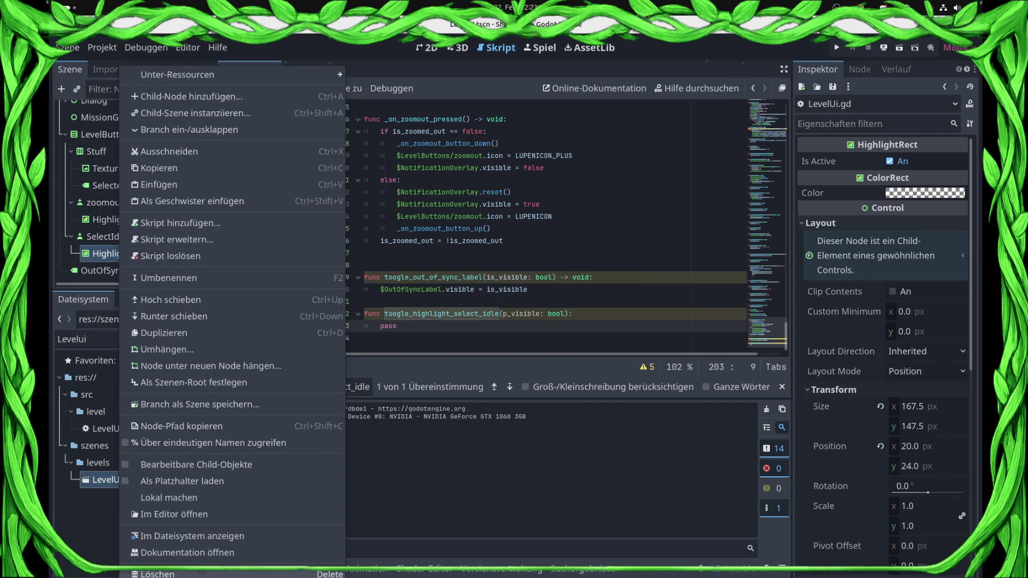
click(150, 573)
click(546, 303)
key(ctrl+s)
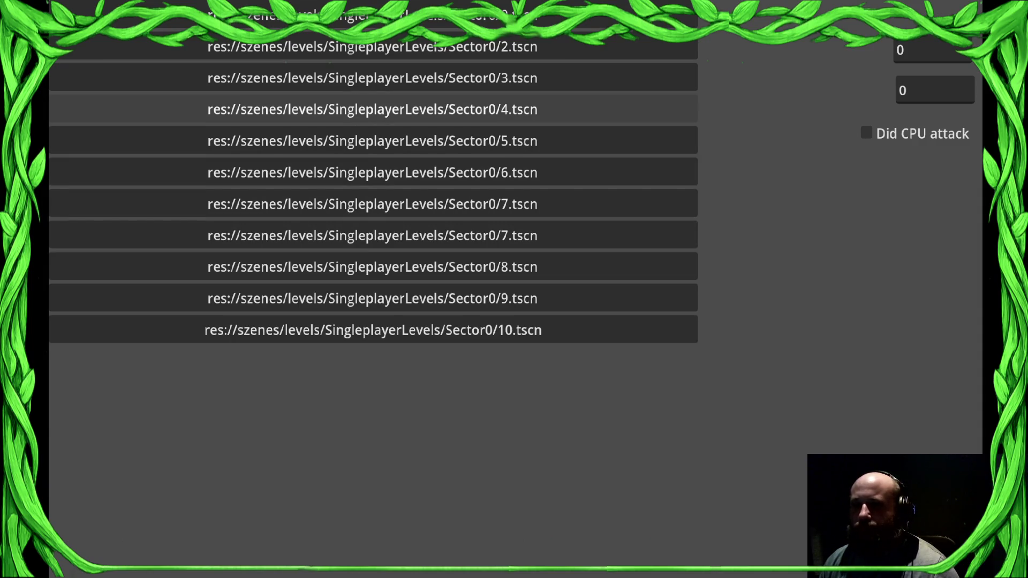
- Load Sector0 level 6.tscn and surrender from the gear menu, triggering the main.gd line 174 error
click(373, 172)
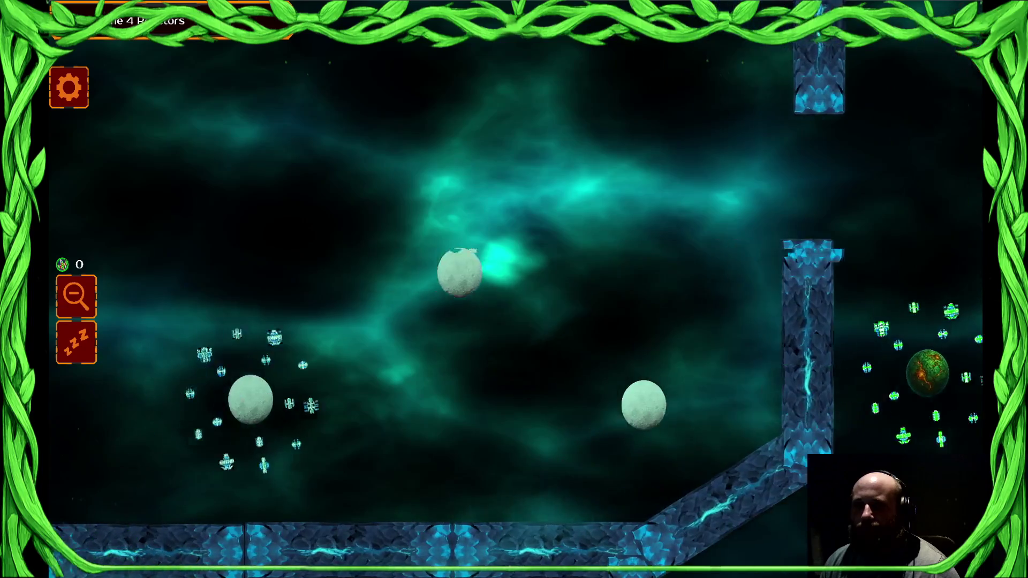
click(69, 88)
click(505, 393)
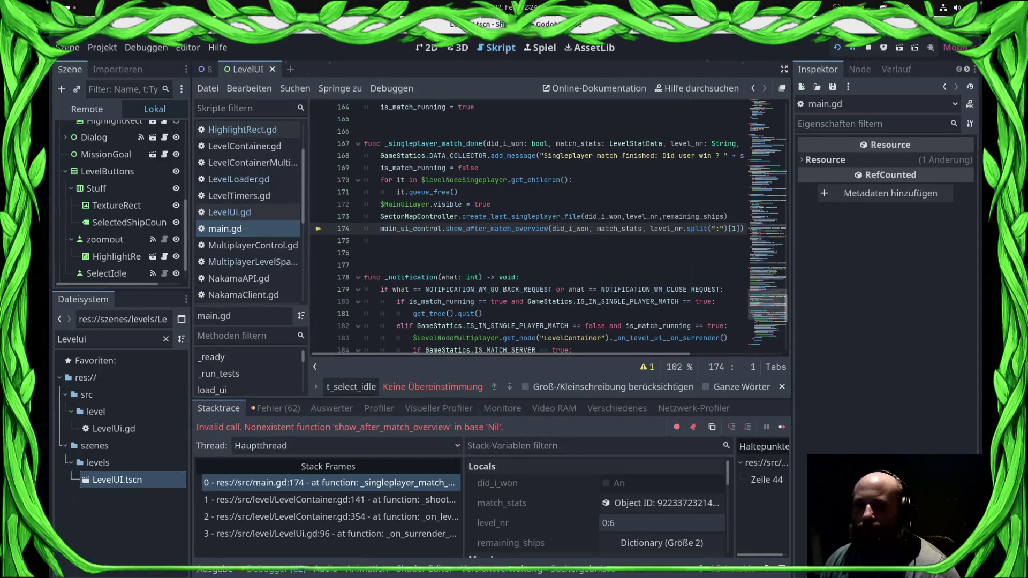
- Resume past the debugger break, load Sector0/7, then surrender to hit the show_after_match_overview error
click(782, 427)
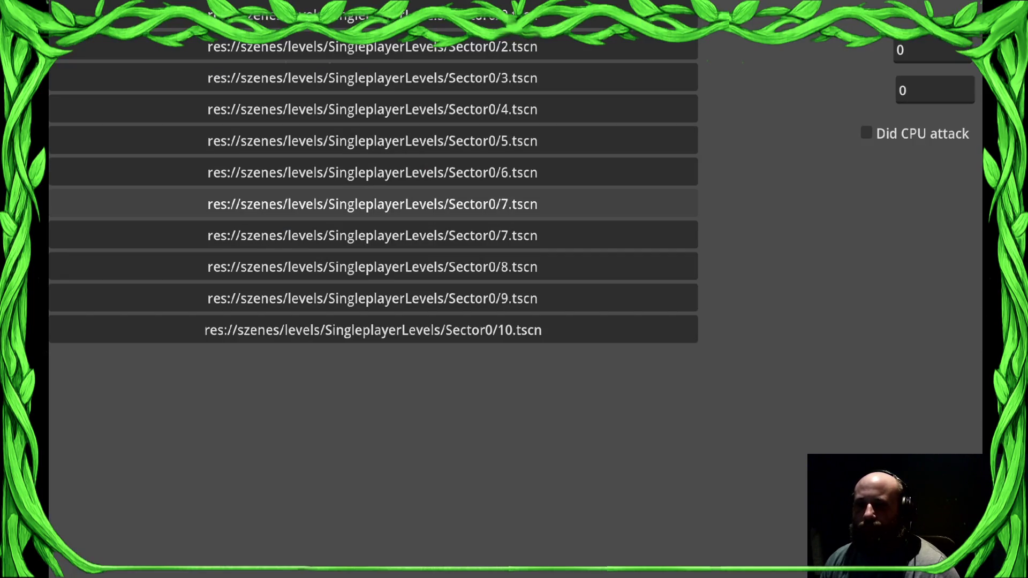
click(373, 204)
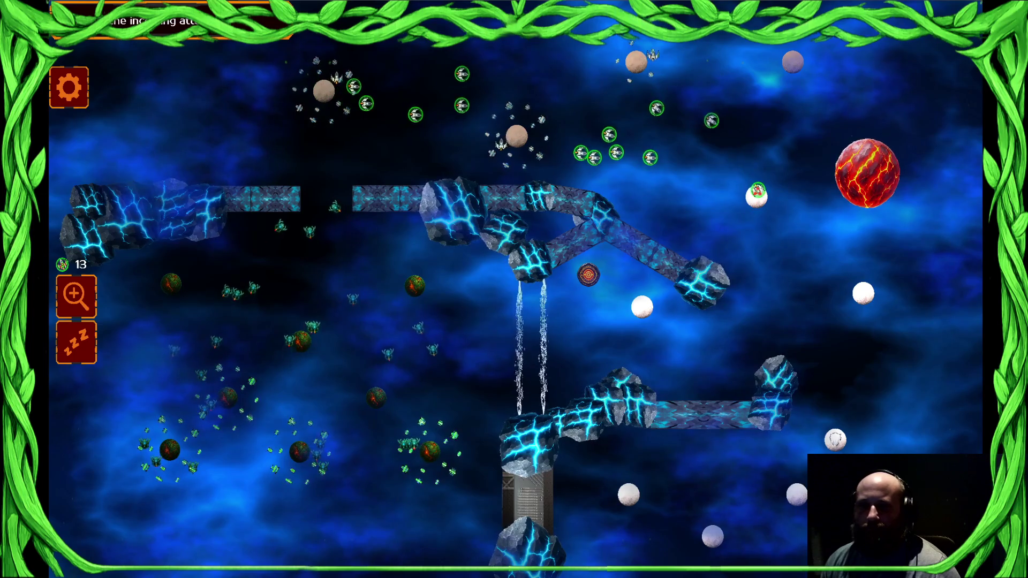
key(Escape)
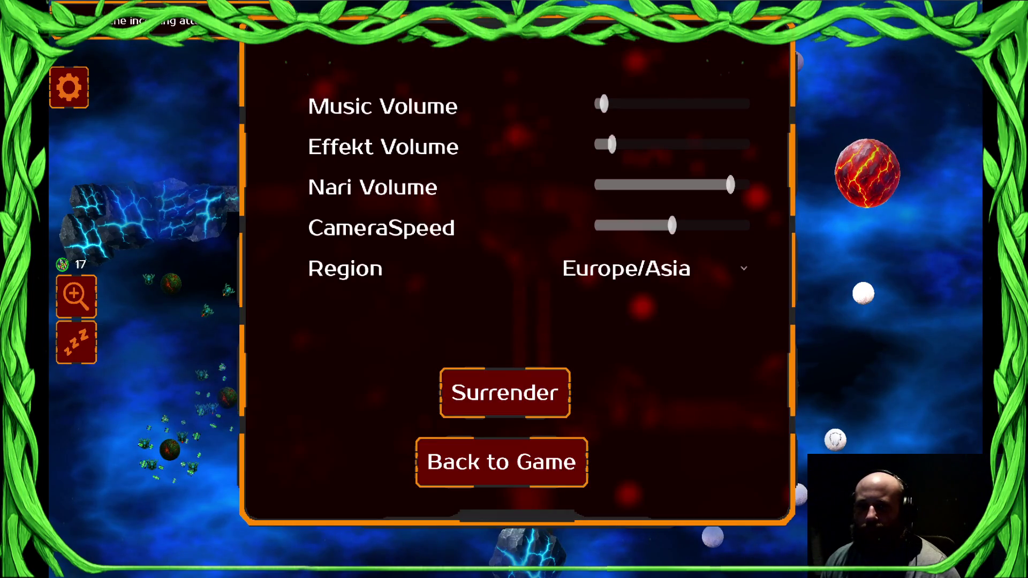
click(505, 393)
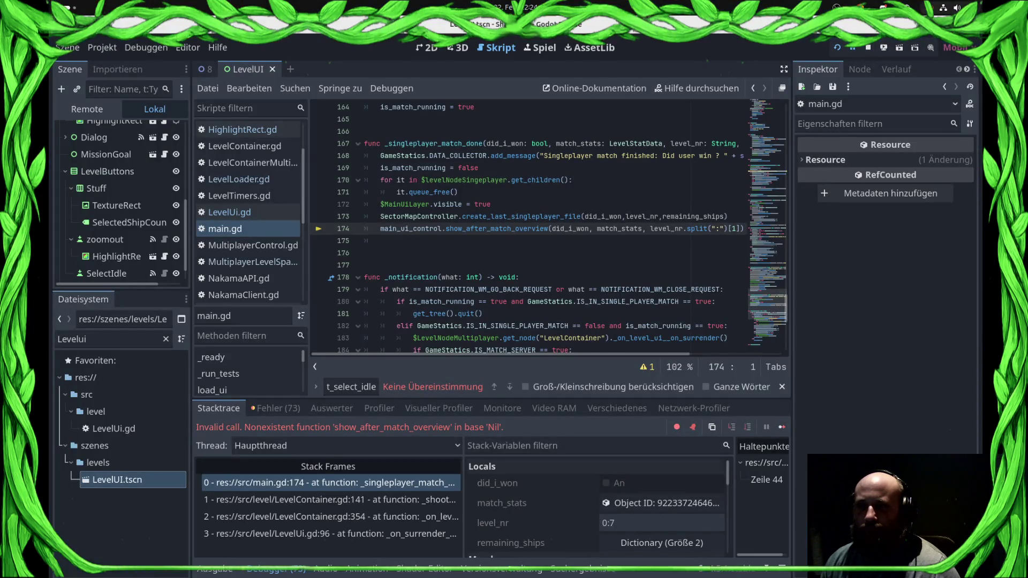
click(782, 426)
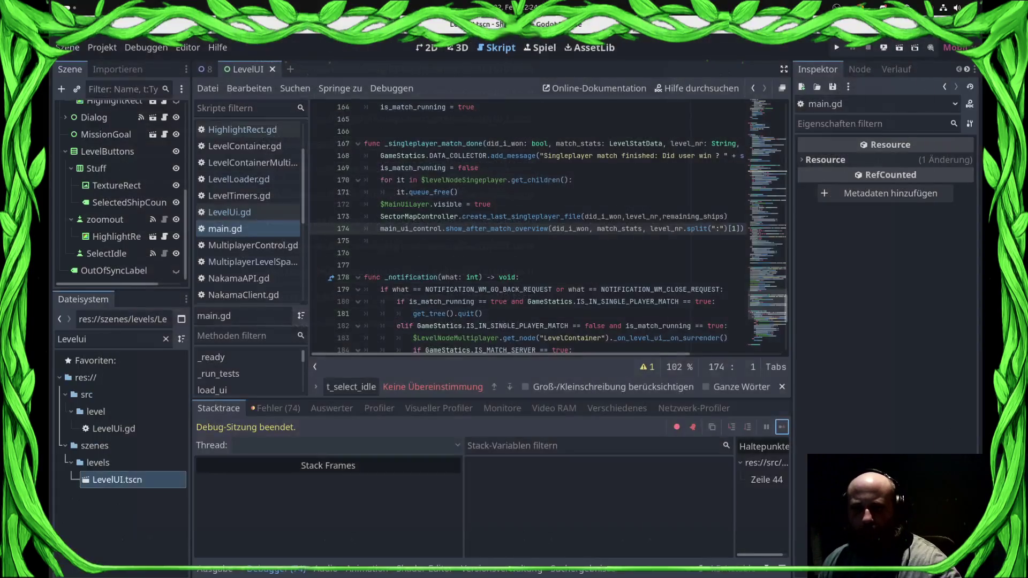
click(107, 339)
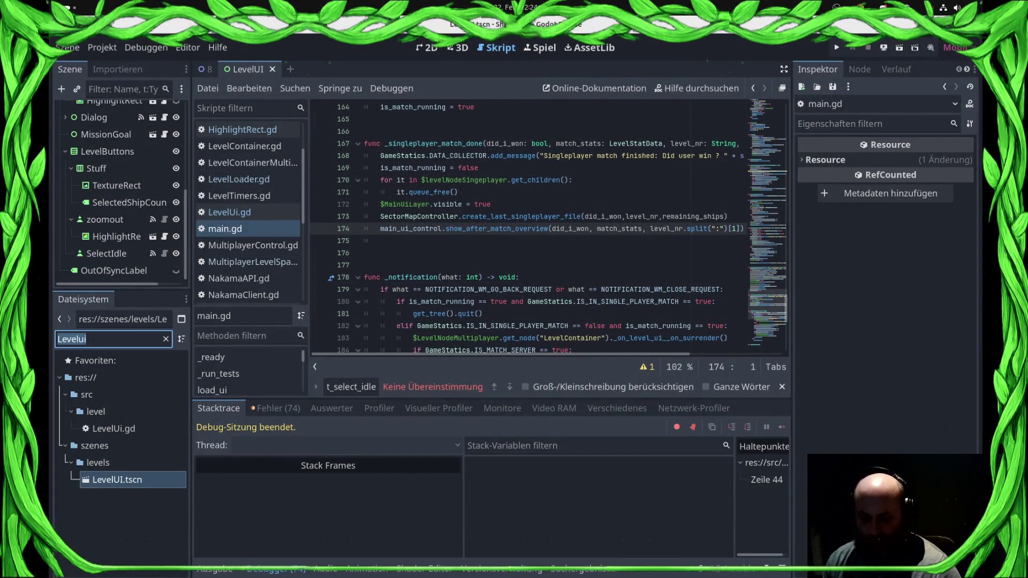
- Find the level scene 7.tscn via a '7.tsc' filter and open it in the 2D view
text(7.tsc)
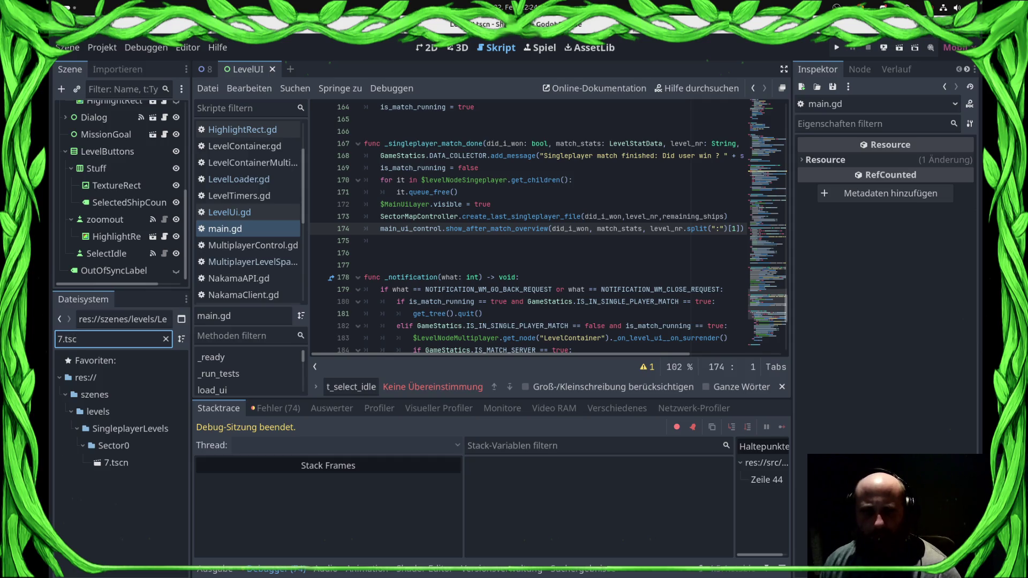
click(116, 463)
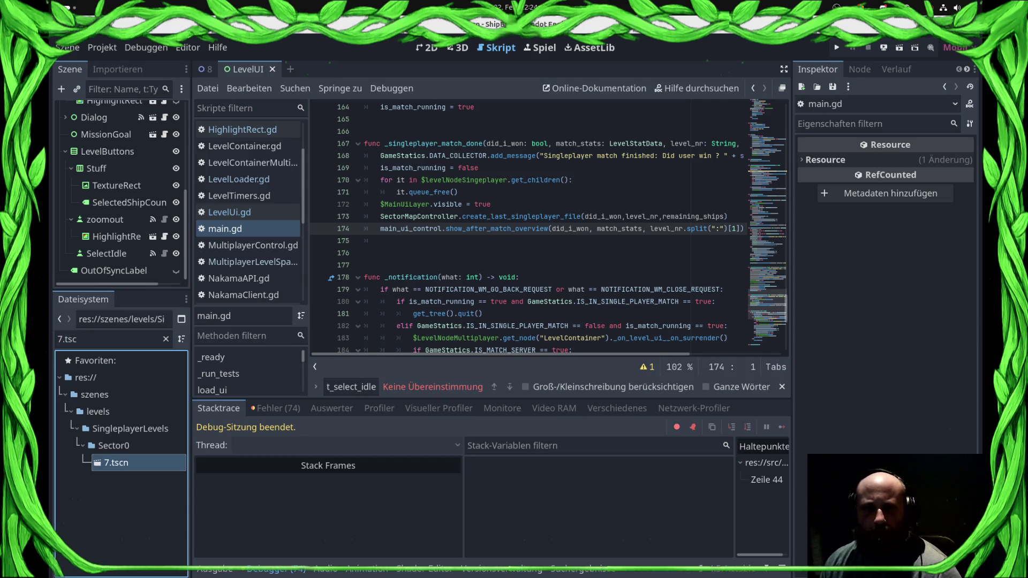
double_click(116, 463)
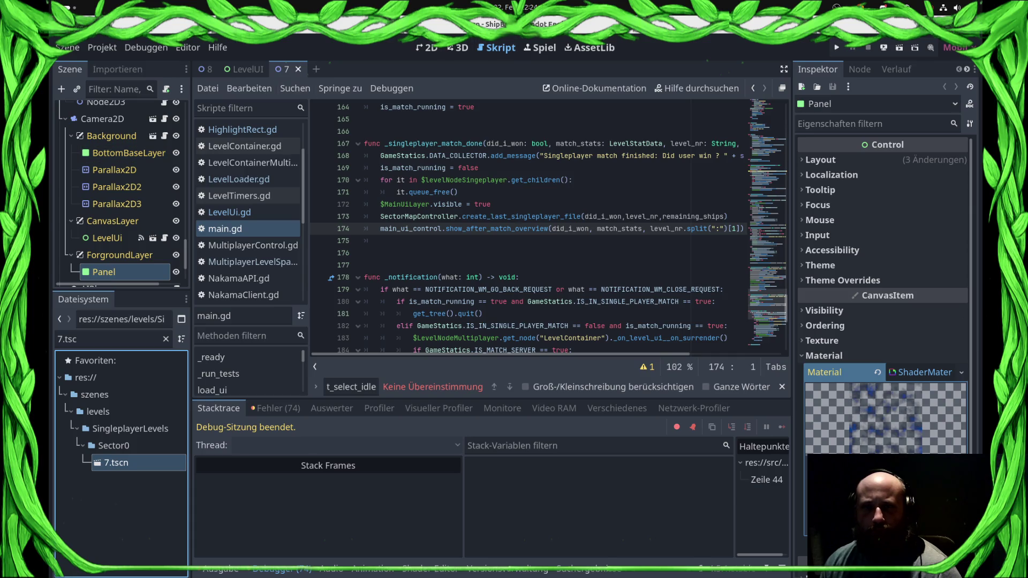
click(427, 47)
- Move the Obstacle9 rock left out of the red area, rotate it about -39° and enlarge it
scroll(482, 241, up, 5)
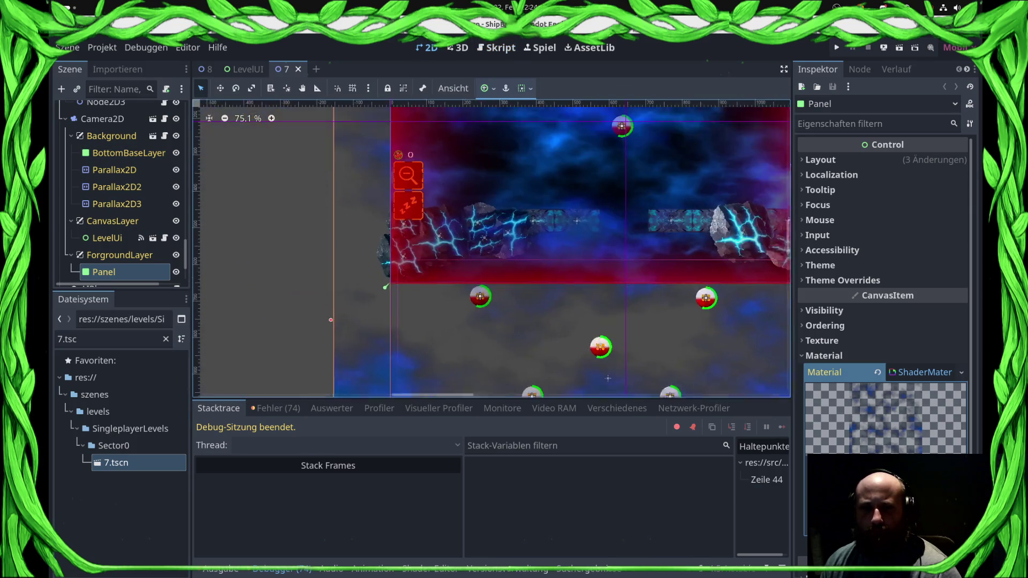
click(109, 272)
click(270, 88)
click(425, 253)
click(460, 296)
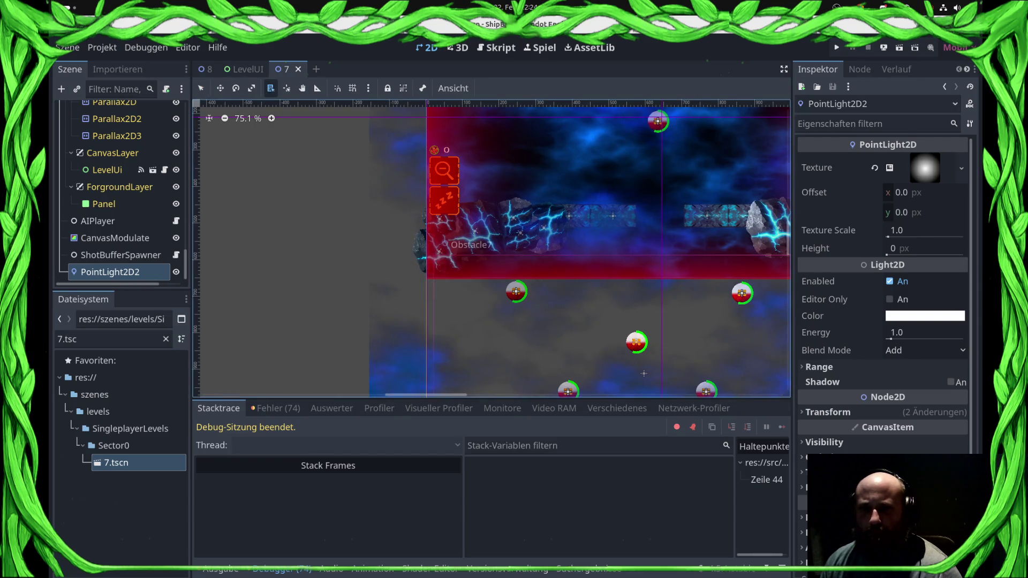
key(w)
mouse_move(440, 252)
mouse_down()
mouse_move(381, 268)
mouse_move(395, 253)
mouse_move(425, 252)
mouse_move(388, 235)
mouse_up()
key(e)
key(s)
- Check the rock against the pathfinding grid overlay, leaving the pathfindingmap layer unchanged
scroll(266, 316, down, 2)
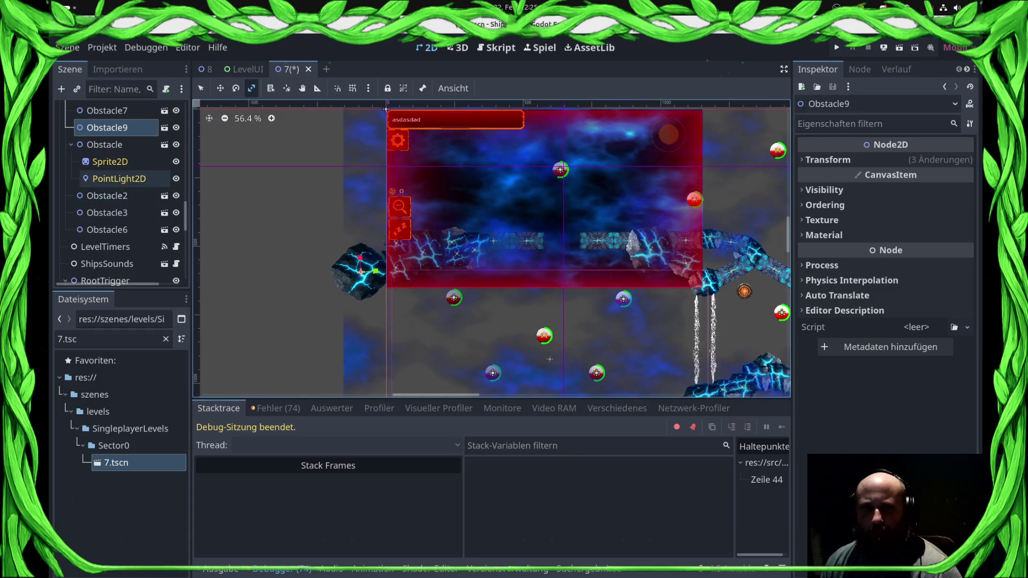
scroll(107, 194, down, 5)
scroll(107, 193, up, 5)
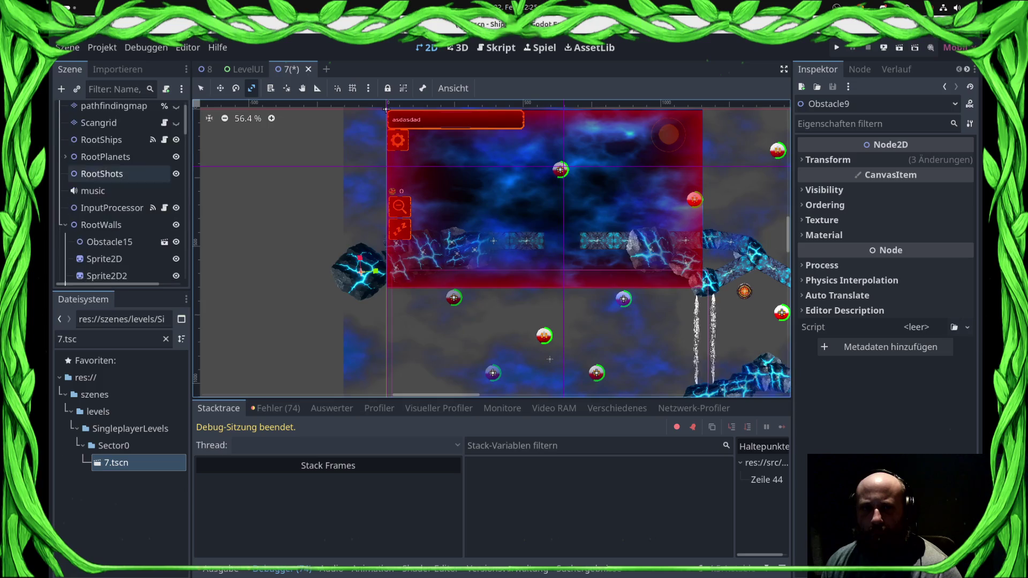
click(176, 128)
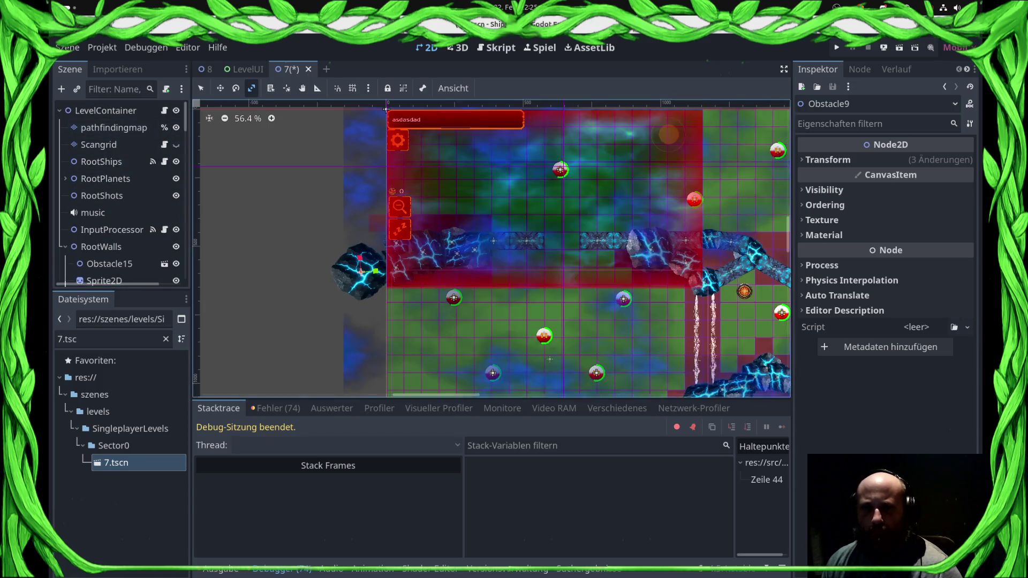
scroll(262, 206, up, 2)
click(113, 127)
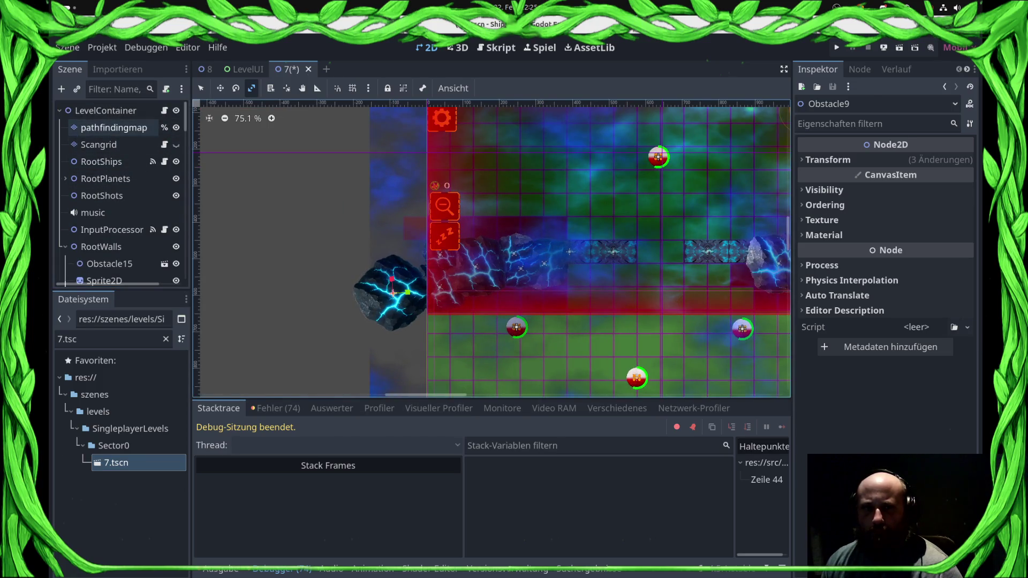
drag(428, 277, 444, 281)
key(ctrl+z)
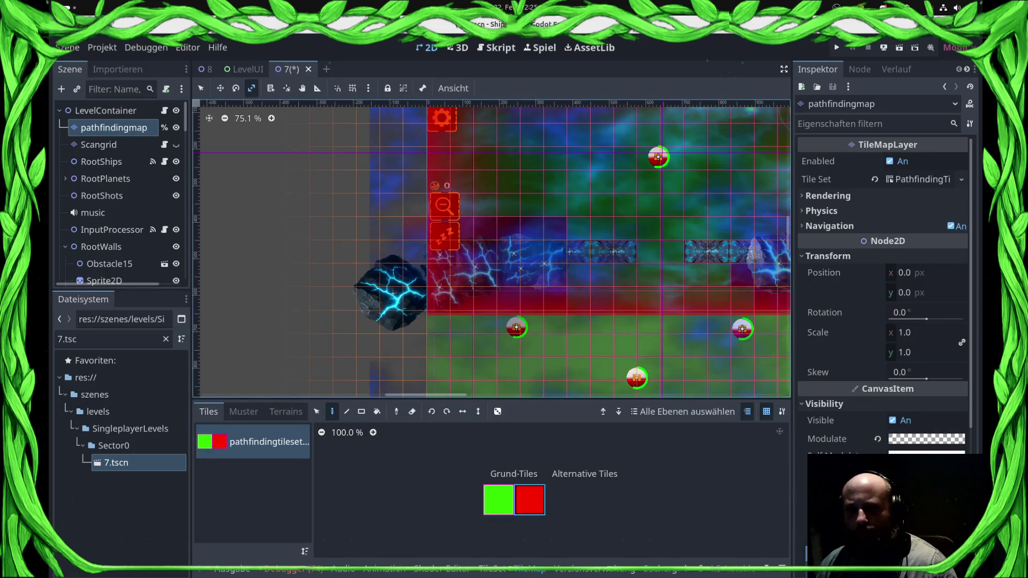
scroll(456, 319, down, 5)
key(q)
click(176, 127)
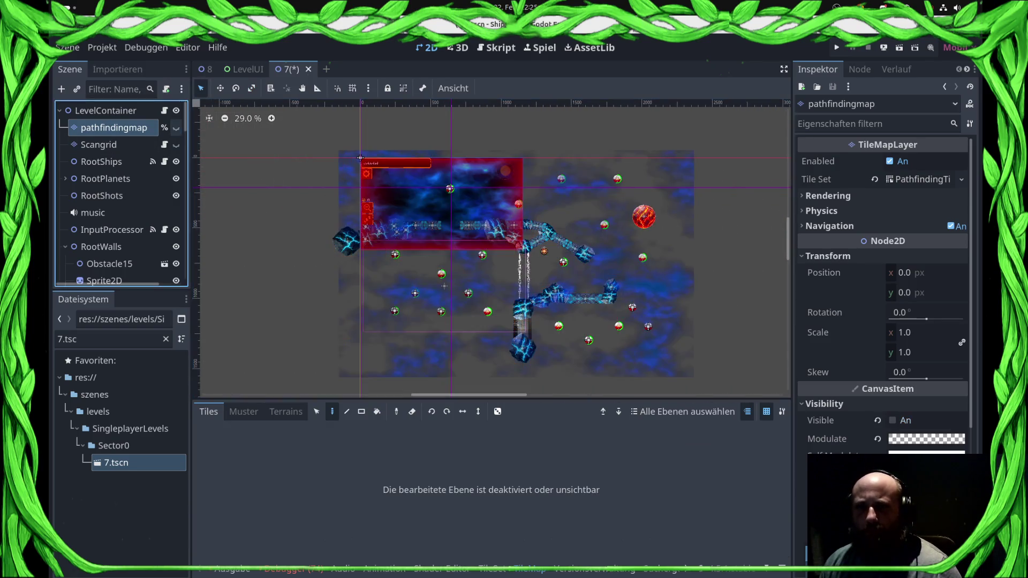
- Enable Has Dialog on the Node2D2 mission-goal trigger, save the scene and run the game
mouse_move(360, 148)
mouse_down()
mouse_move(259, 104)
mouse_move(345, 152)
mouse_move(261, 133)
mouse_up()
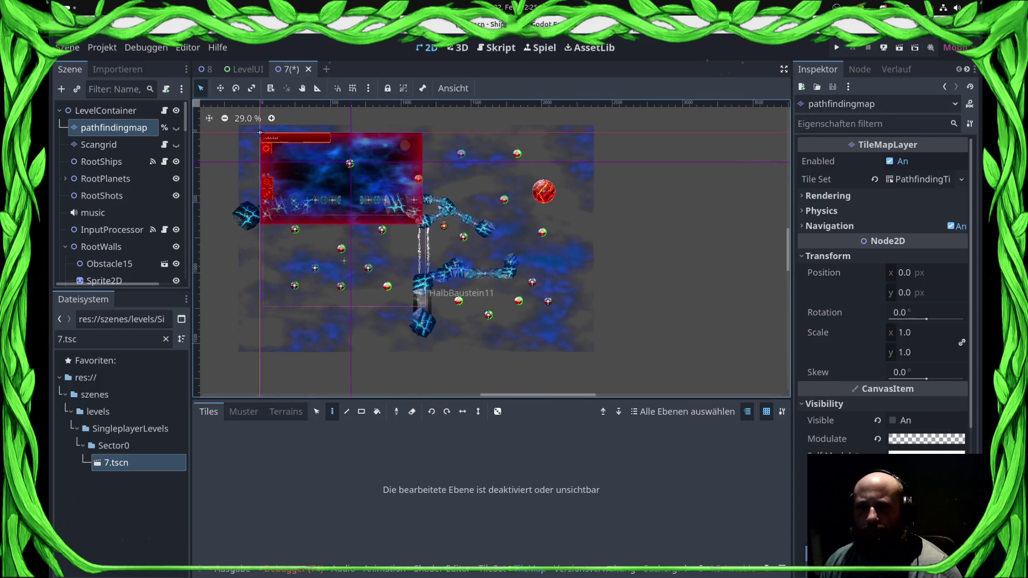
scroll(114, 187, down, 5)
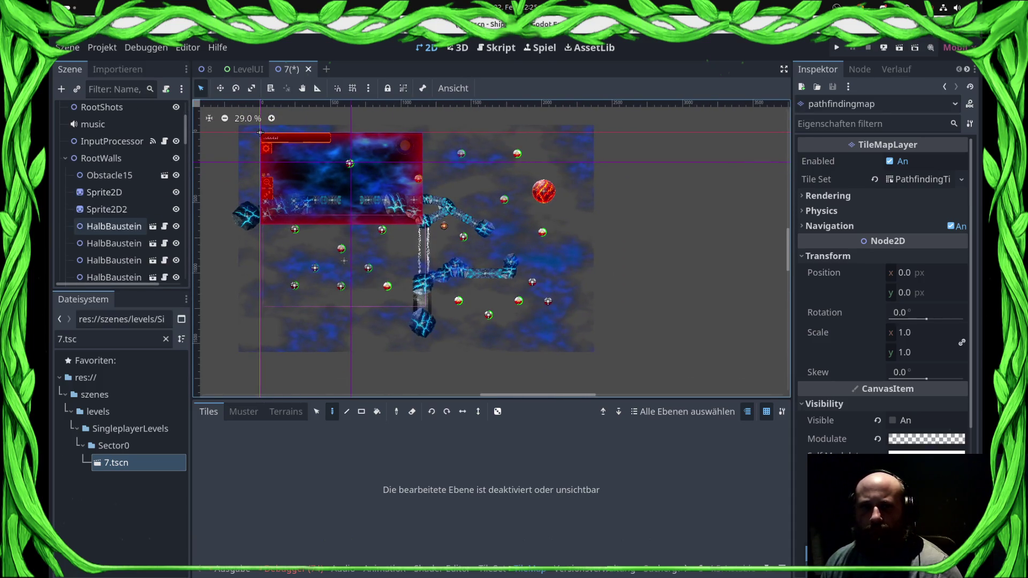
scroll(114, 206, down, 10)
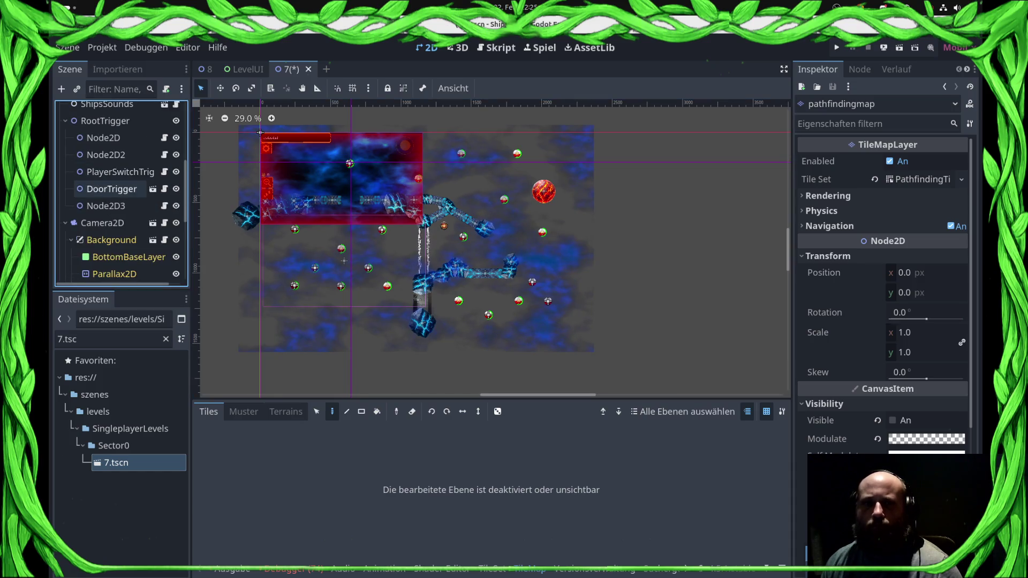
click(107, 206)
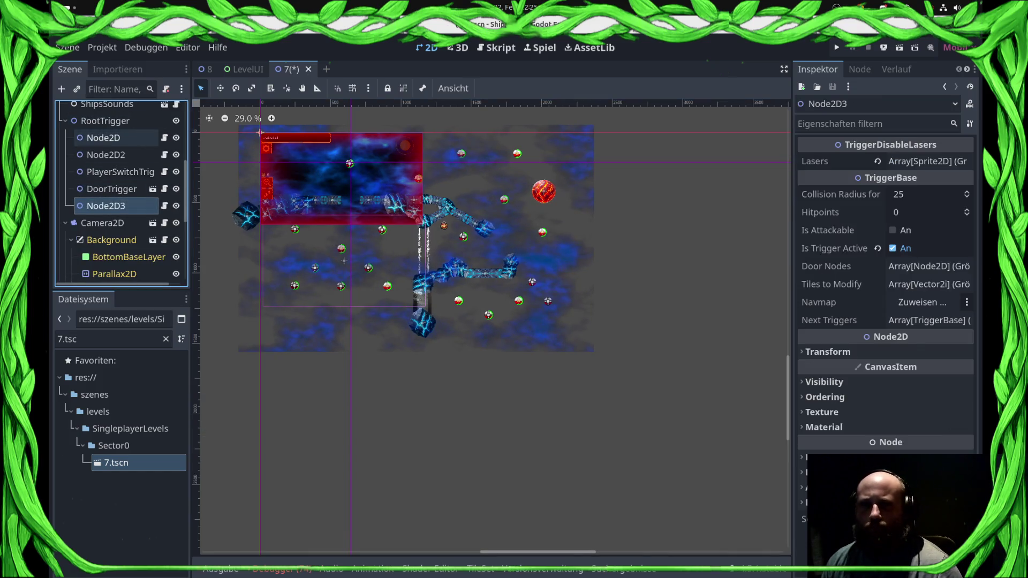
click(104, 137)
click(105, 155)
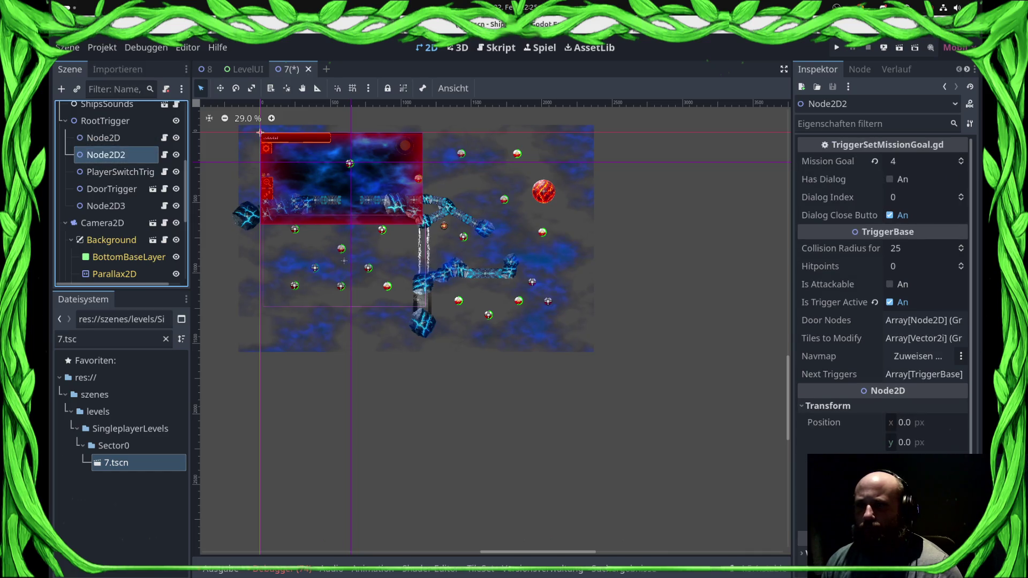
click(890, 179)
click(925, 197)
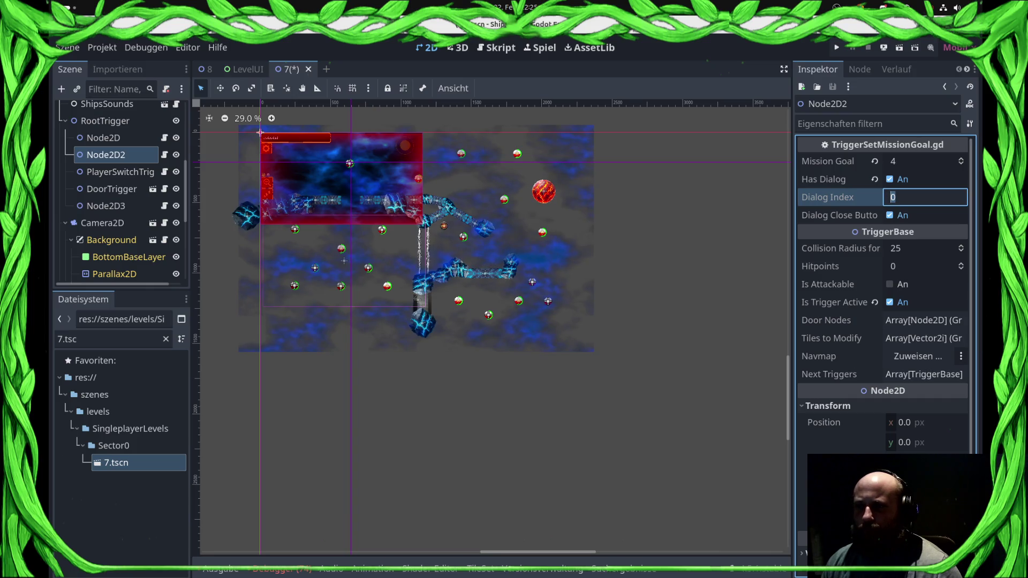
key(ctrl+s)
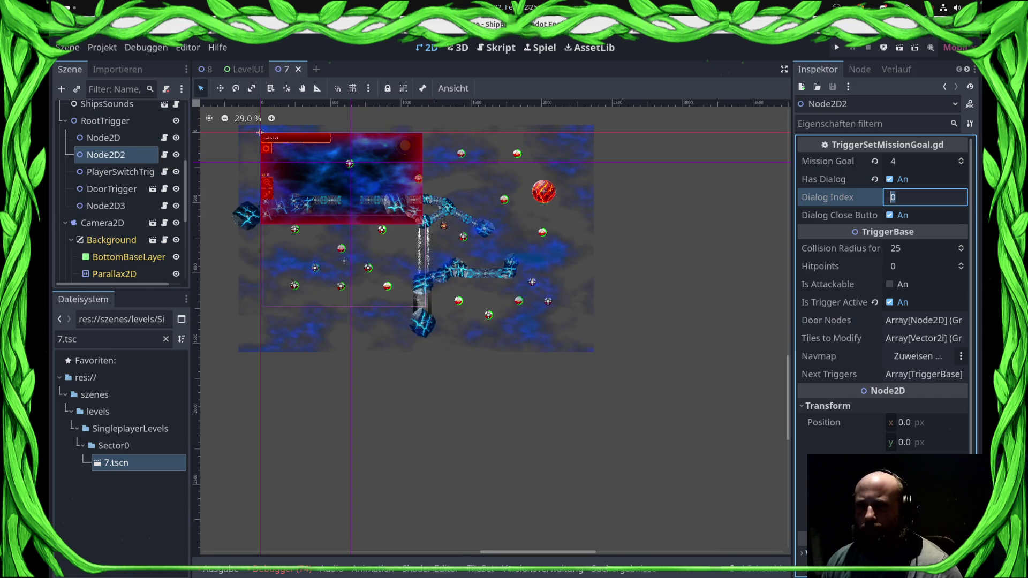
key(F5)
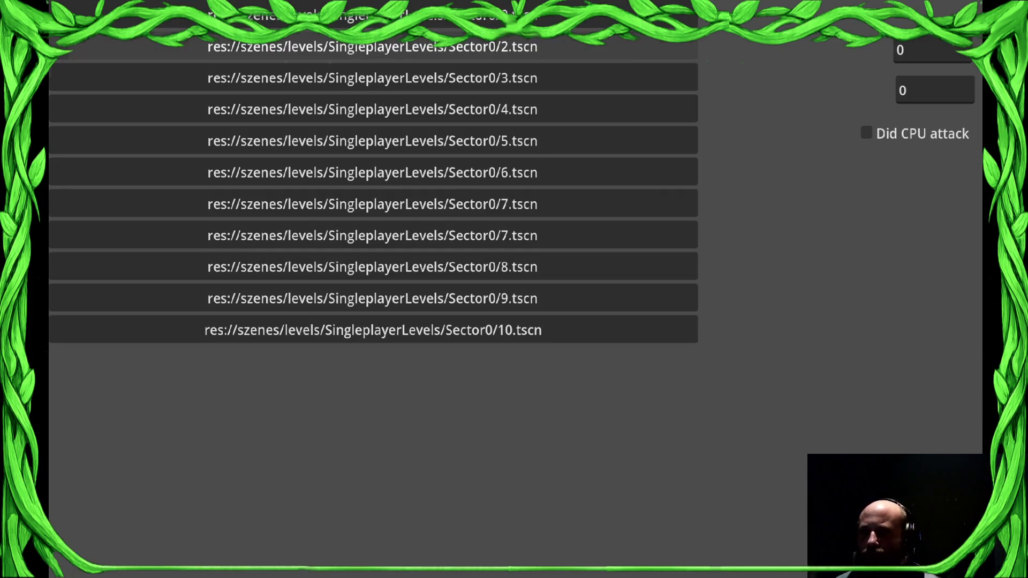
- Load Sector0/7.tscn from the level list and dismiss the commander's mission briefing
click(372, 204)
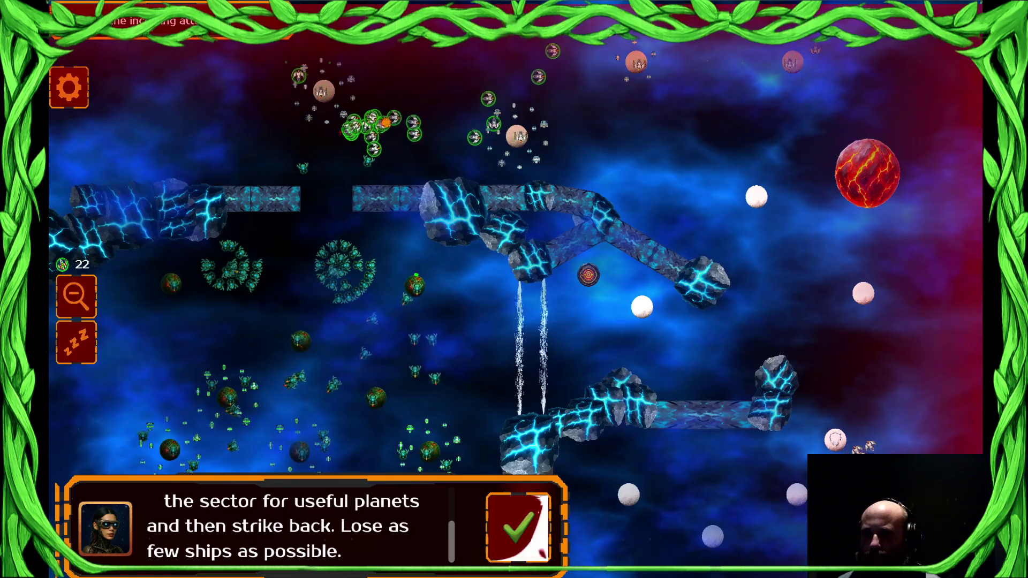
click(518, 528)
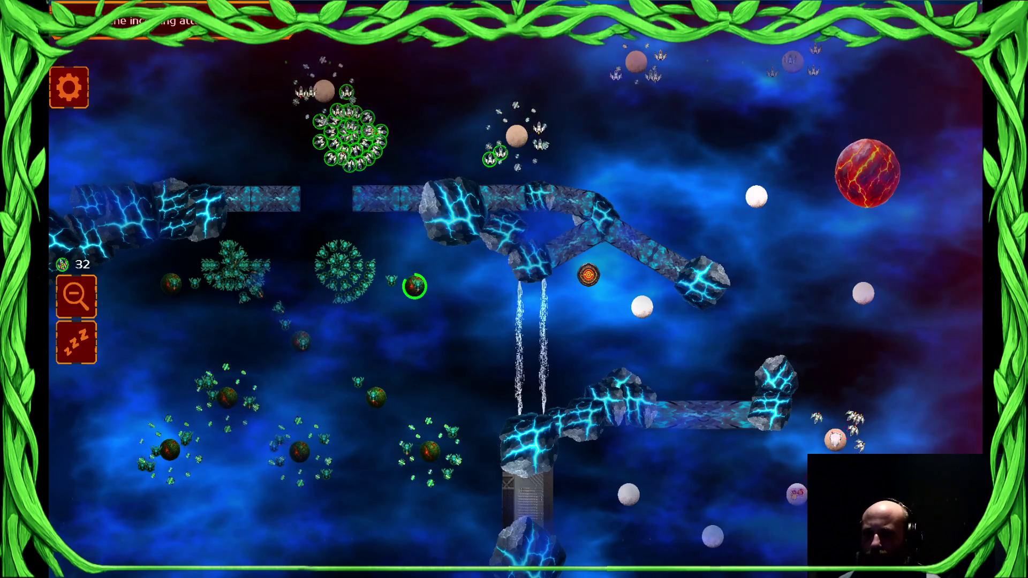
- Select a group of 8 ships, surrender the match, resume the debugger and stop the game
click(797, 472)
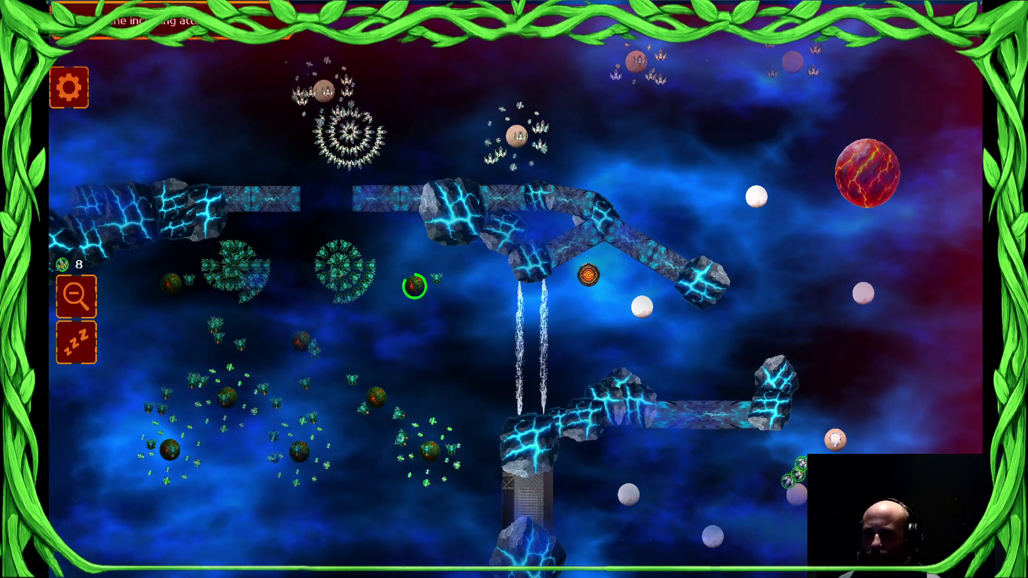
key(Escape)
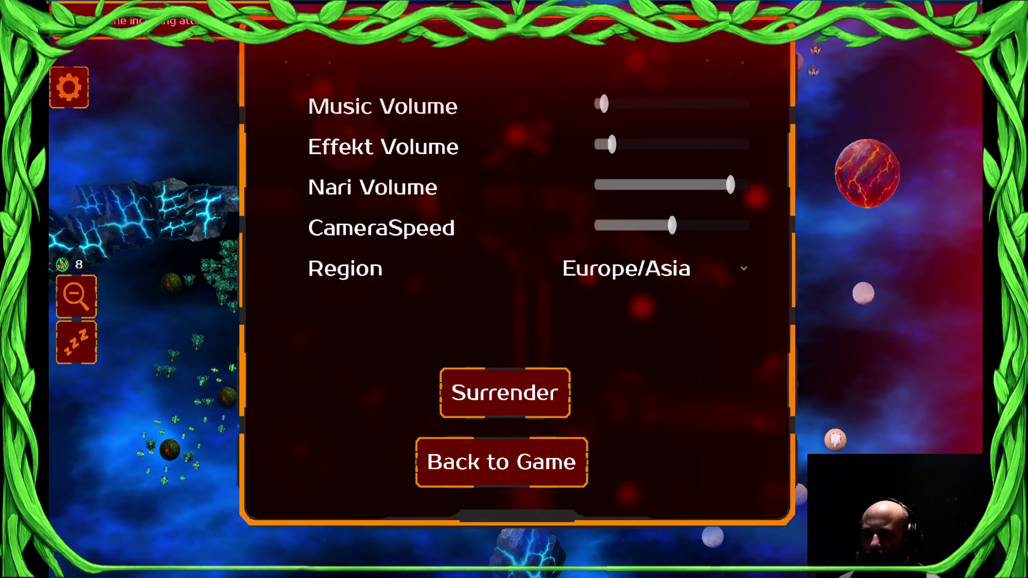
click(505, 393)
key(F12)
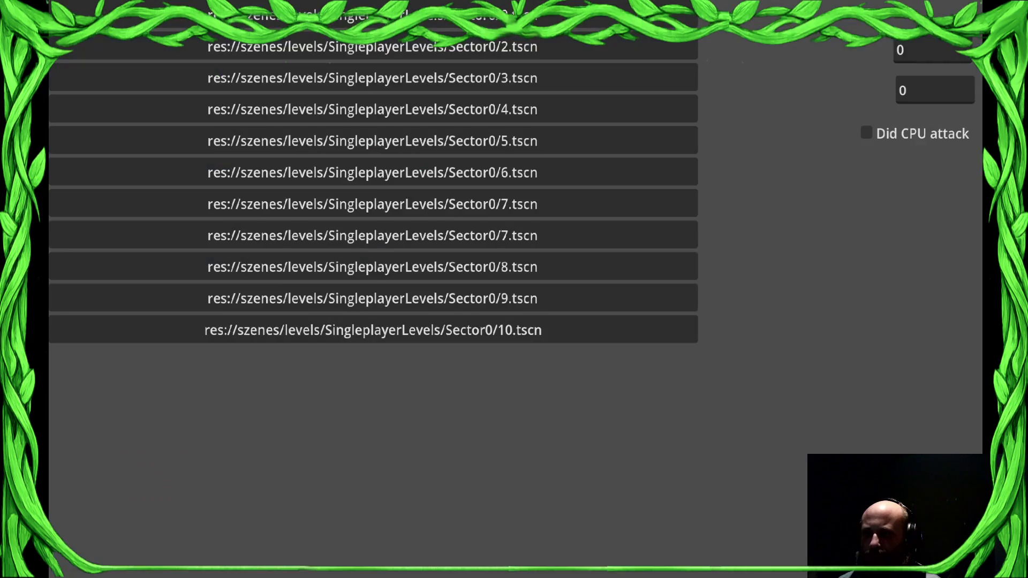
key(F8)
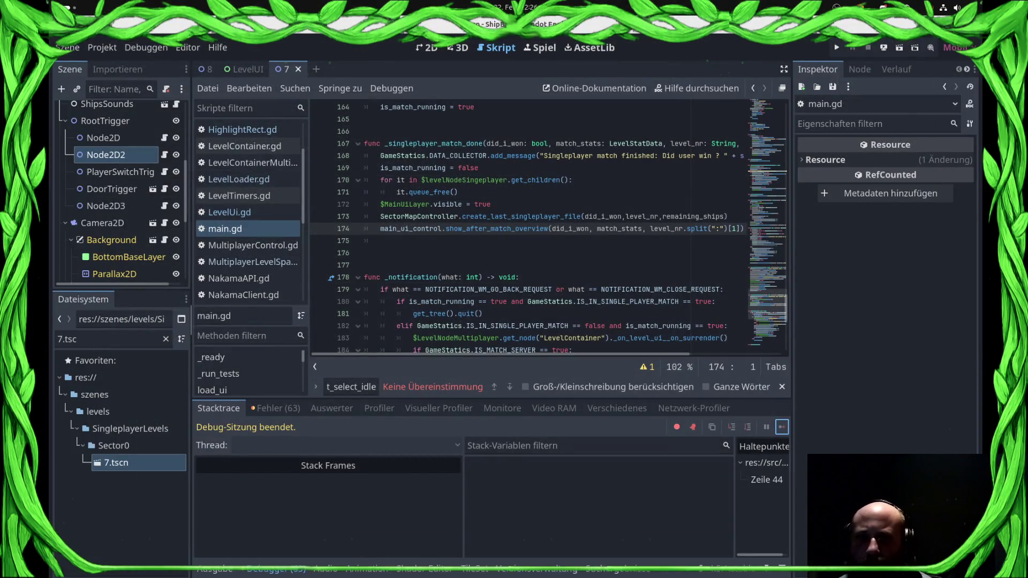
- Open AIShipgroup.gd and delete the empty line 23 at the start of add_ships
text(AIShi)
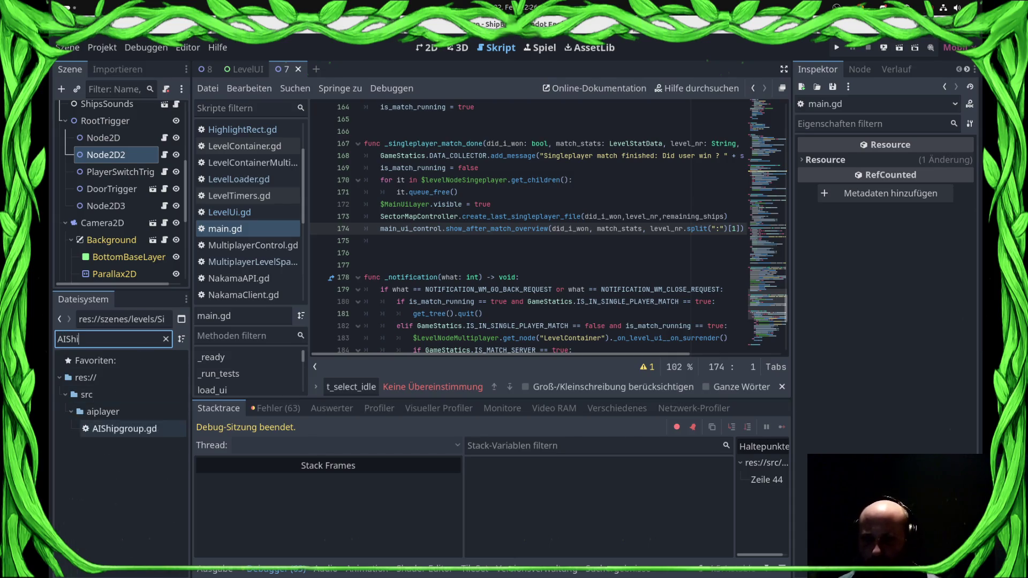
key(Down)
key(Return)
scroll(536, 225, down, 8)
scroll(535, 225, up, 3)
click(381, 155)
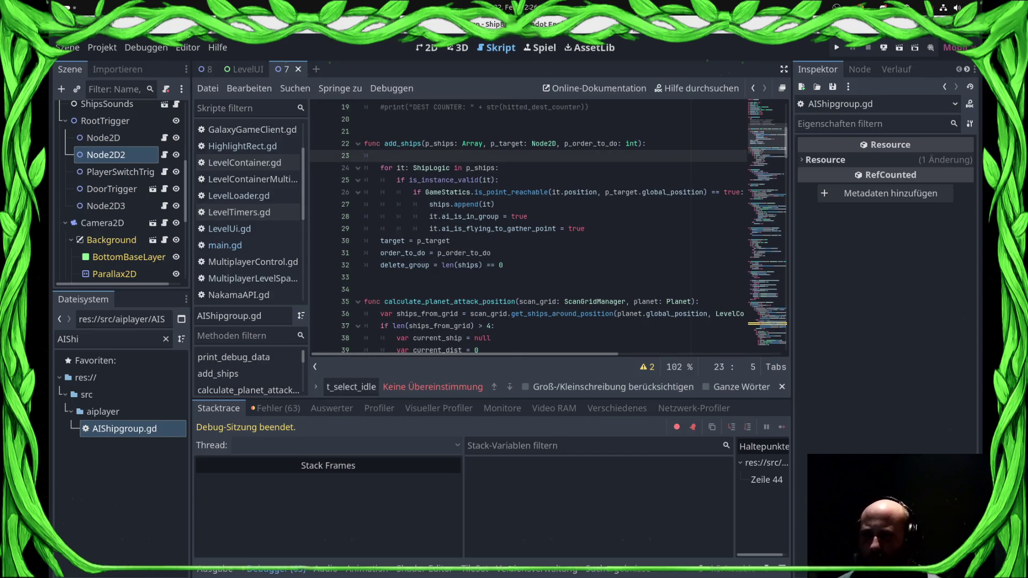
key(BackSpace)
key(BackSpace)
- Change the is_group_gatherd distance threshold on line 52 from 32 to 200, save, and run
scroll(536, 225, down, 8)
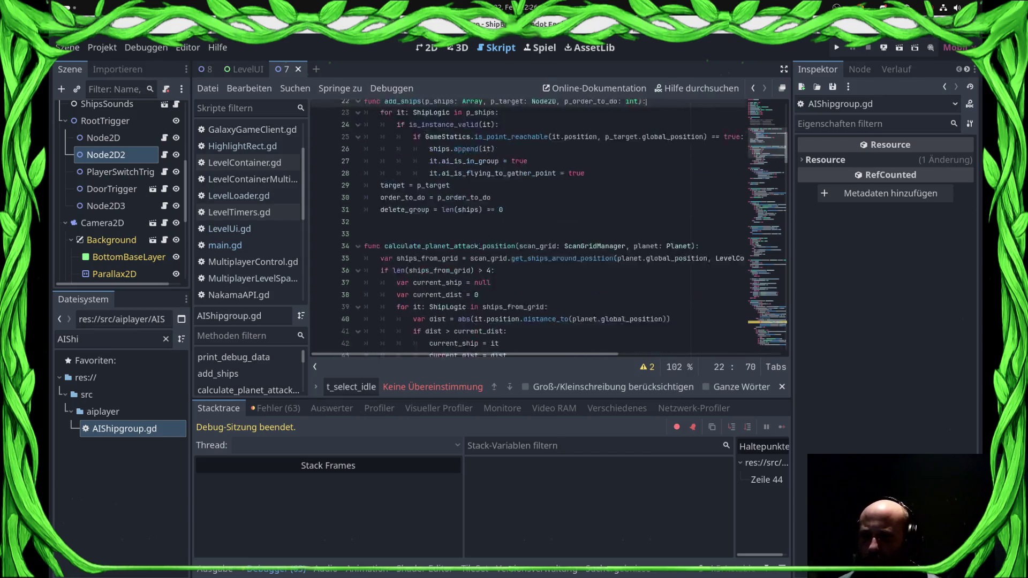
click(581, 252)
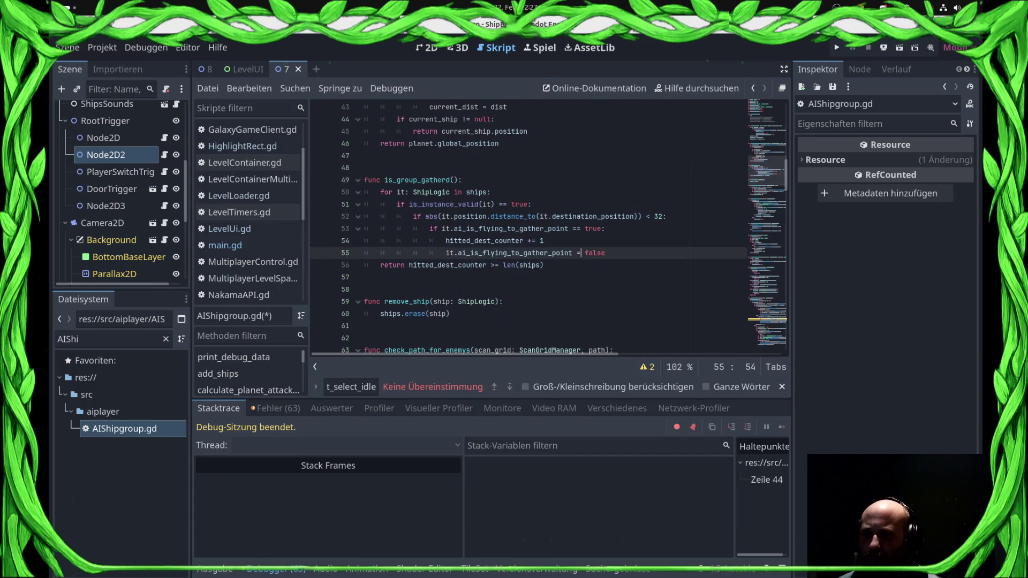
click(606, 253)
double_click(659, 217)
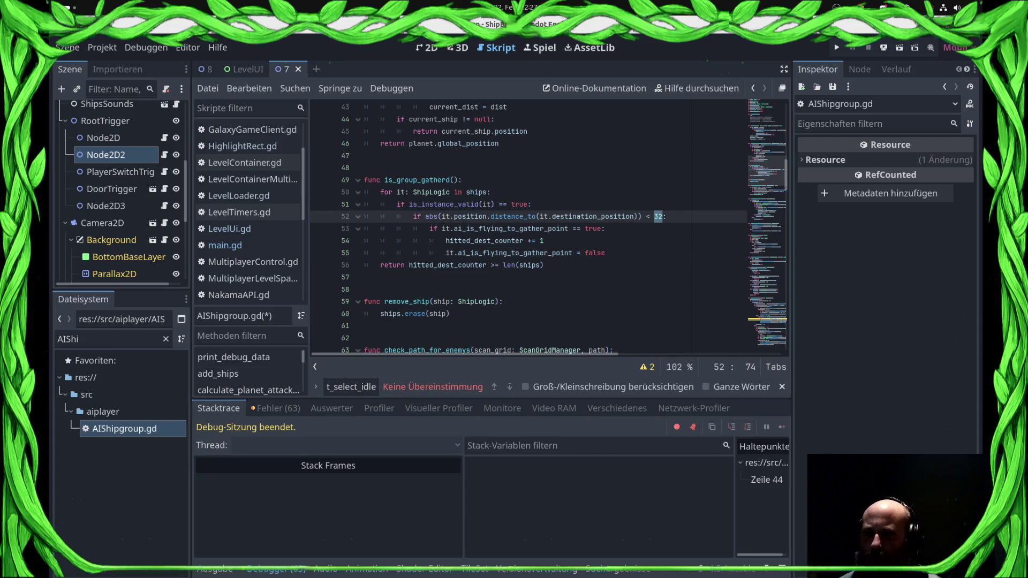
text(00)
key(ctrl+s)
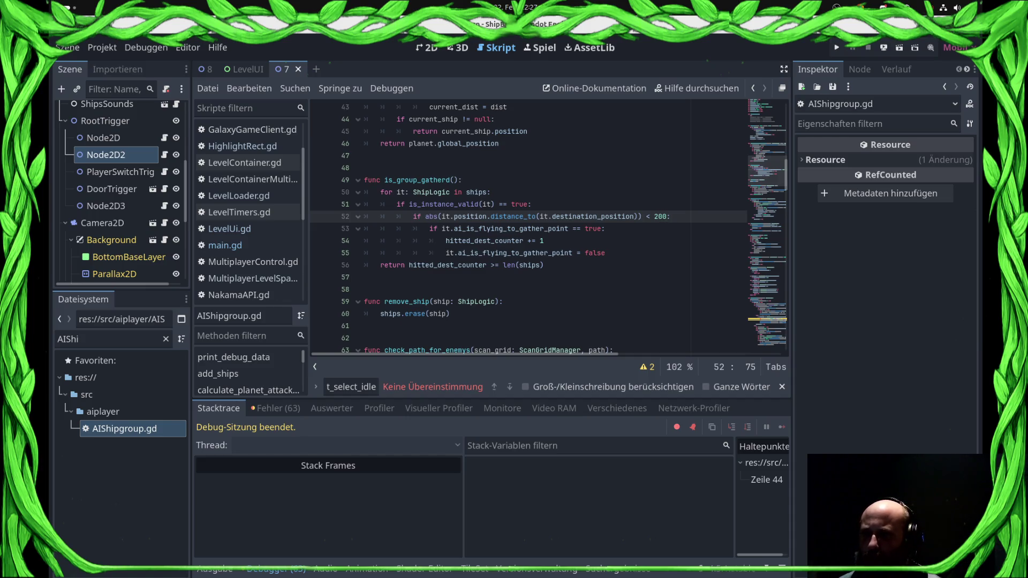
key(F5)
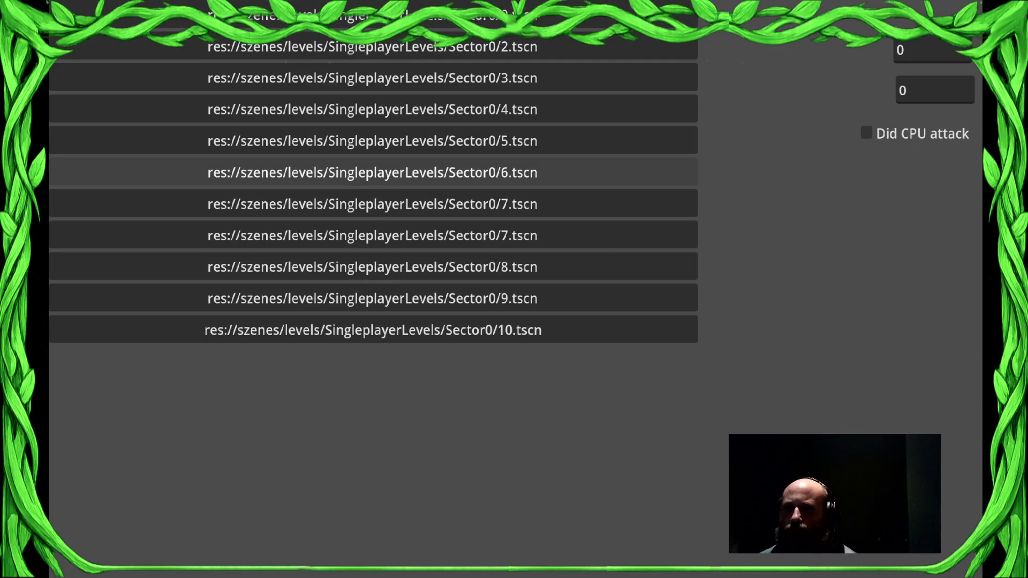
- Load the Sector0/7 level from the game's level list
click(372, 204)
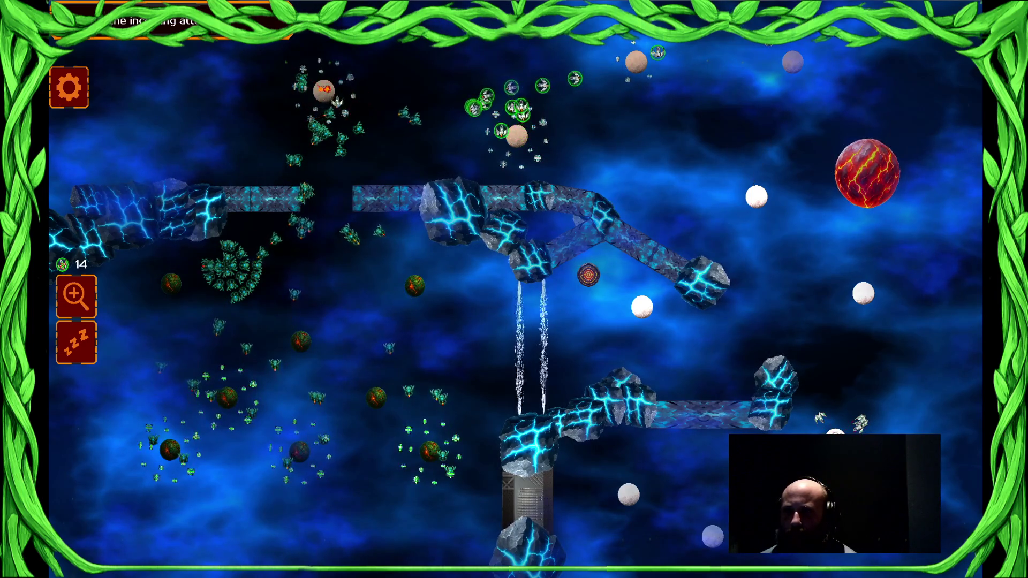
- Send ships toward the top-right planet and select player groups around the central and upper planets
click(840, 420)
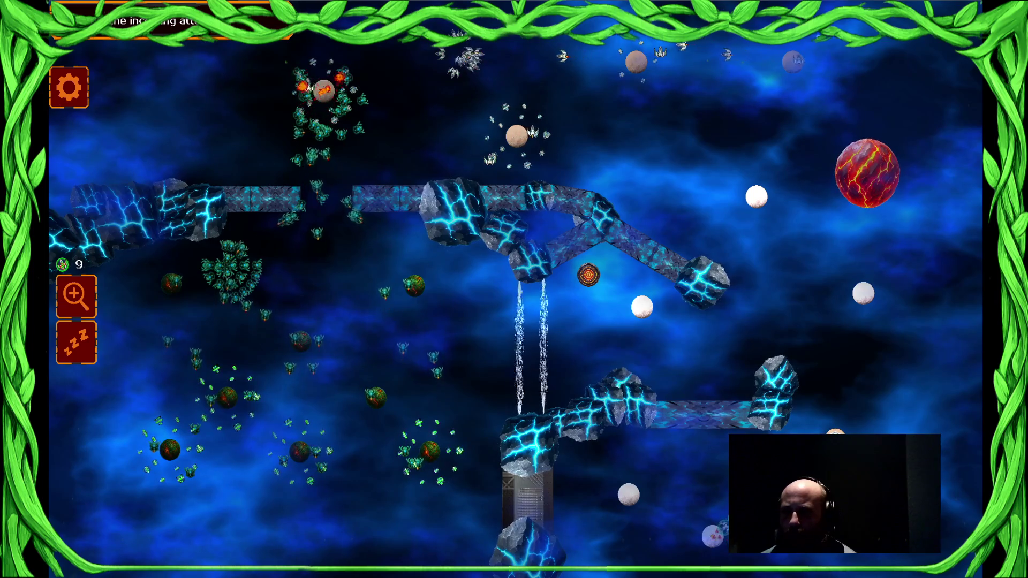
click(793, 96)
drag(439, 37, 766, 172)
drag(516, 135, 433, 102)
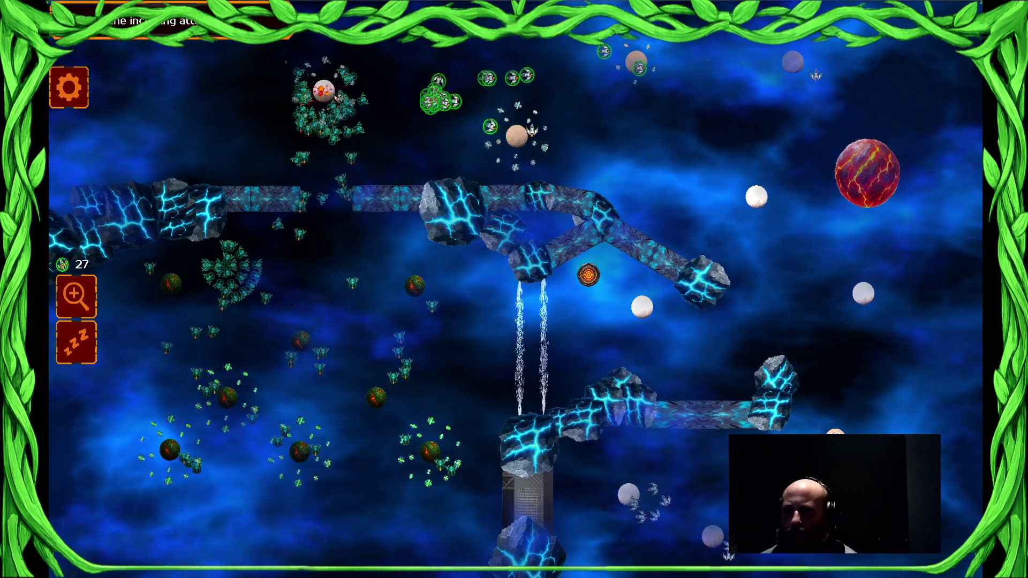
drag(535, 80, 527, 70)
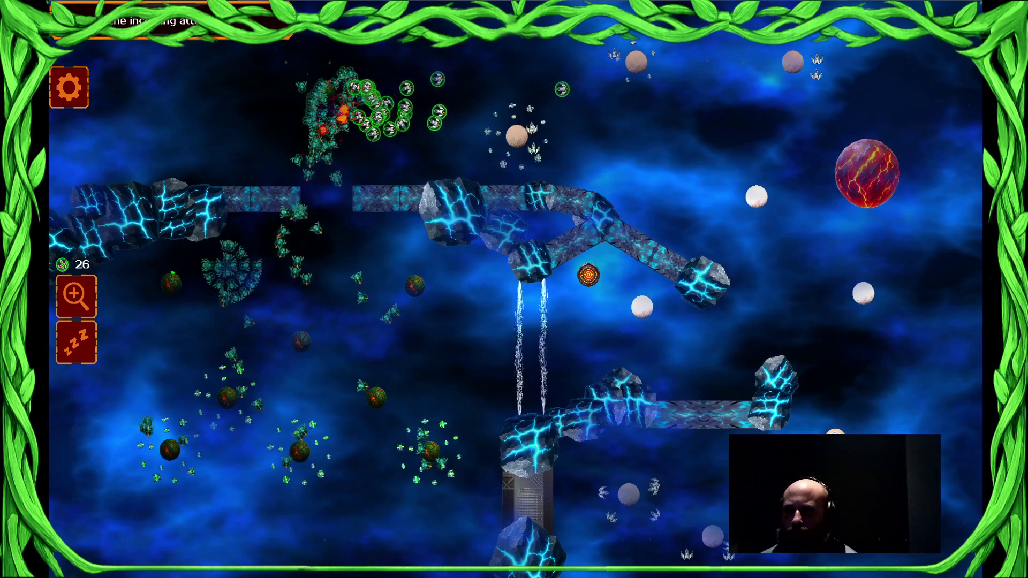
drag(668, 67, 668, 248)
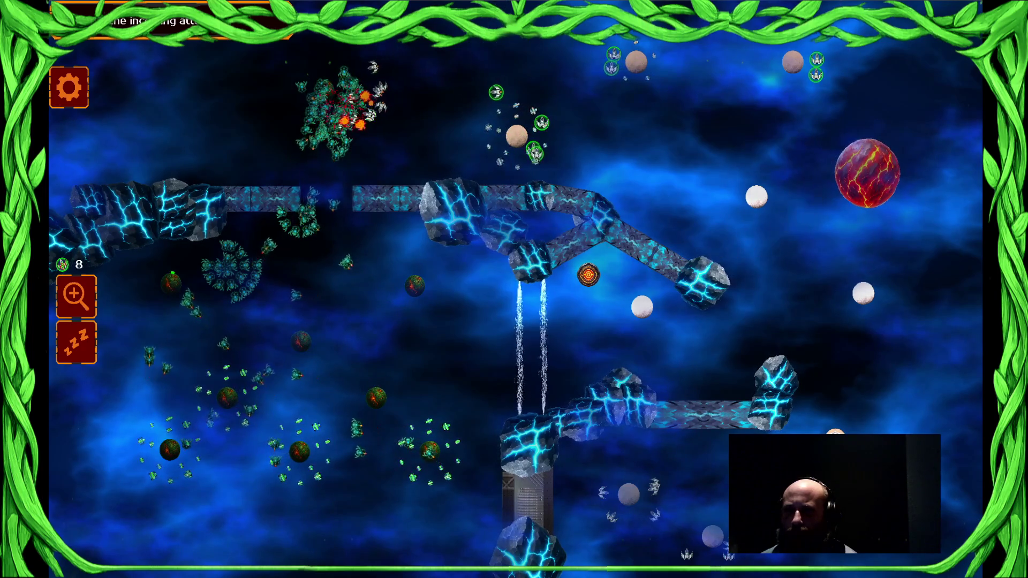
mouse_move(522, 134)
mouse_down()
mouse_move(696, 225)
mouse_move(570, 97)
mouse_up()
drag(630, 494, 632, 385)
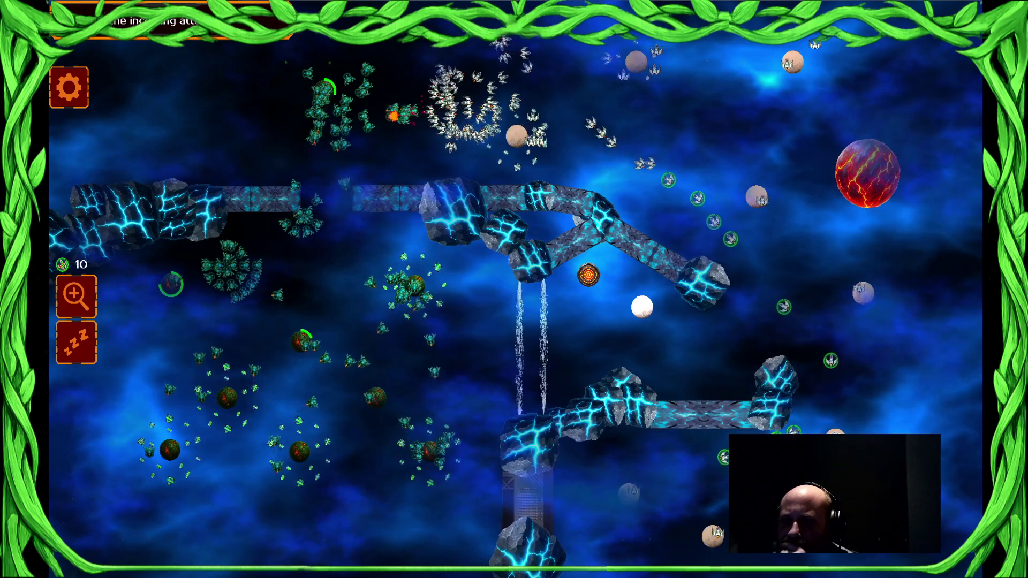
click(633, 88)
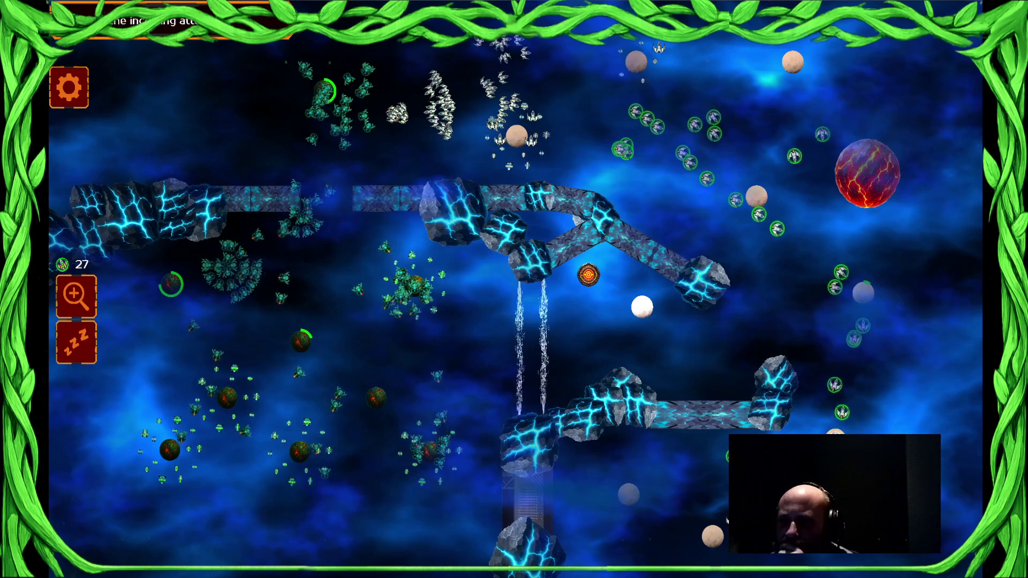
- Gather ships from the top, upper-right and right-side planets and send the fleet attacking leftward
click(476, 96)
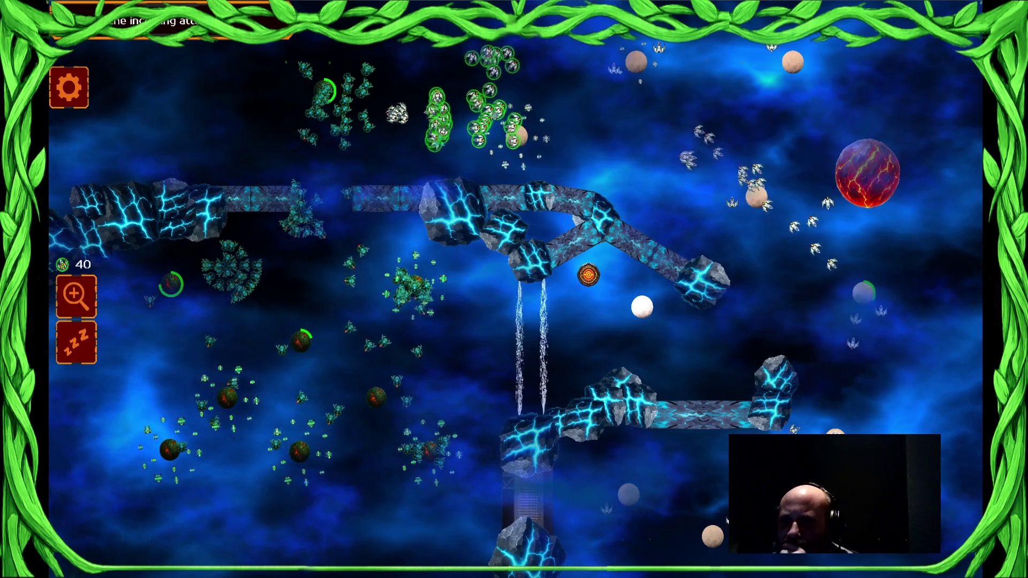
click(557, 64)
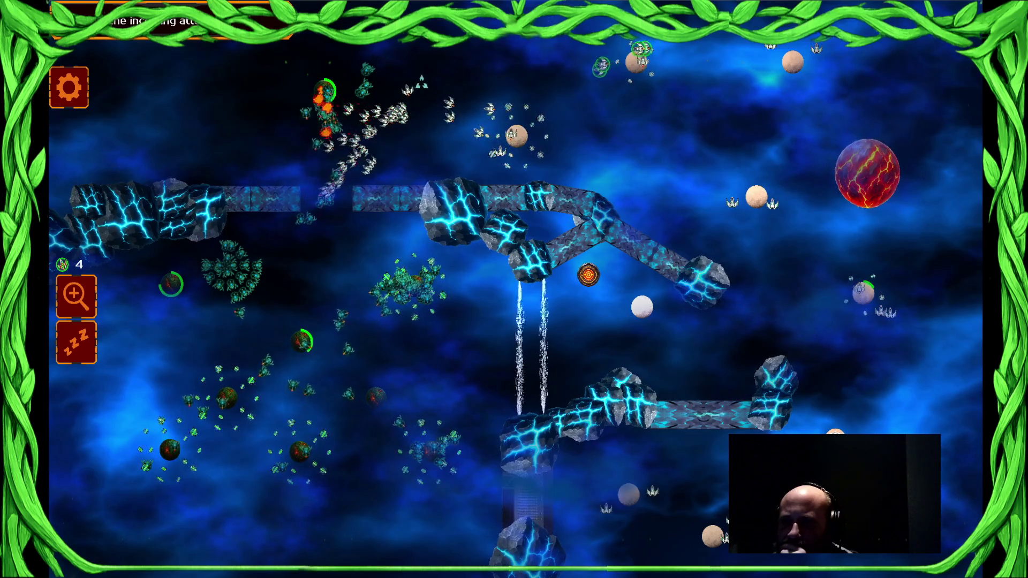
click(739, 160)
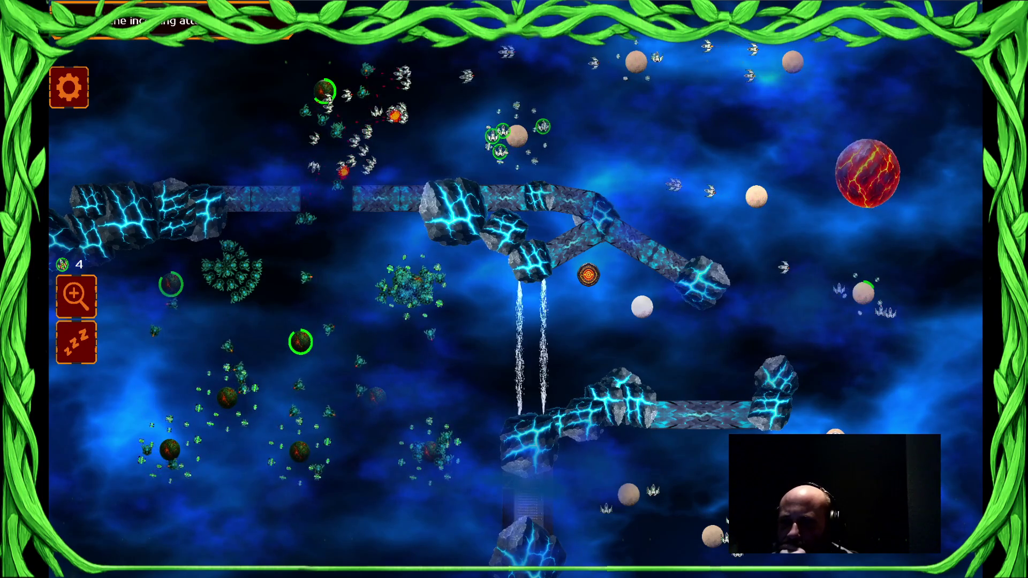
click(863, 293)
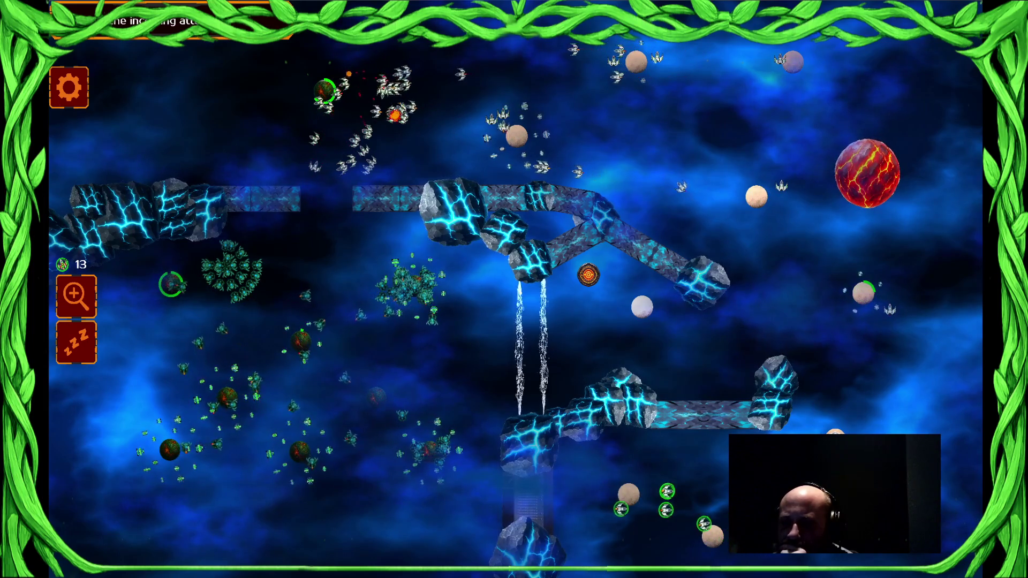
click(498, 121)
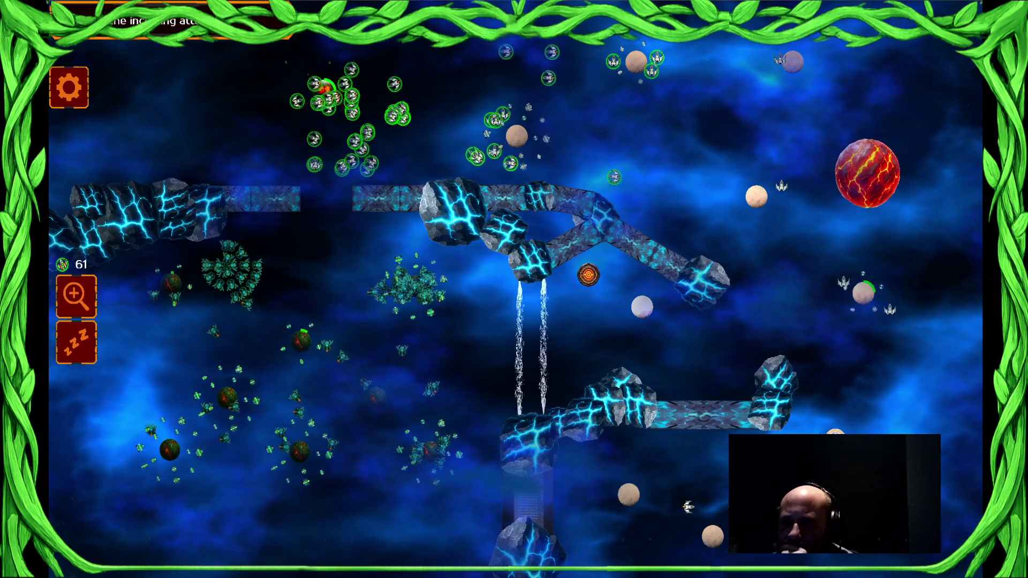
click(503, 107)
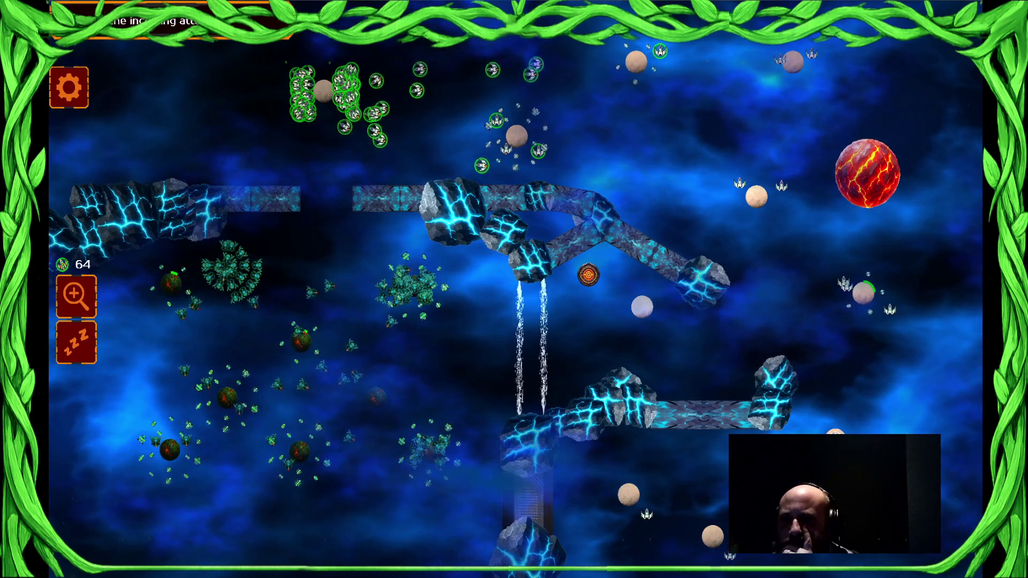
click(642, 187)
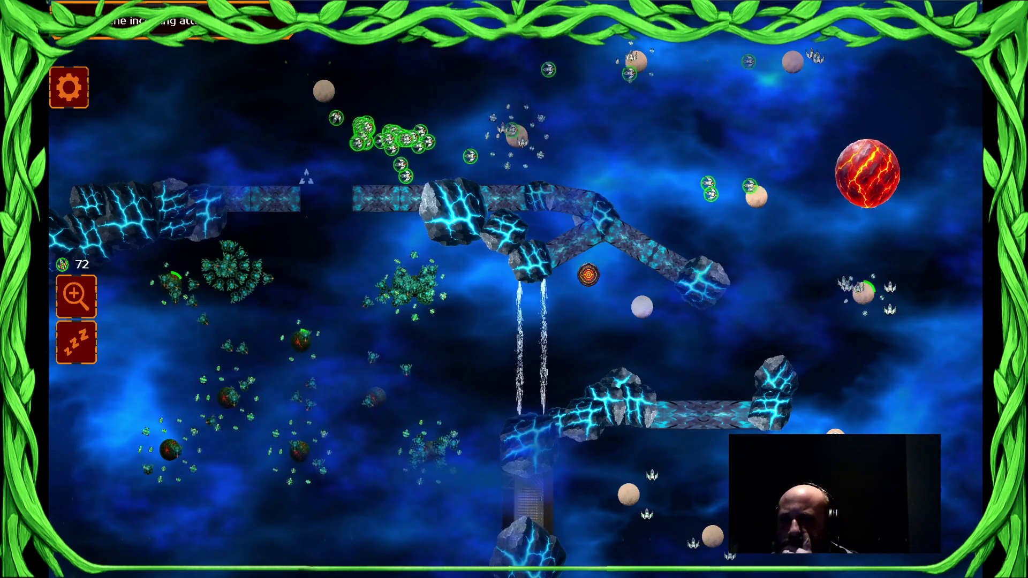
click(311, 177)
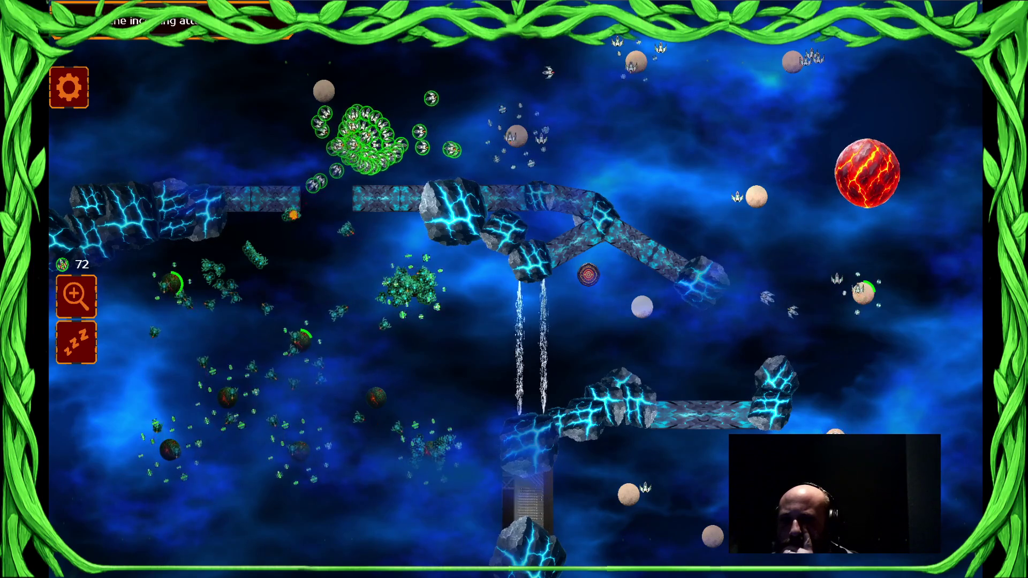
- Send the spiral and right-centre ships against the enemy swarm, then toward the right planet
key(a)
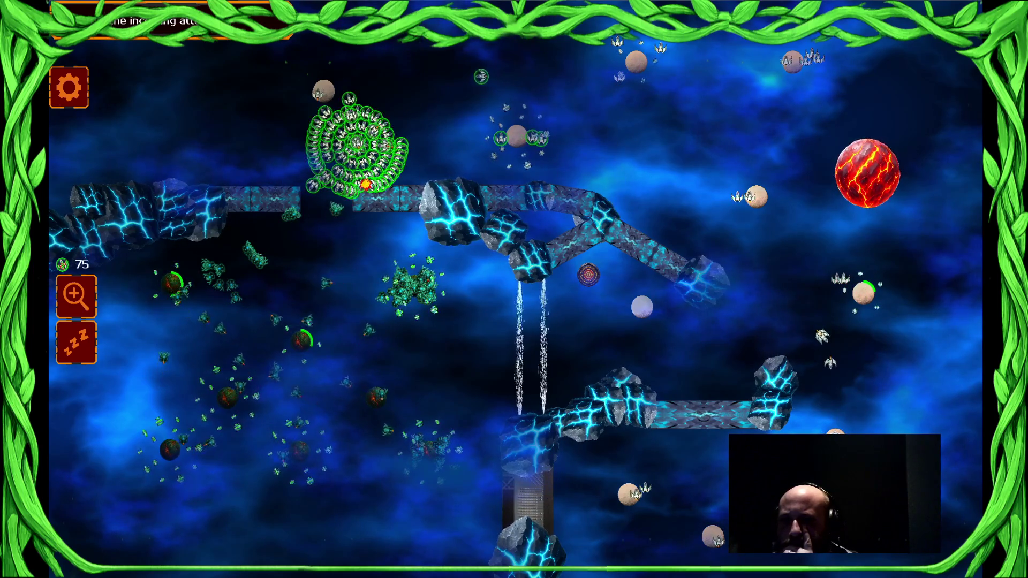
drag(670, 209, 884, 294)
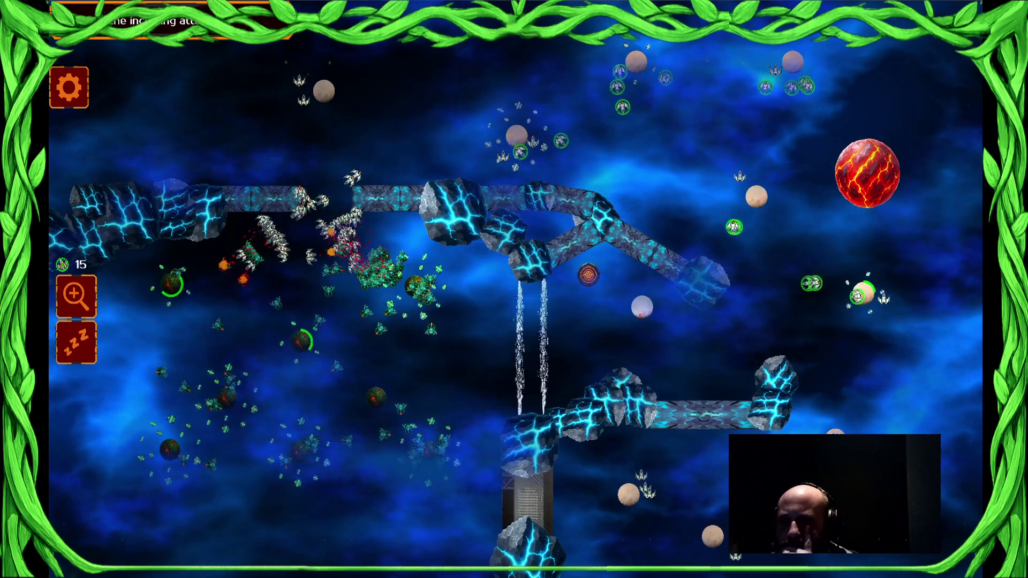
drag(687, 206, 884, 297)
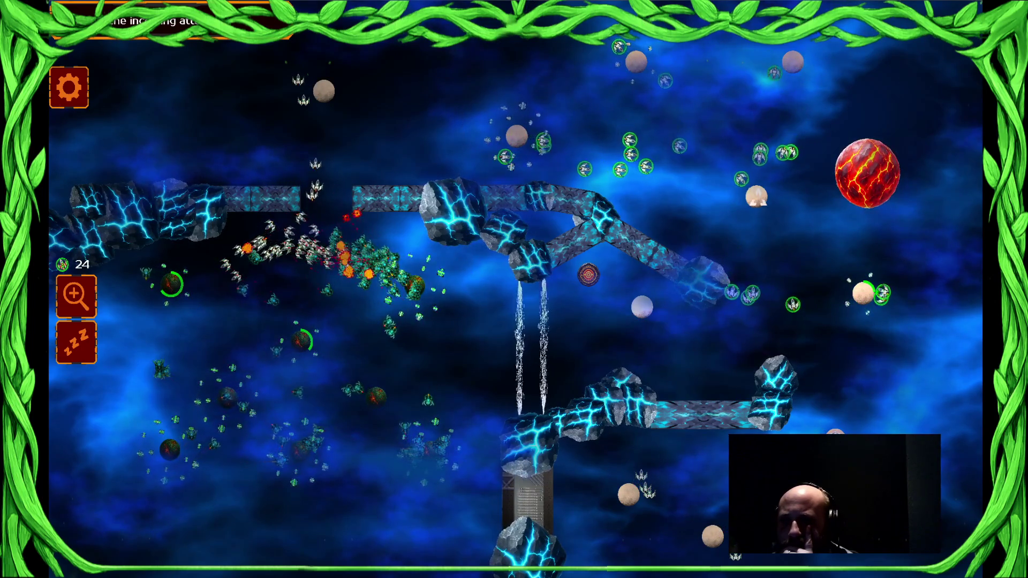
click(645, 485)
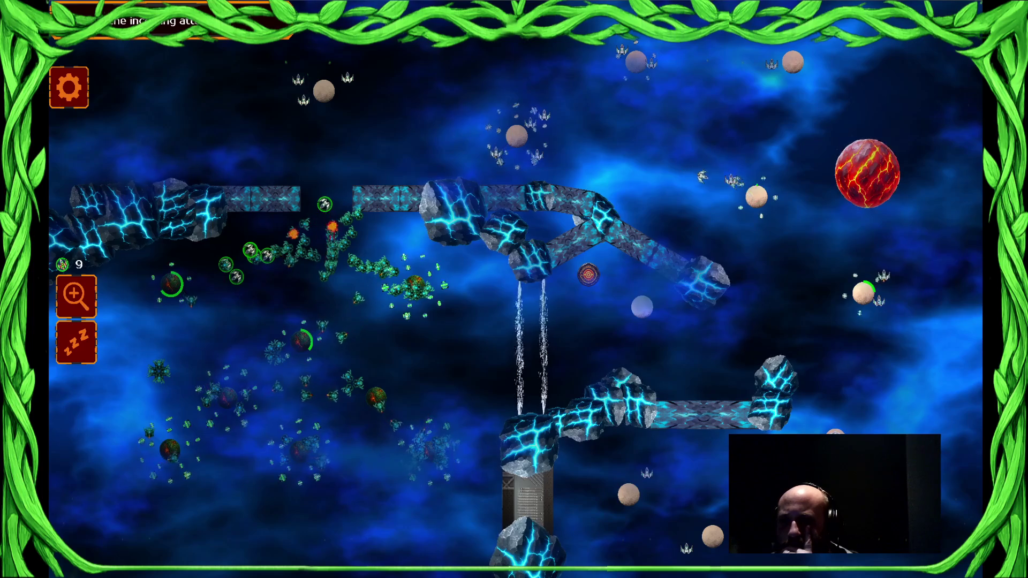
drag(331, 98, 331, 97)
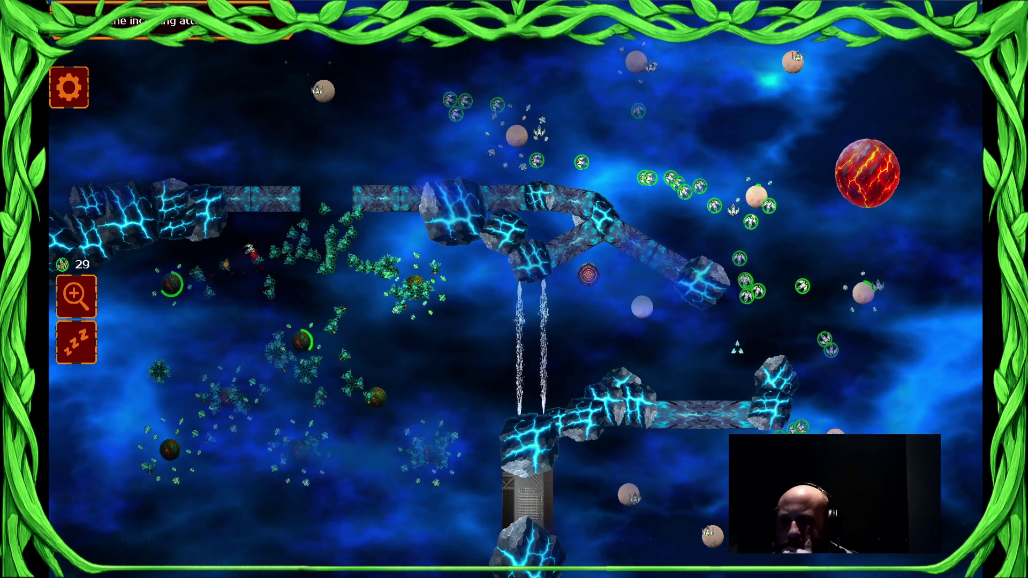
drag(830, 370, 831, 370)
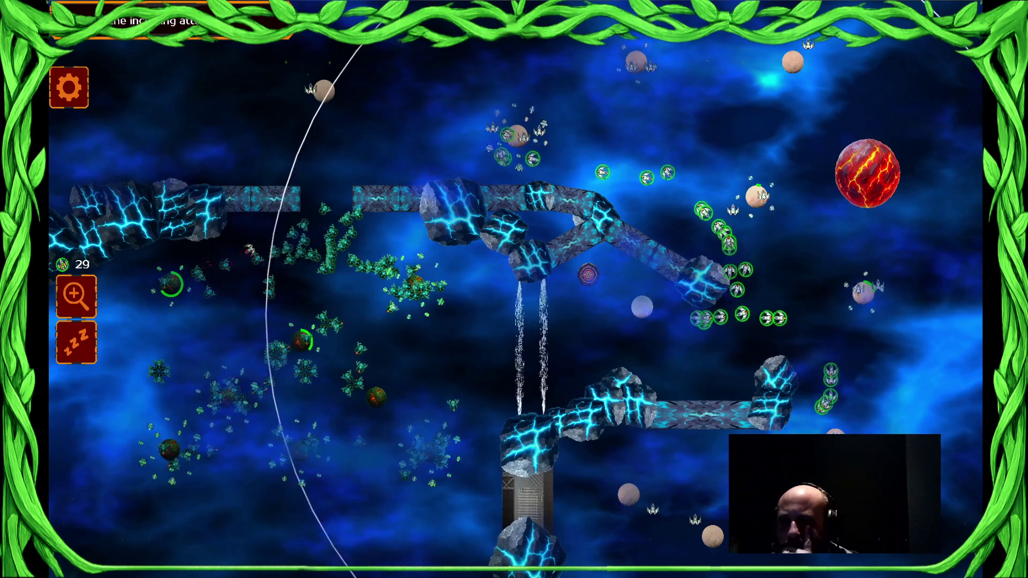
click(863, 291)
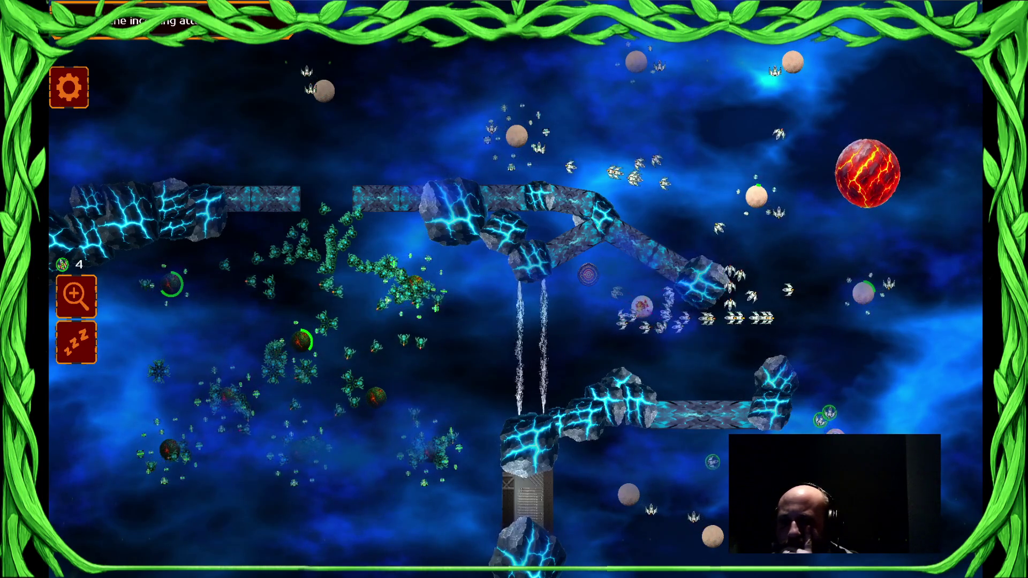
drag(884, 290, 884, 289)
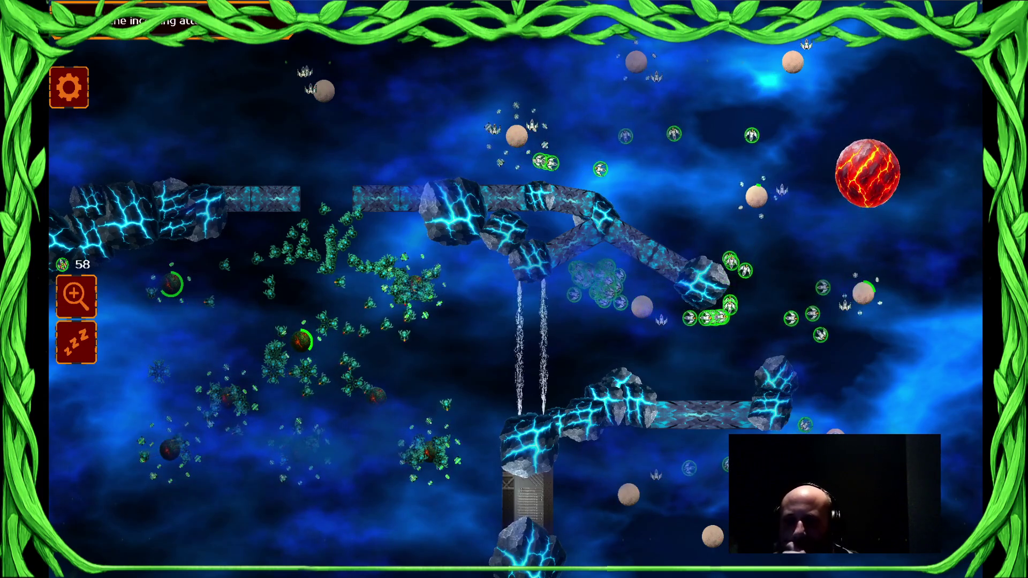
drag(626, 364, 627, 364)
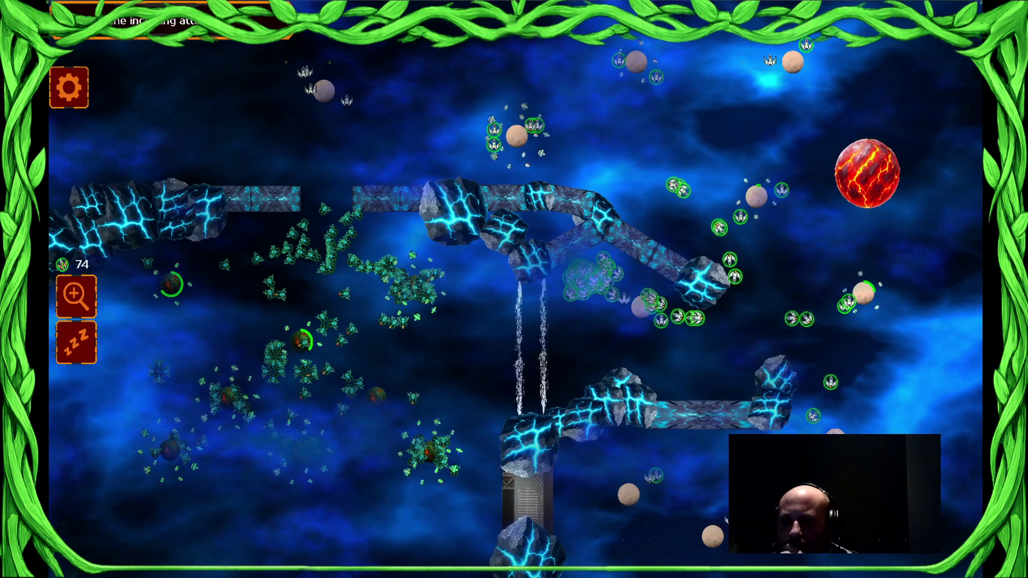
- Open and close the game settings, then quit the game to return to the editor
key(Escape)
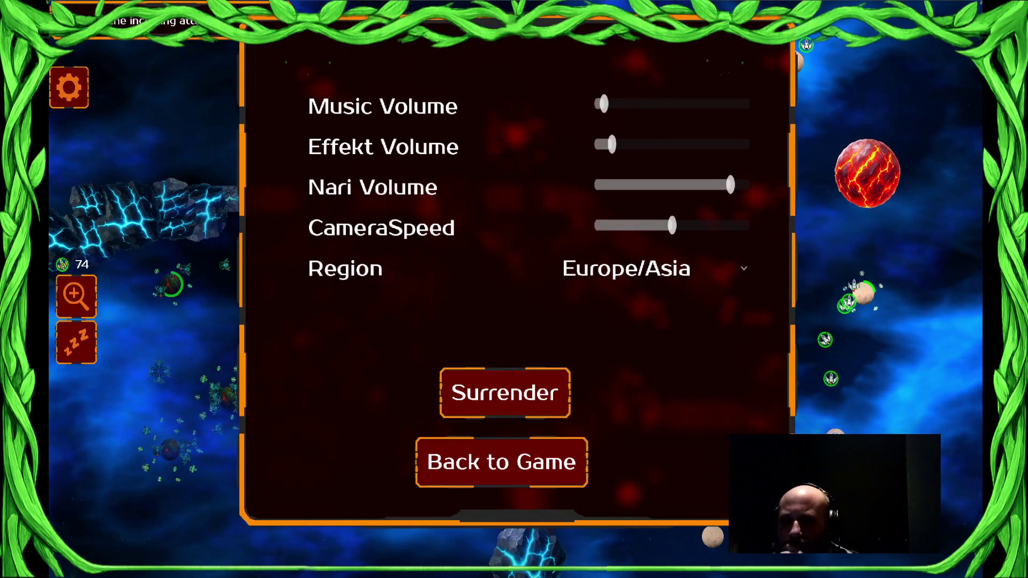
key(Escape)
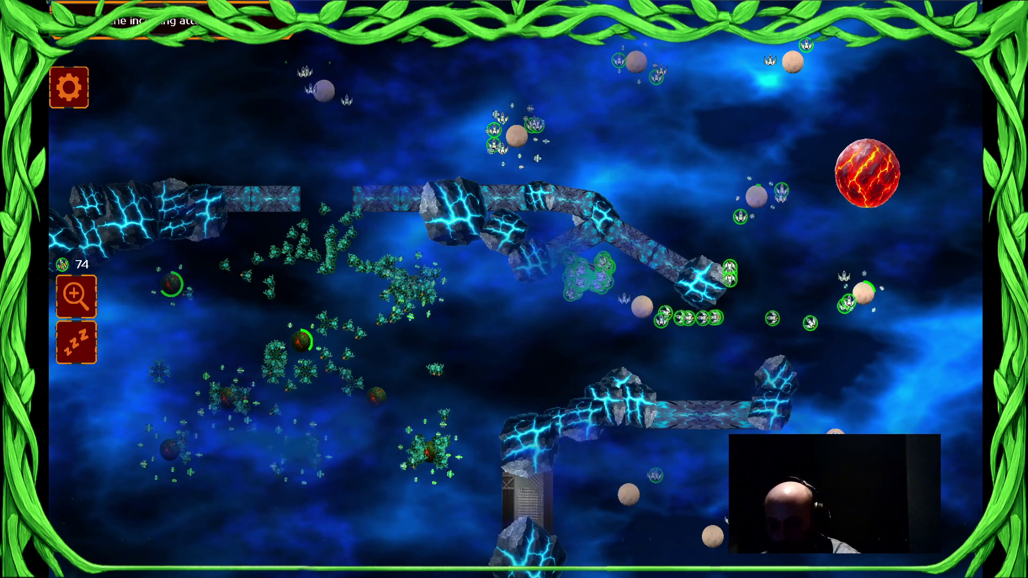
key(alt+F4)
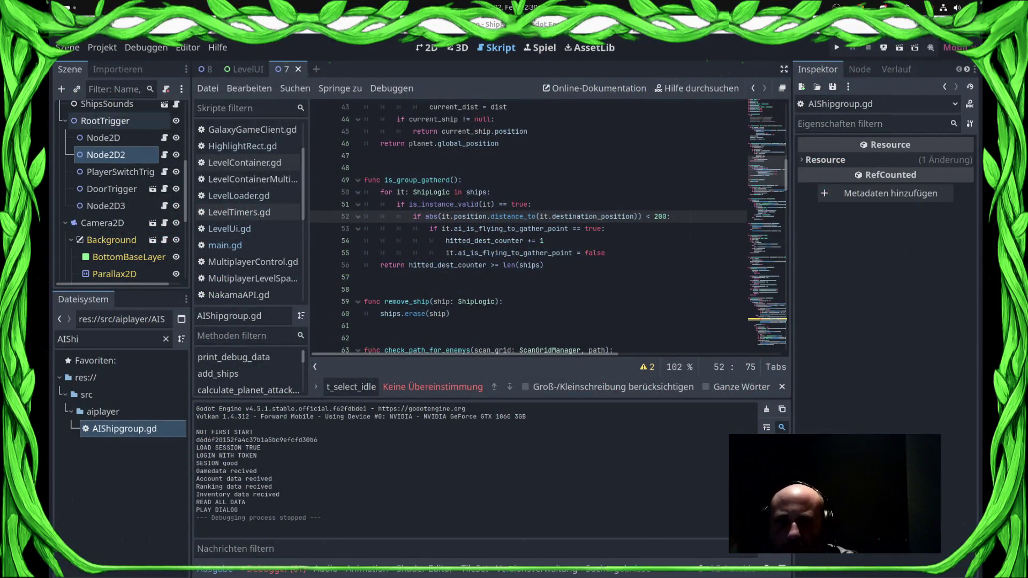
- Uncheck Is Trigger Active on the Node2D AI-change trigger, then save and run the game
scroll(107, 215, up, 3)
scroll(107, 215, down, 3)
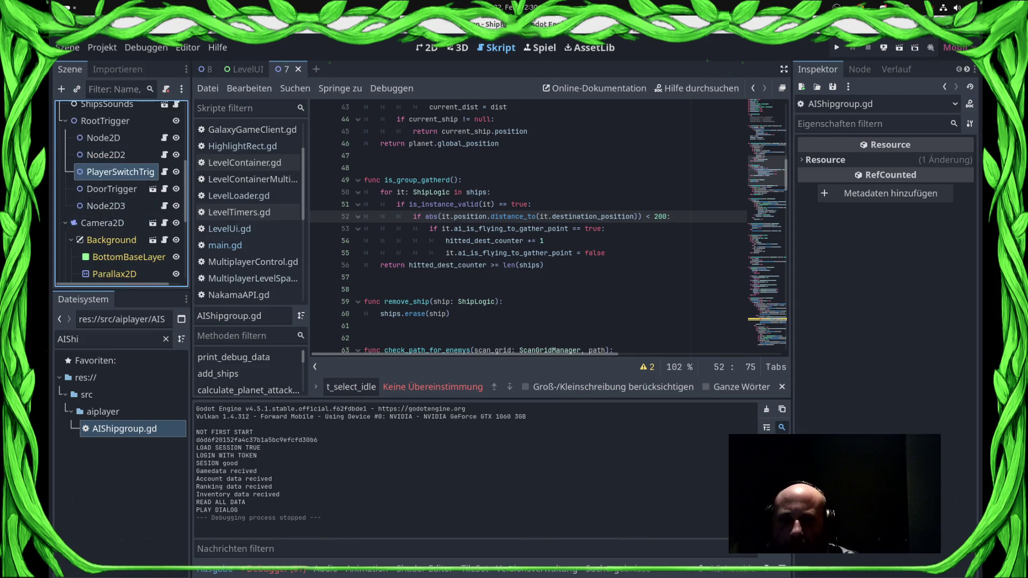
click(120, 172)
click(112, 189)
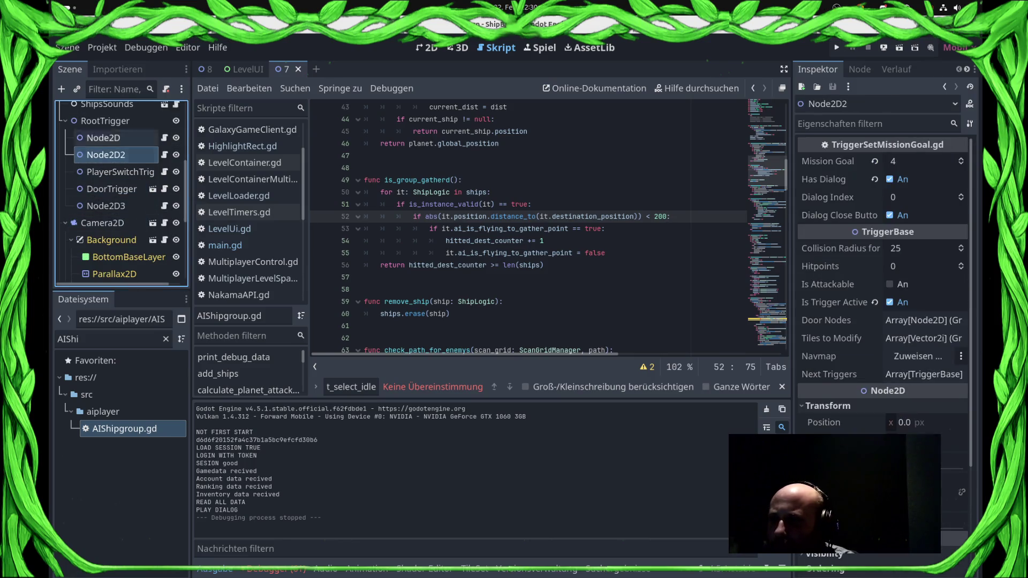
click(104, 137)
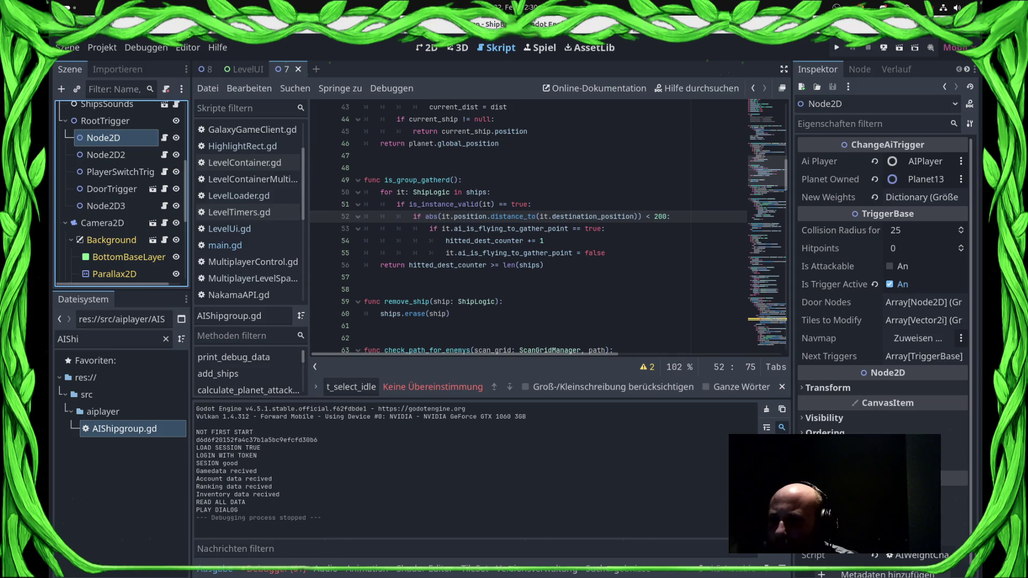
click(890, 284)
key(F5)
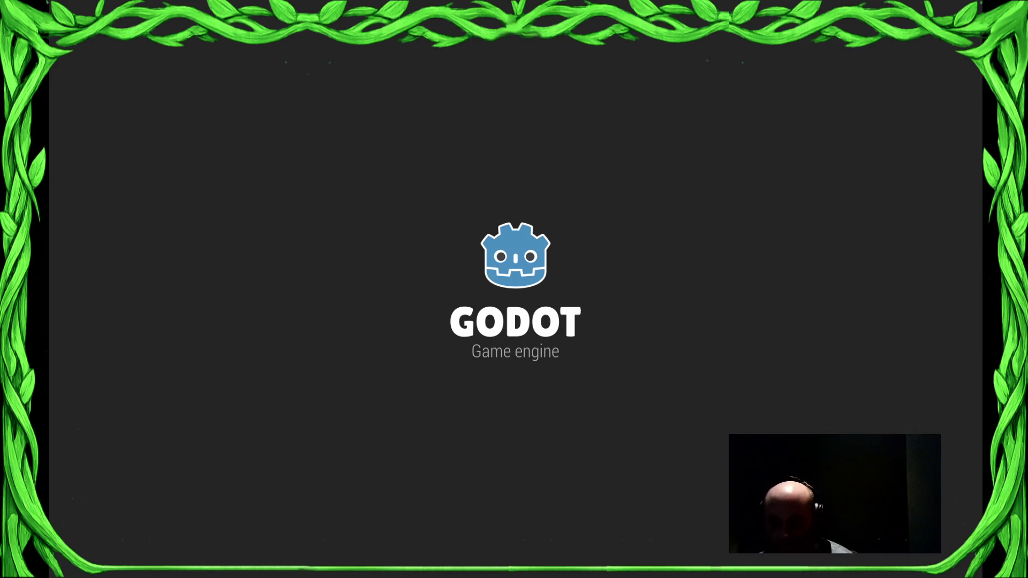
- Return to the game window and load a Sector0 level from the level list
key(super)
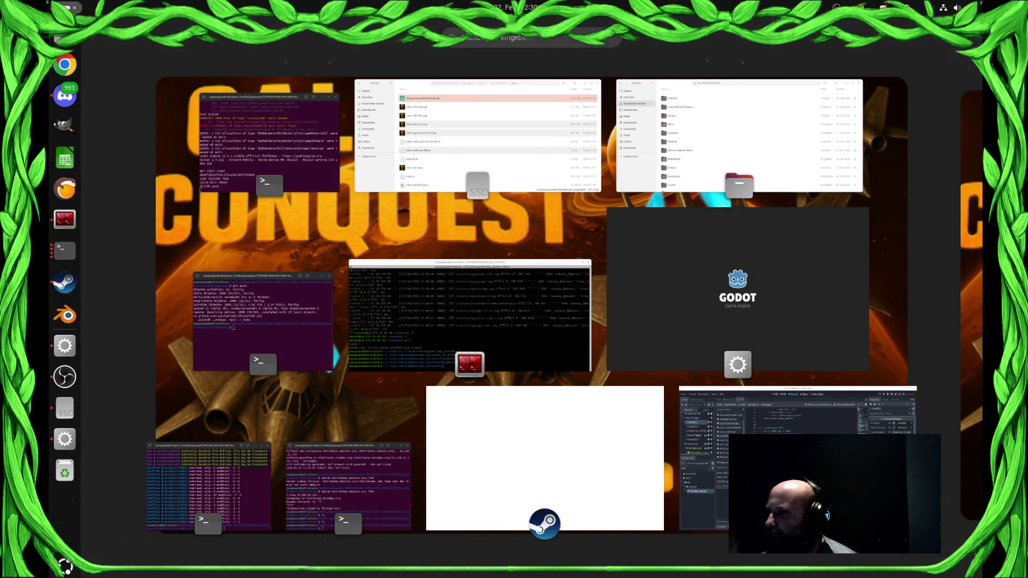
key(super)
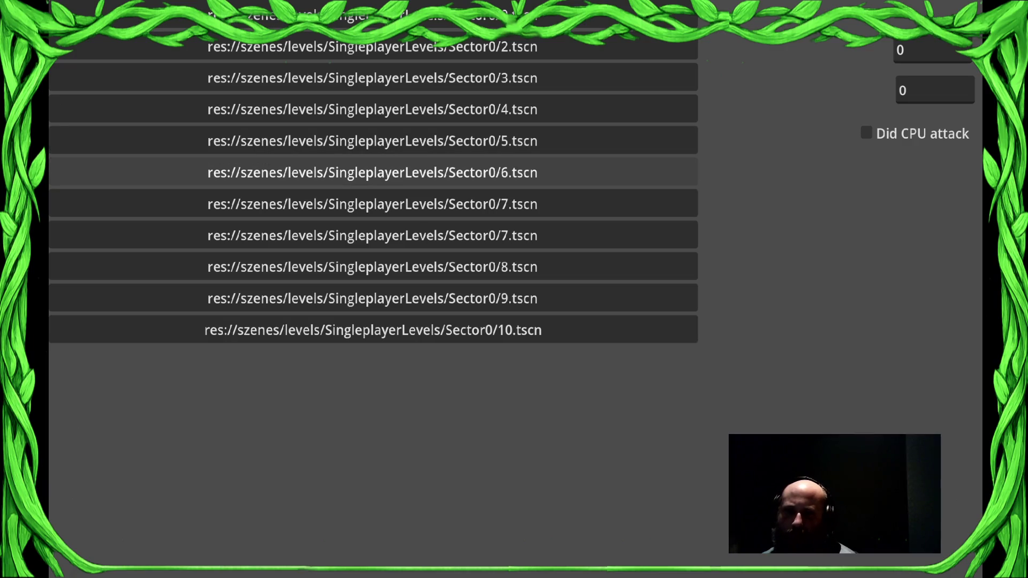
click(372, 173)
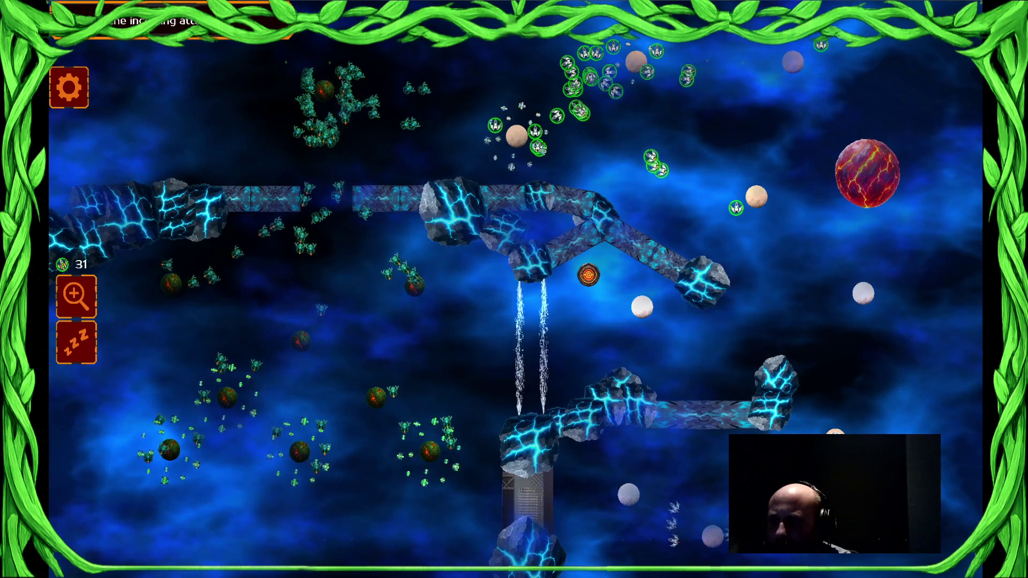
- Select the ship swarms around the lower planets and across the right half of the map
drag(730, 496, 552, 482)
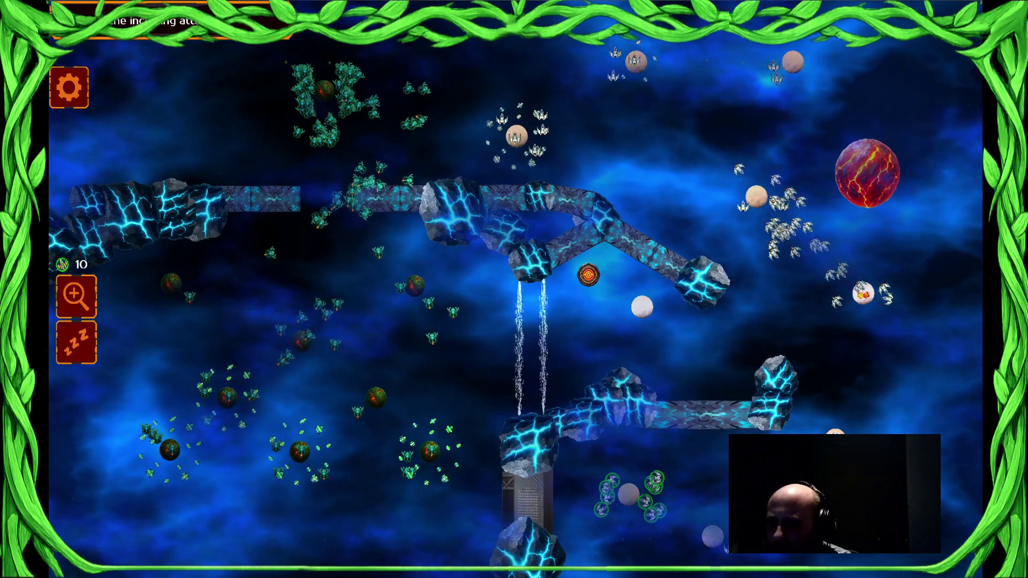
key(ctrl+a)
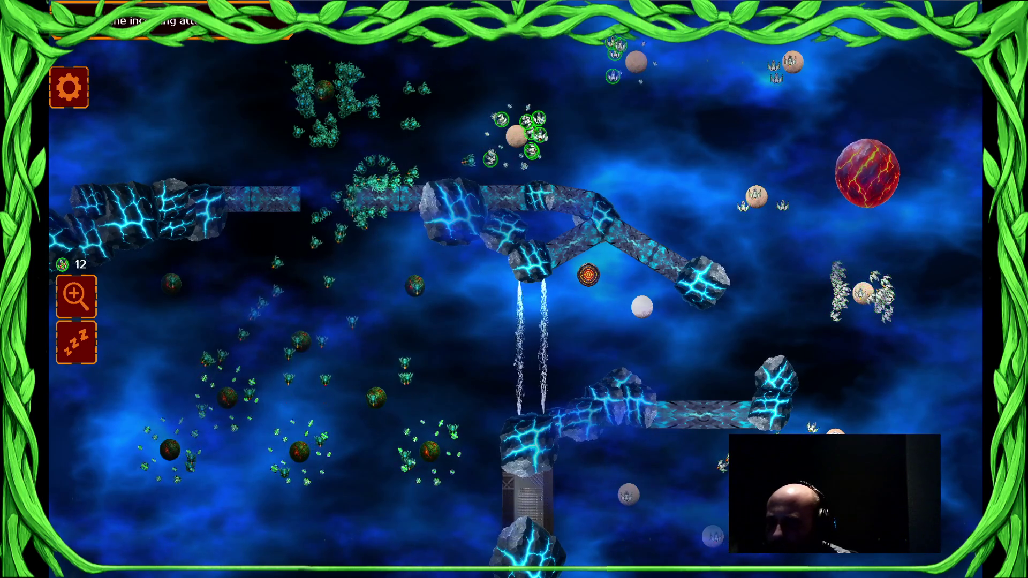
key(ctrl+a)
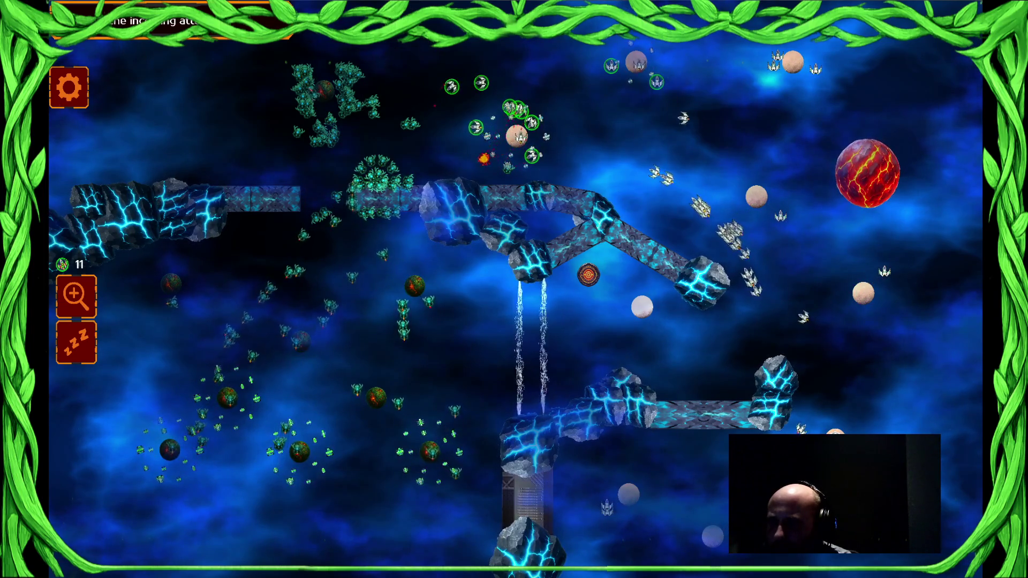
key(ctrl+a)
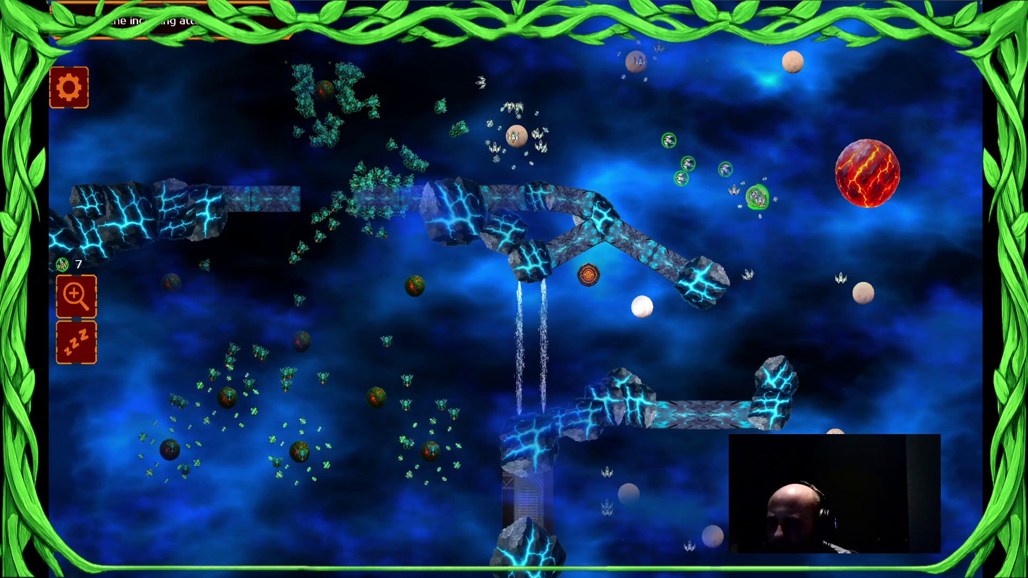
drag(696, 294, 990, 294)
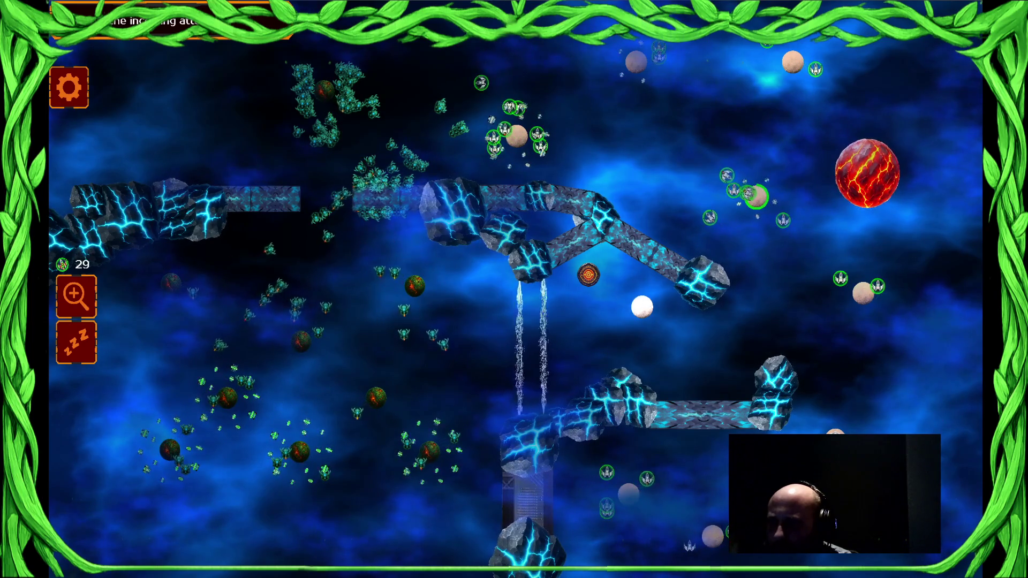
- Gather the upper-middle and top-centre ships and send them to the upper-right planet
drag(688, 126, 825, 126)
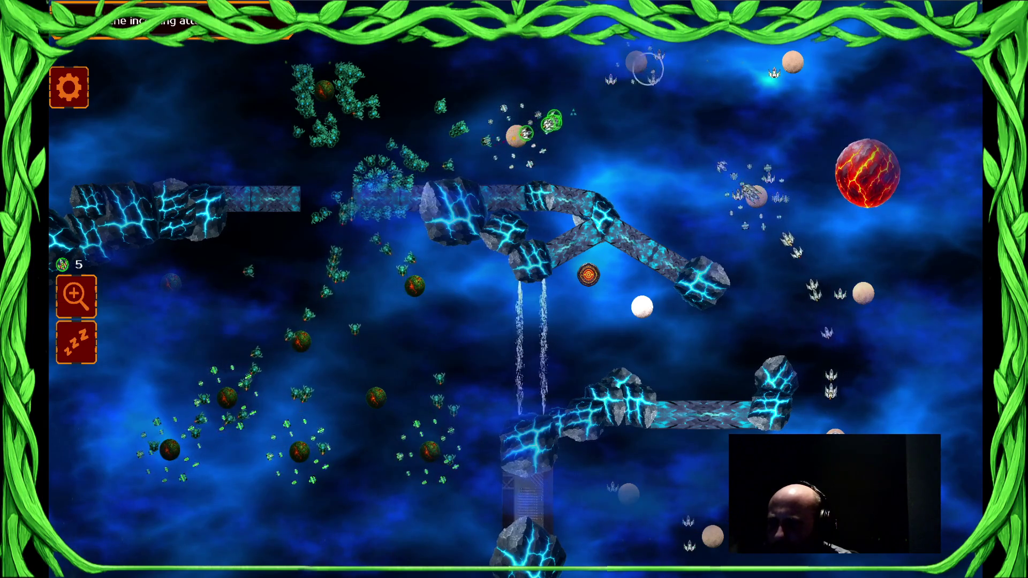
drag(739, 316, 477, 316)
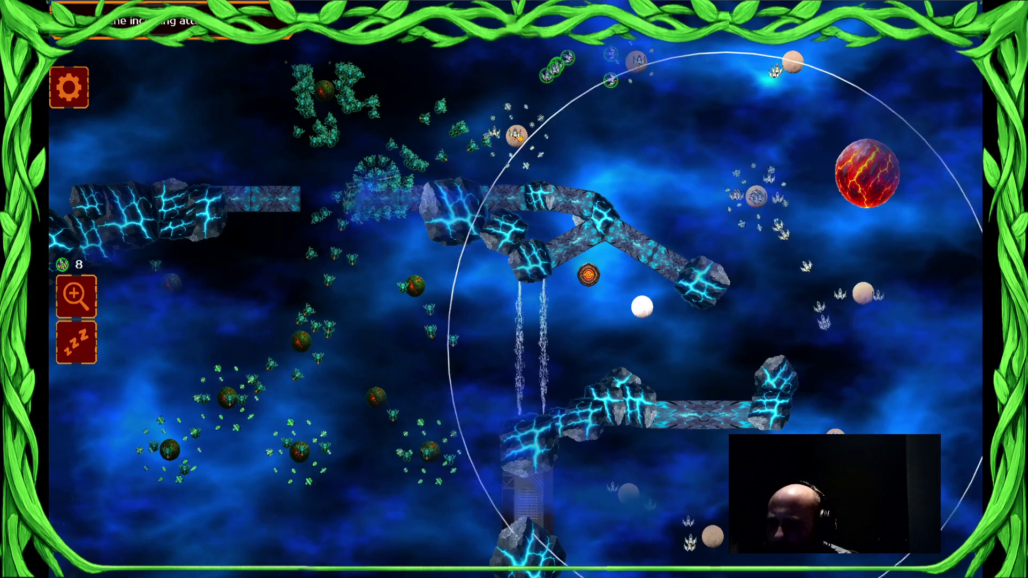
drag(512, 107, 653, 107)
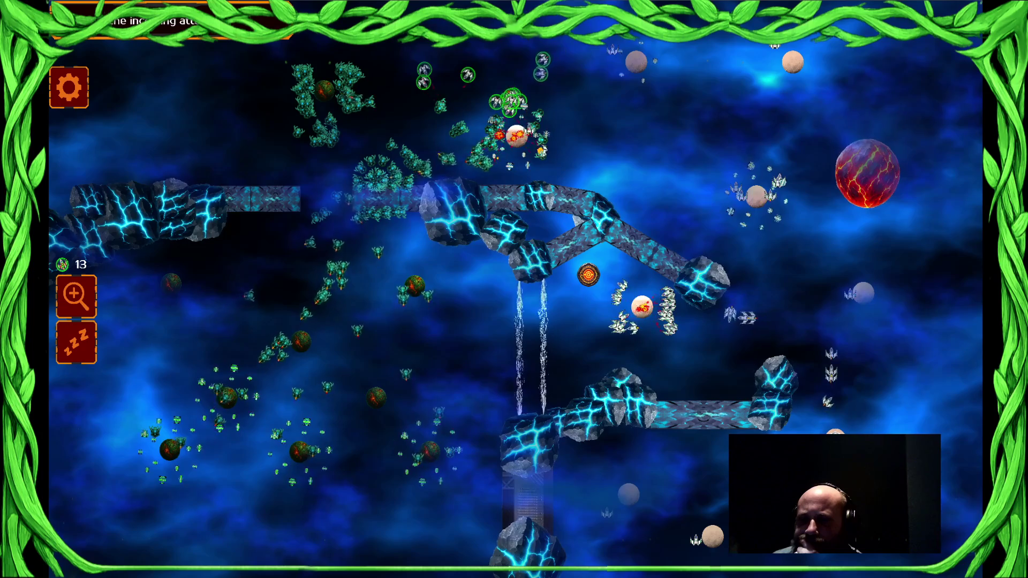
key(ctrl+a)
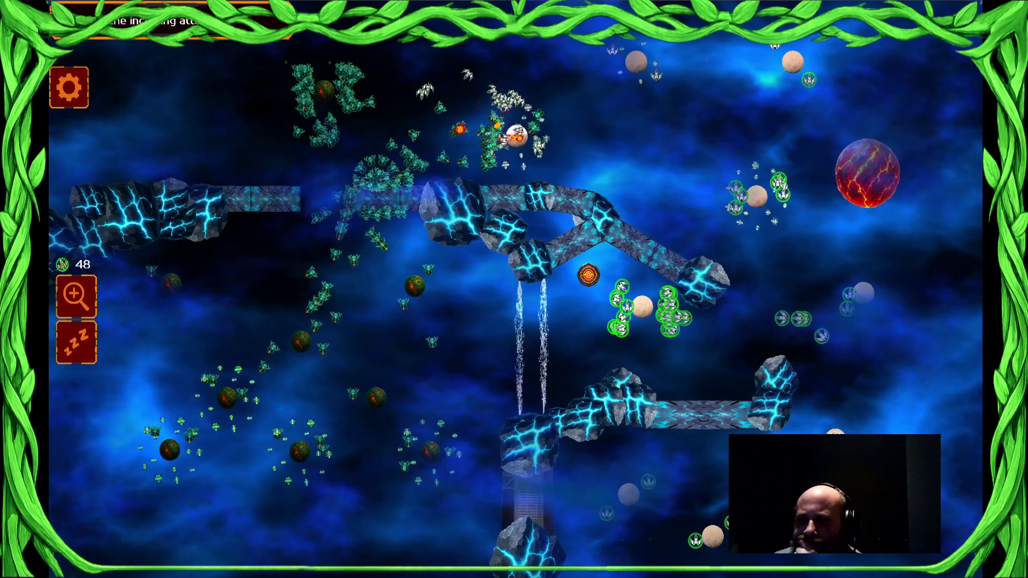
drag(585, 96, 585, 99)
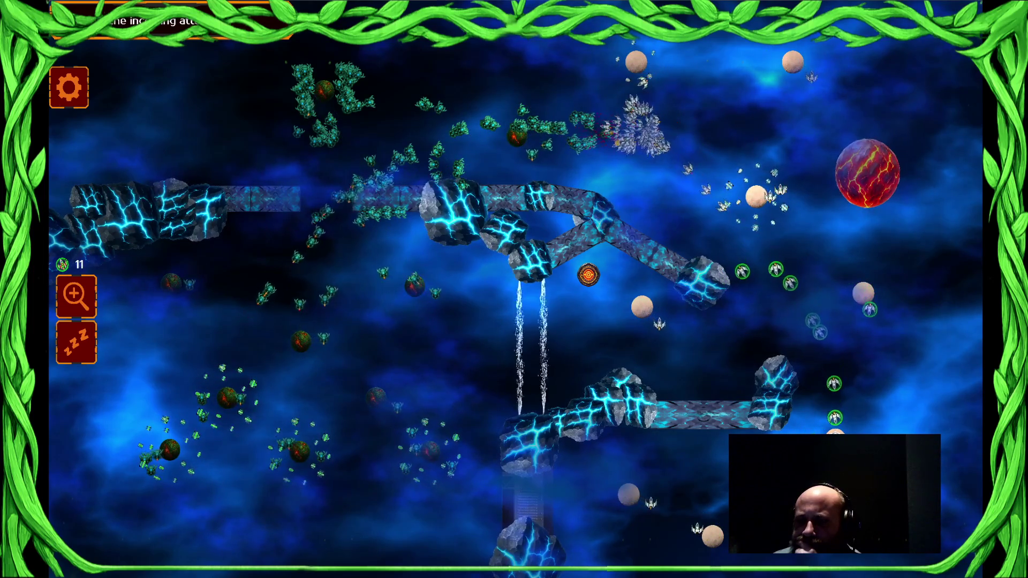
click(757, 197)
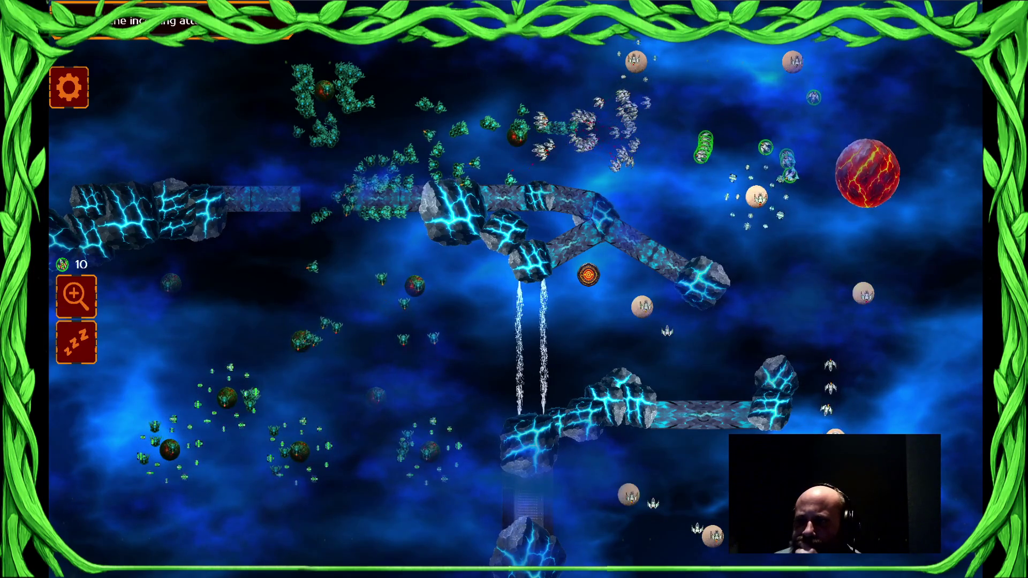
click(756, 196)
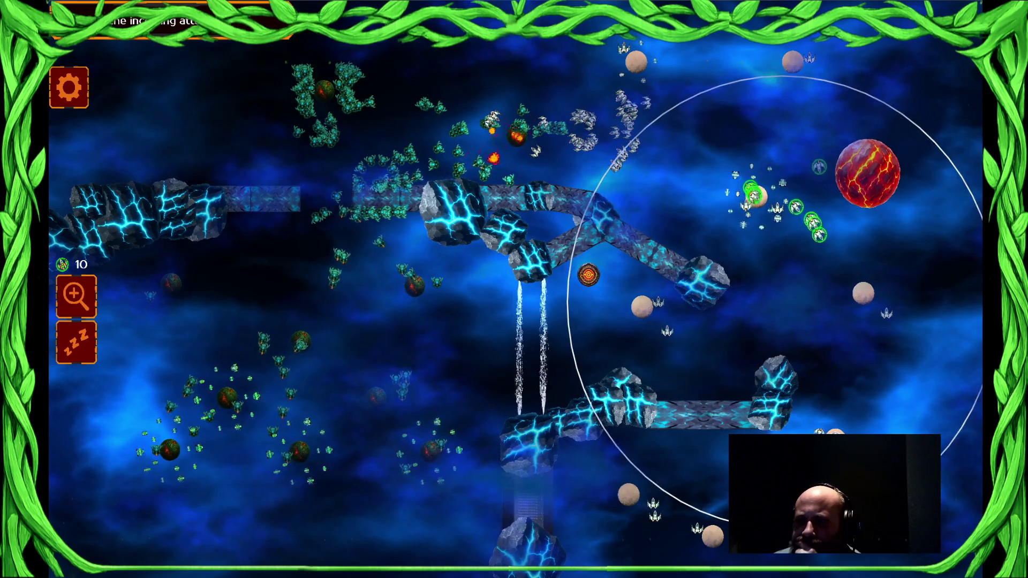
- Direct ships to the right-side and top-centre planets, then reselect the right-side and bottom units
click(863, 293)
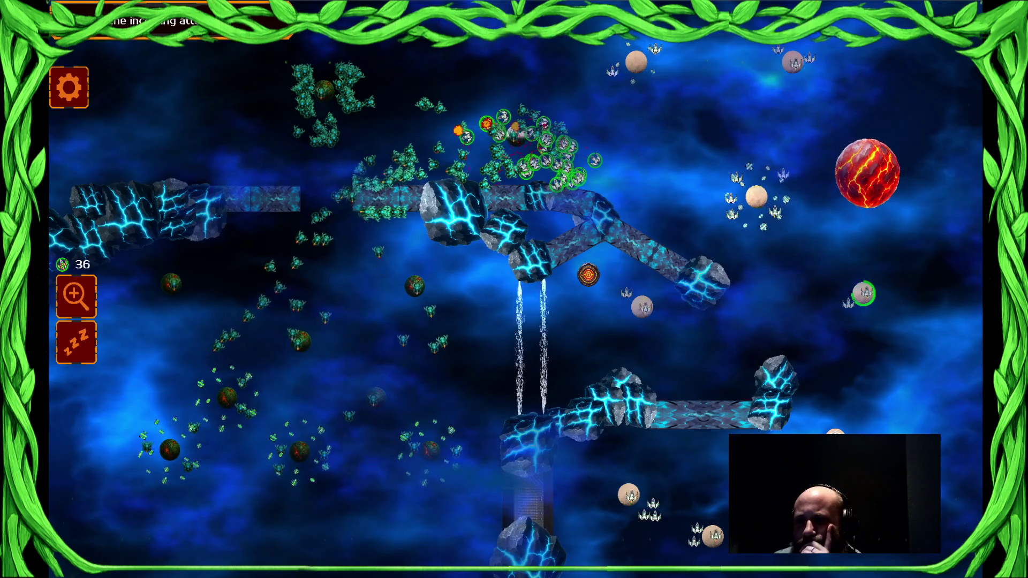
click(516, 134)
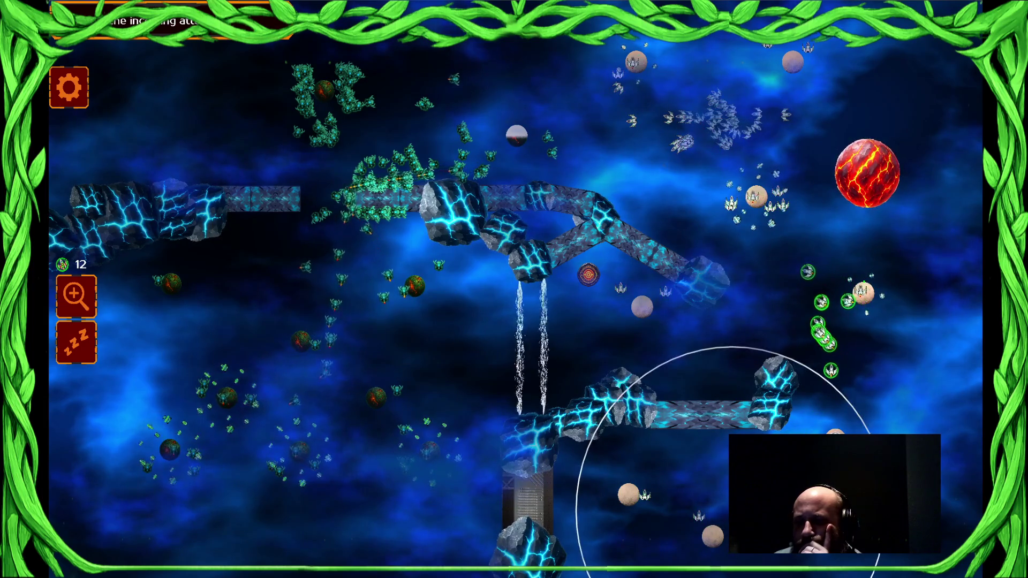
drag(526, 44, 873, 428)
mouse_move(657, 284)
mouse_down()
mouse_move(632, 198)
mouse_move(734, 178)
mouse_up()
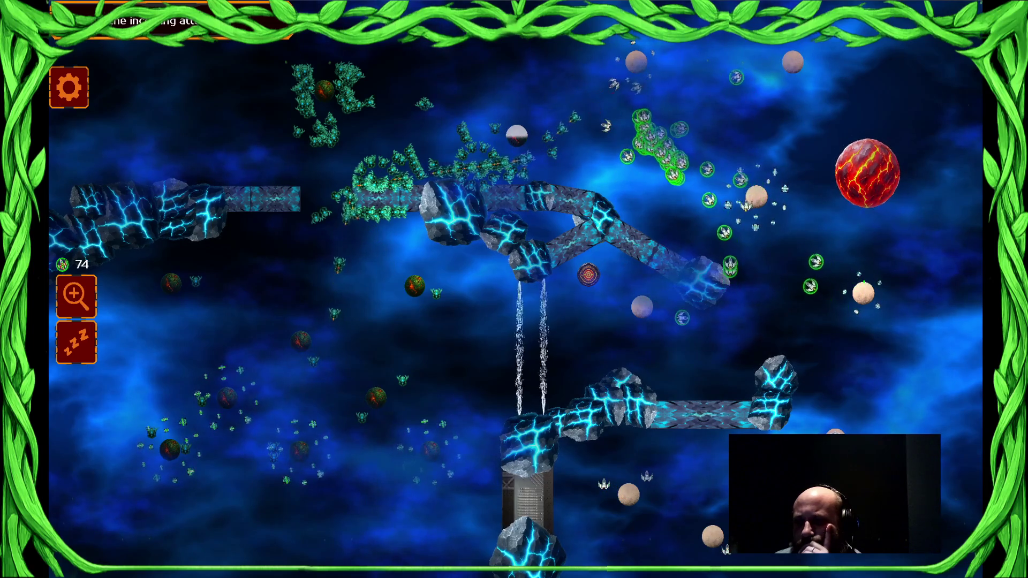
drag(572, 488, 642, 471)
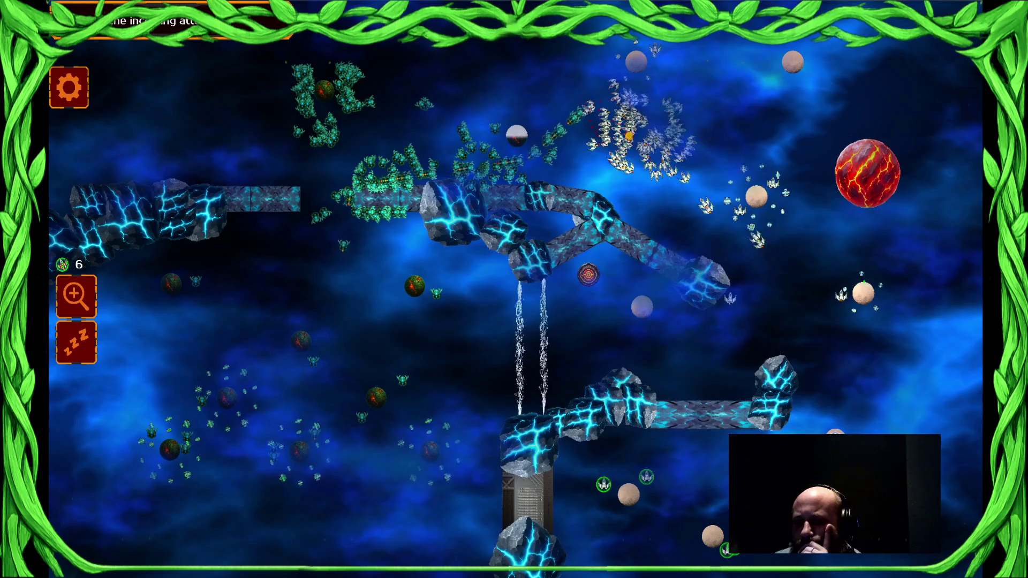
drag(690, 124, 771, 224)
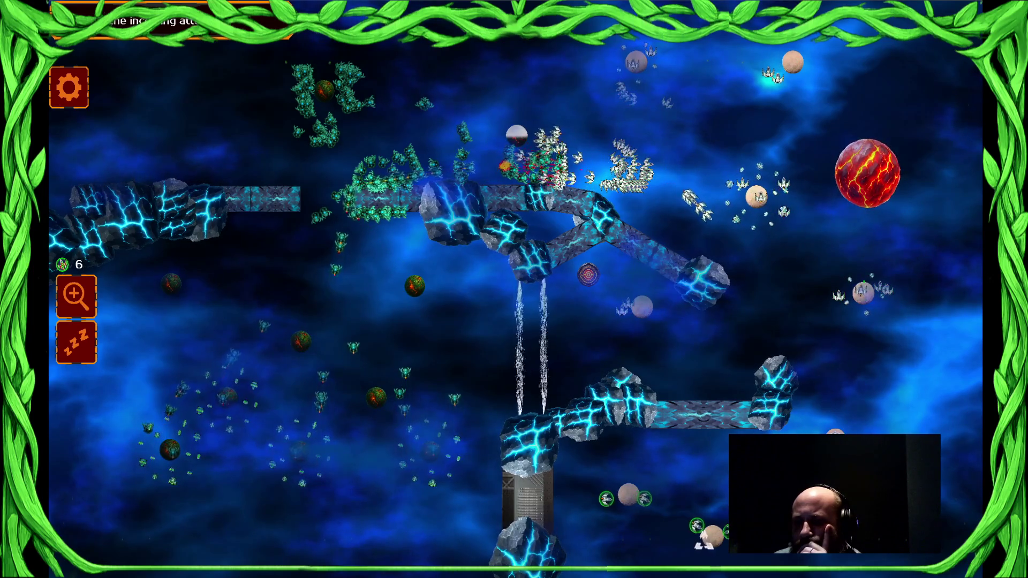
drag(757, 262, 862, 268)
- Select the top-centre swarm, the top units and the column of ships on the right
drag(477, 43, 658, 193)
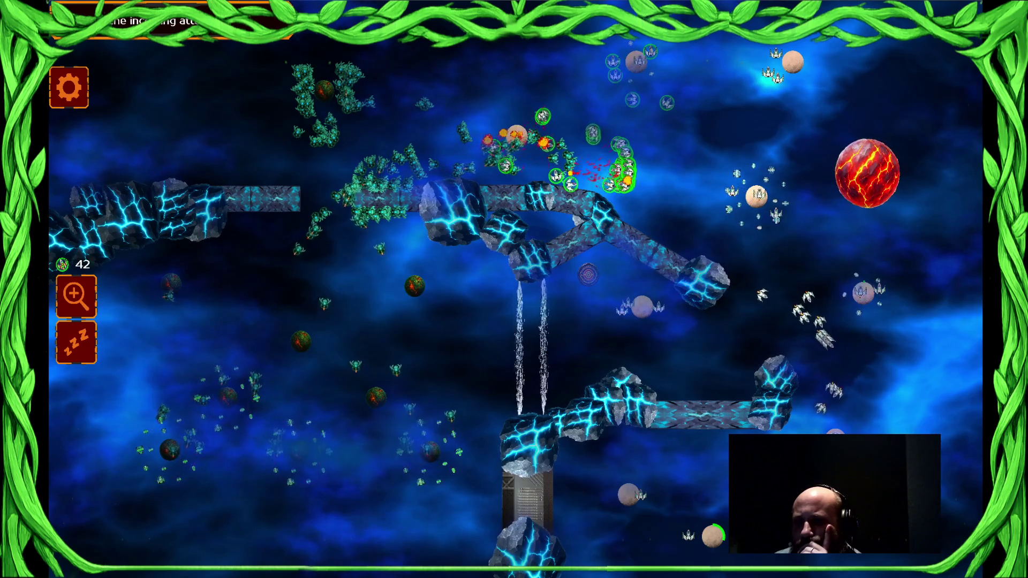
drag(643, 67, 694, 69)
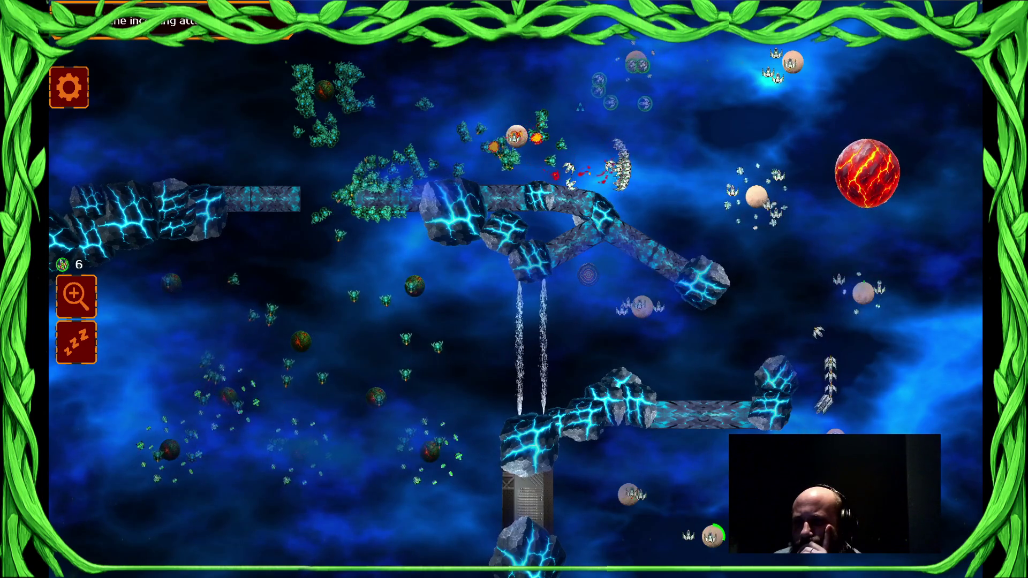
drag(606, 134, 638, 195)
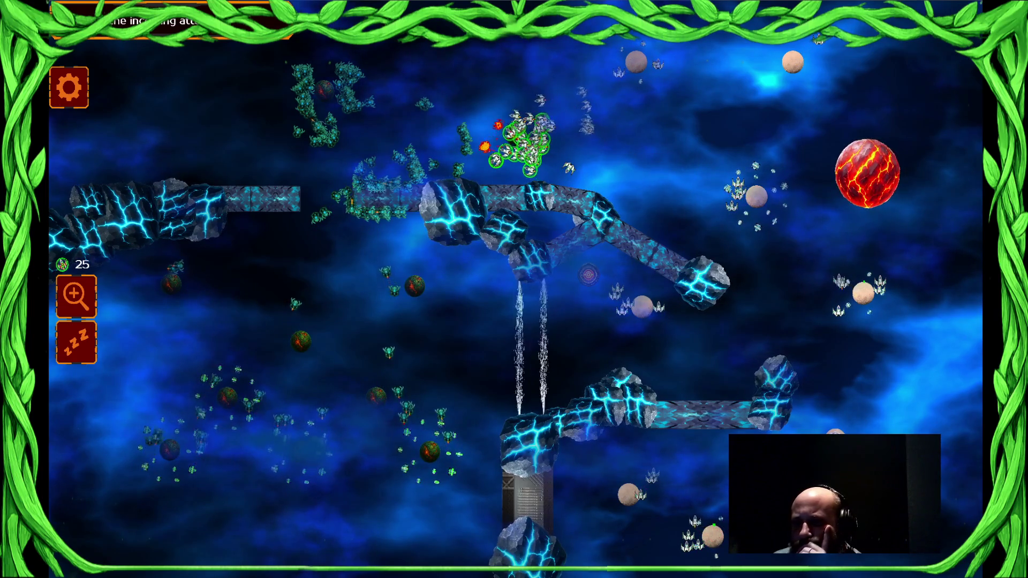
drag(685, 164, 829, 512)
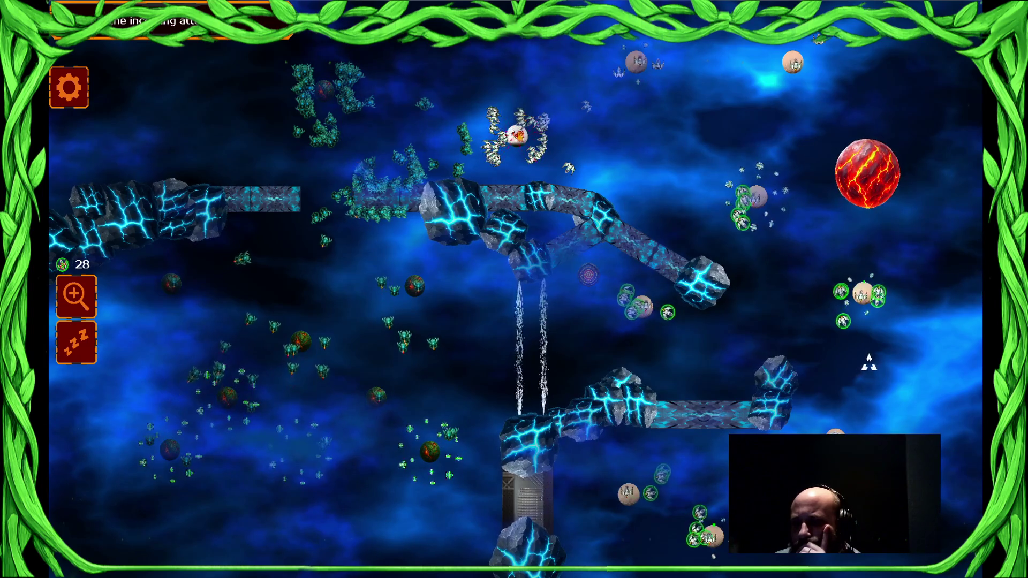
drag(461, 101, 557, 171)
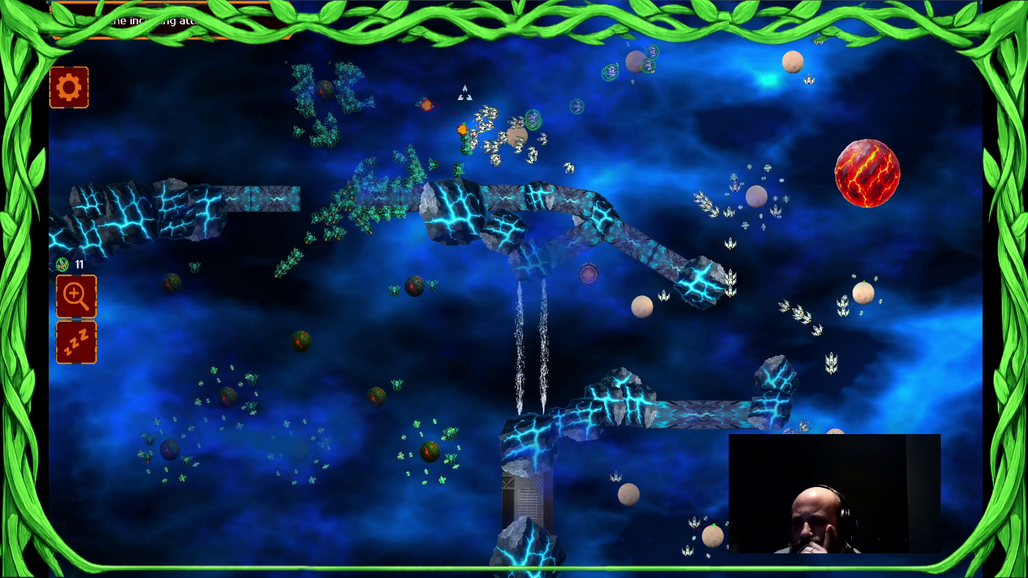
- Select ships at the top-right planets, the top-centre swarm and the centre battle
drag(745, 43, 820, 214)
drag(562, 83, 487, 174)
drag(631, 59, 857, 353)
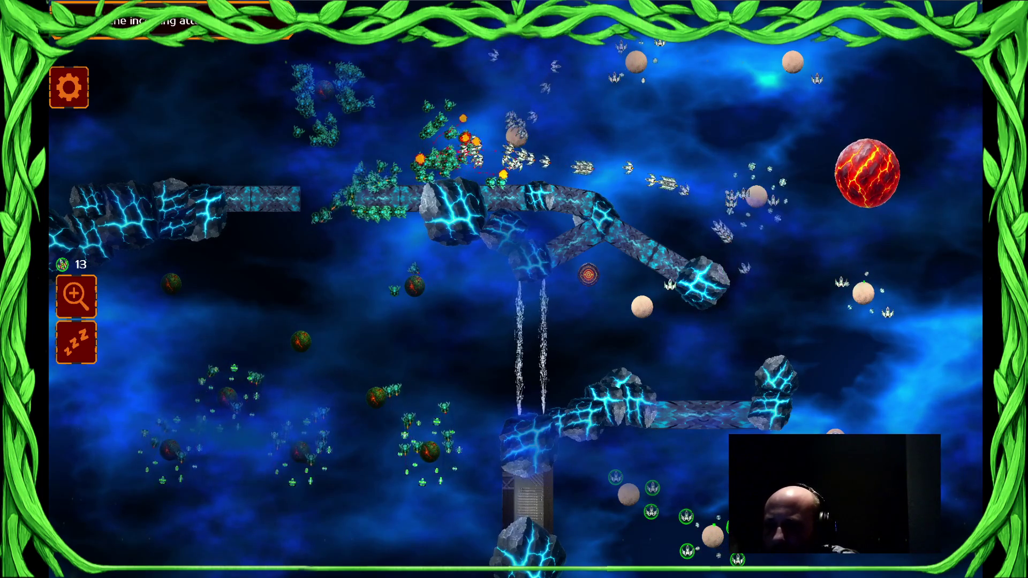
drag(551, 178, 735, 179)
drag(618, 241, 826, 240)
drag(674, 349, 766, 349)
- Send the top-centre formation to the green planet, then select ships around the right and lower planets
drag(574, 62, 658, 149)
click(517, 136)
drag(842, 186, 947, 290)
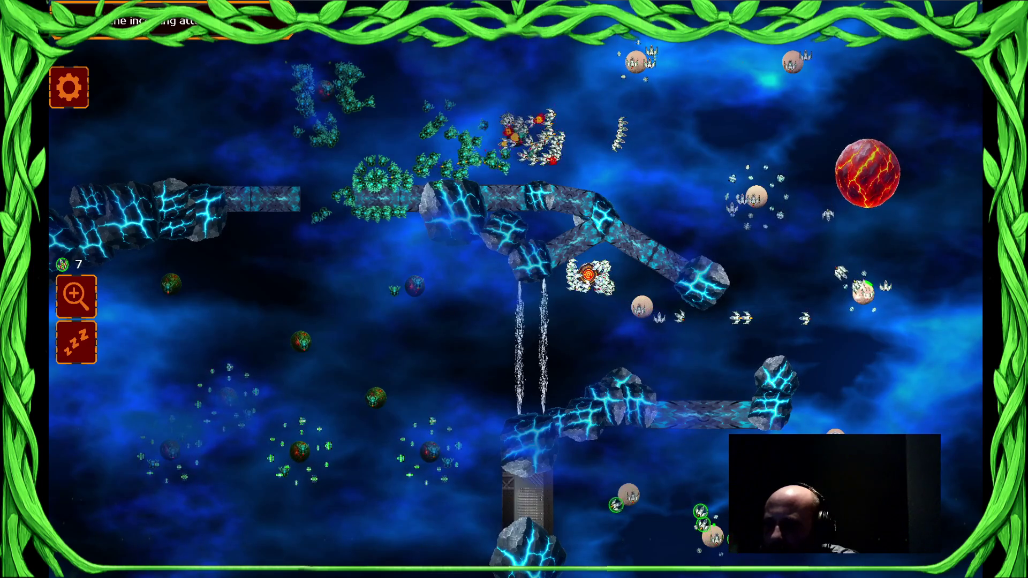
drag(601, 115, 692, 206)
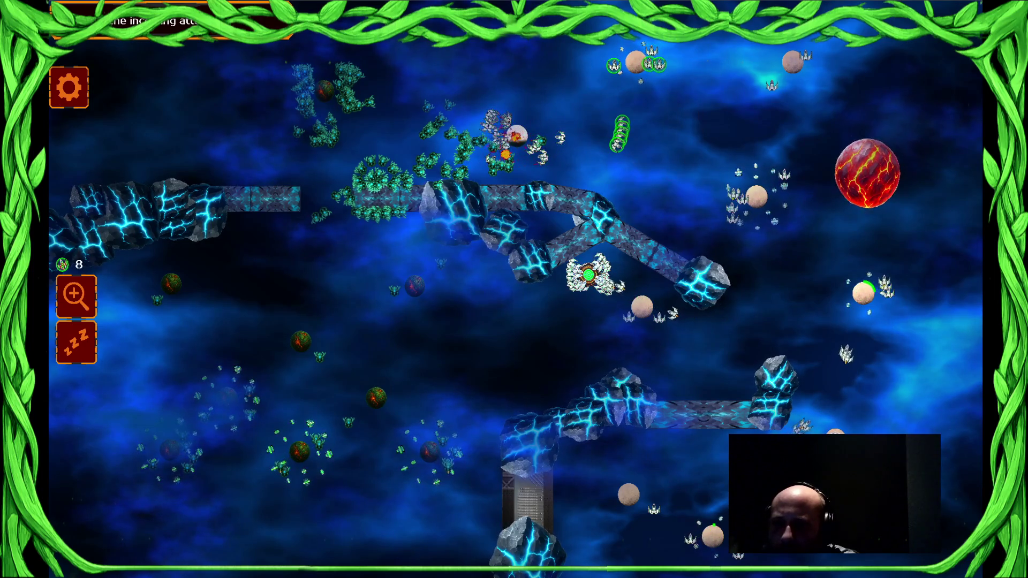
drag(733, 191, 801, 258)
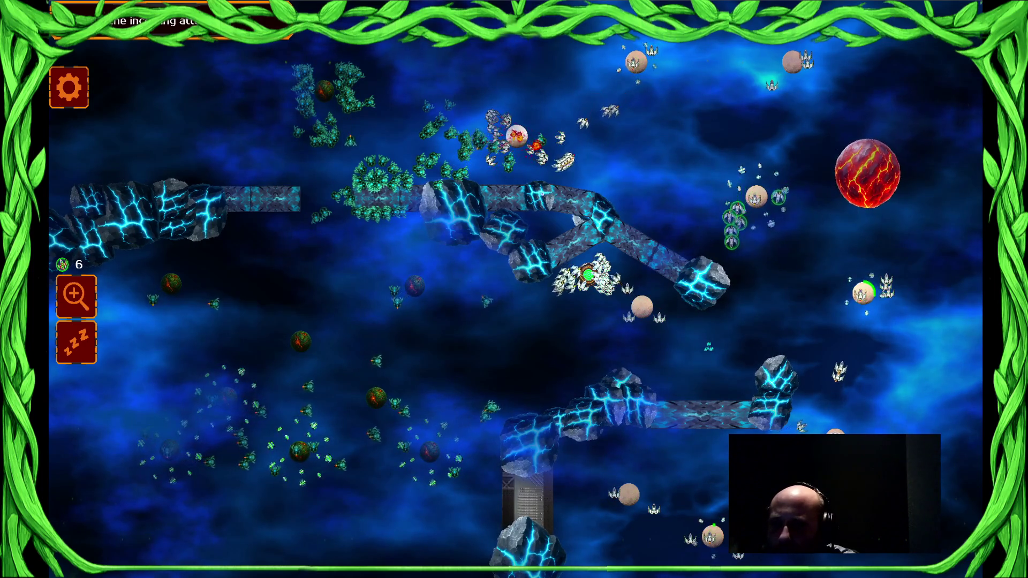
drag(780, 528, 638, 385)
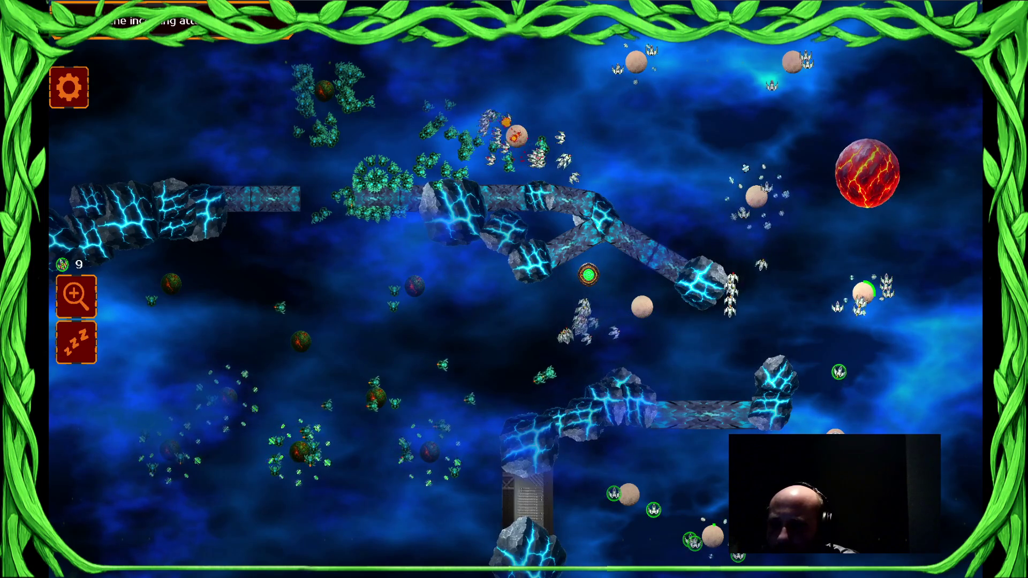
drag(851, 278, 962, 388)
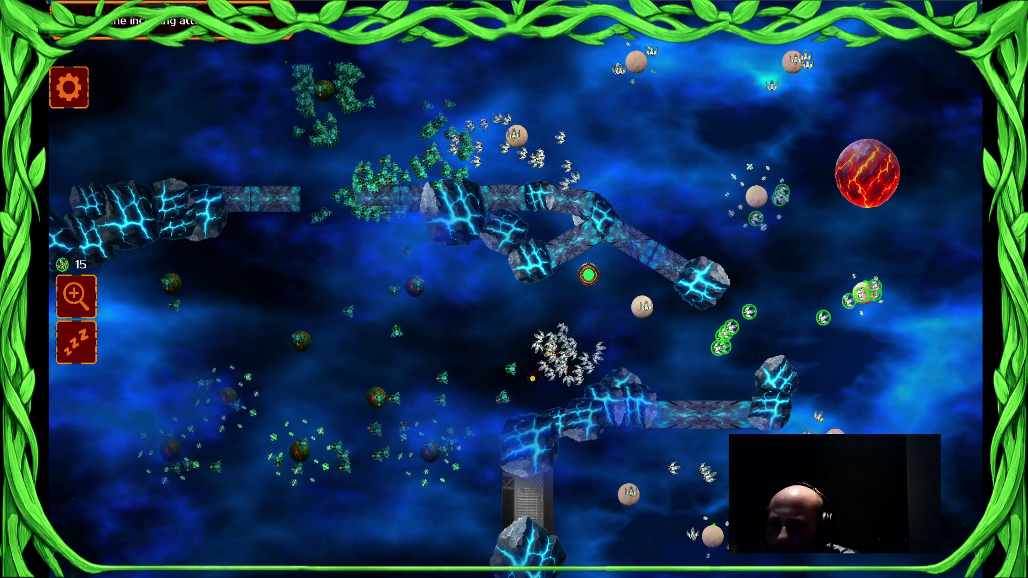
mouse_move(461, 246)
mouse_down()
mouse_move(696, 8)
mouse_move(645, 114)
mouse_move(771, 196)
mouse_up()
- Dispatch groups against the enemy, then send a wide selection of about 52 ships to the dark planet
click(524, 373)
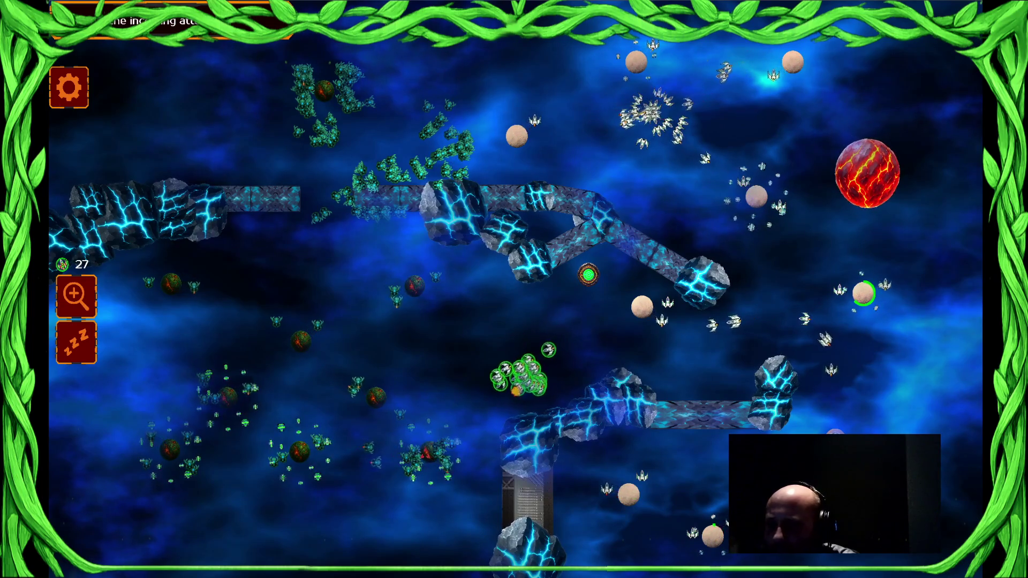
click(675, 321)
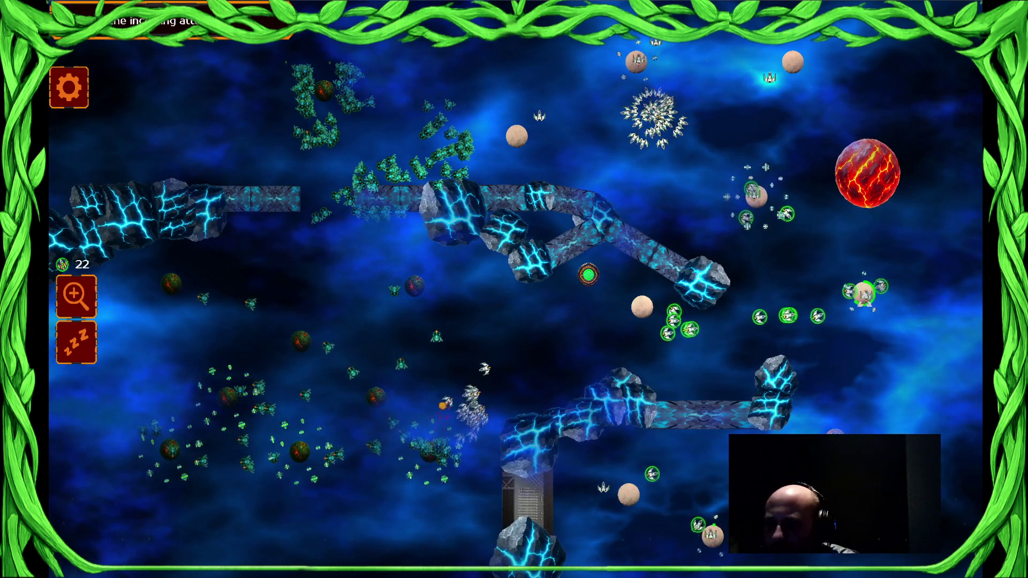
click(654, 116)
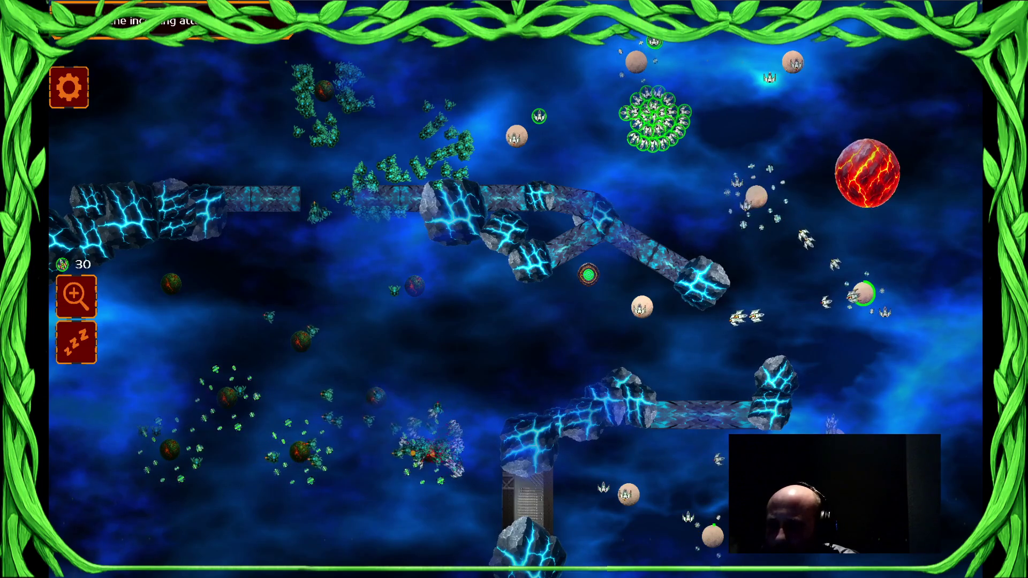
click(407, 431)
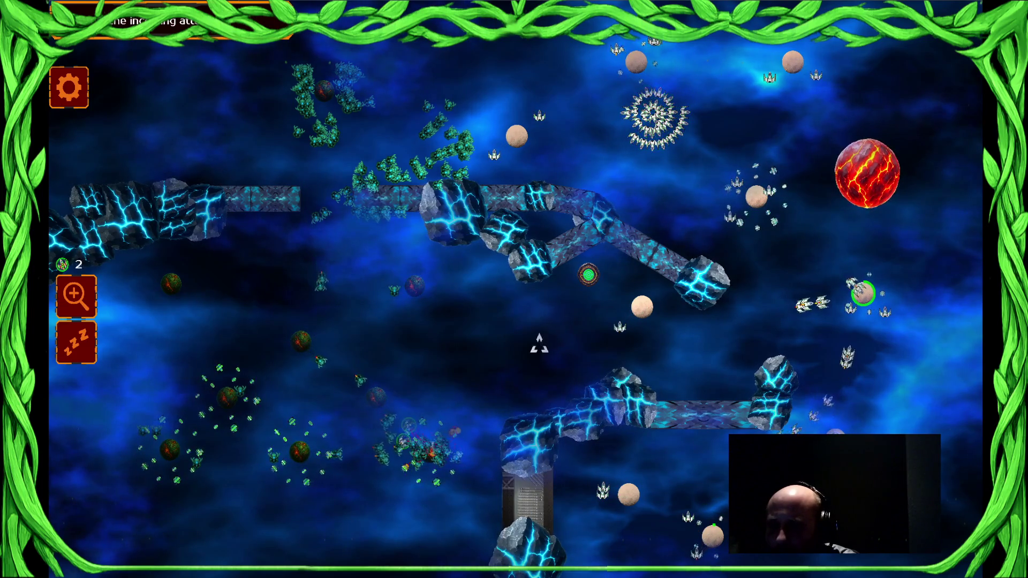
drag(734, 310, 437, 310)
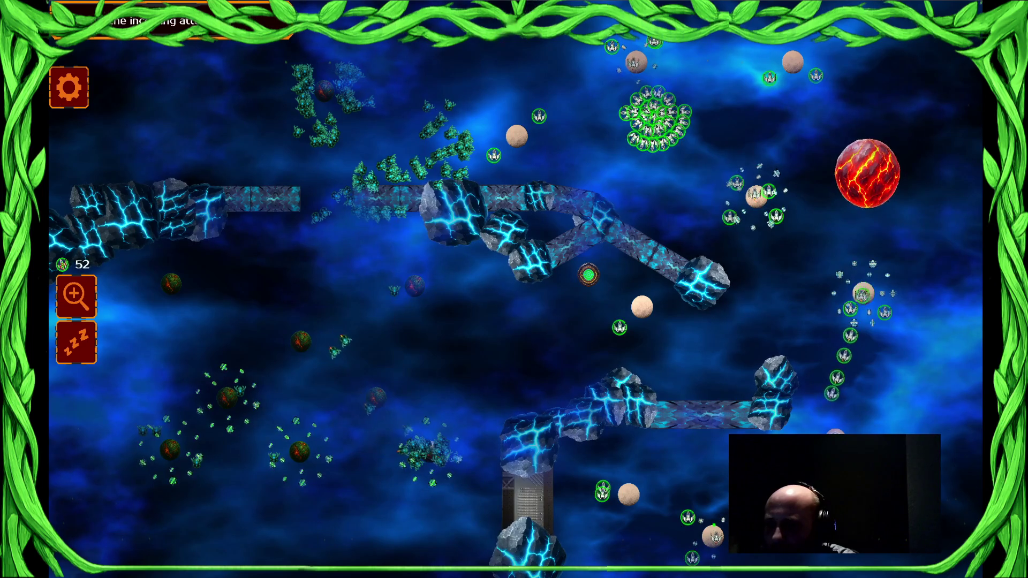
drag(734, 310, 343, 310)
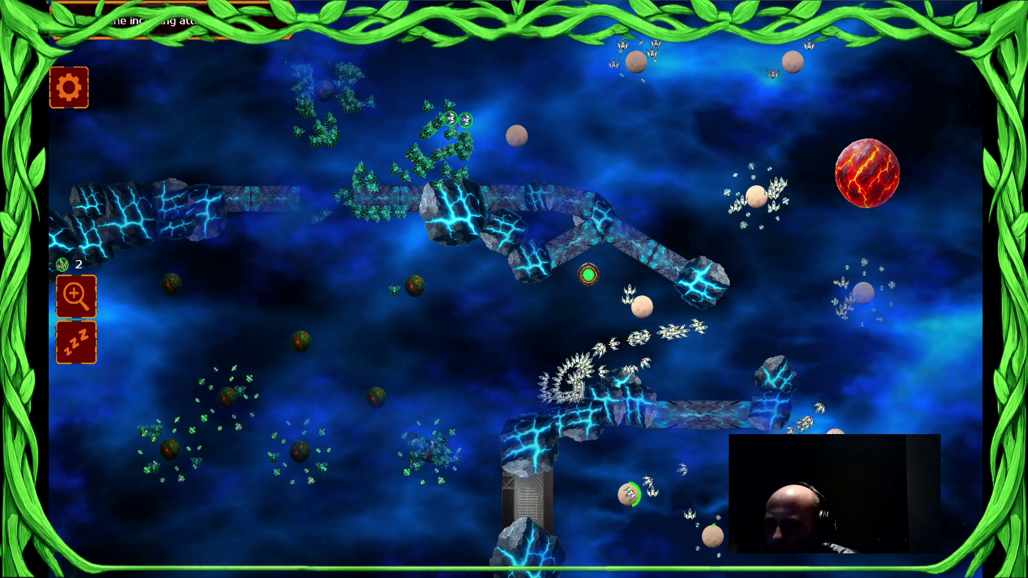
drag(586, 315, 484, 381)
click(413, 283)
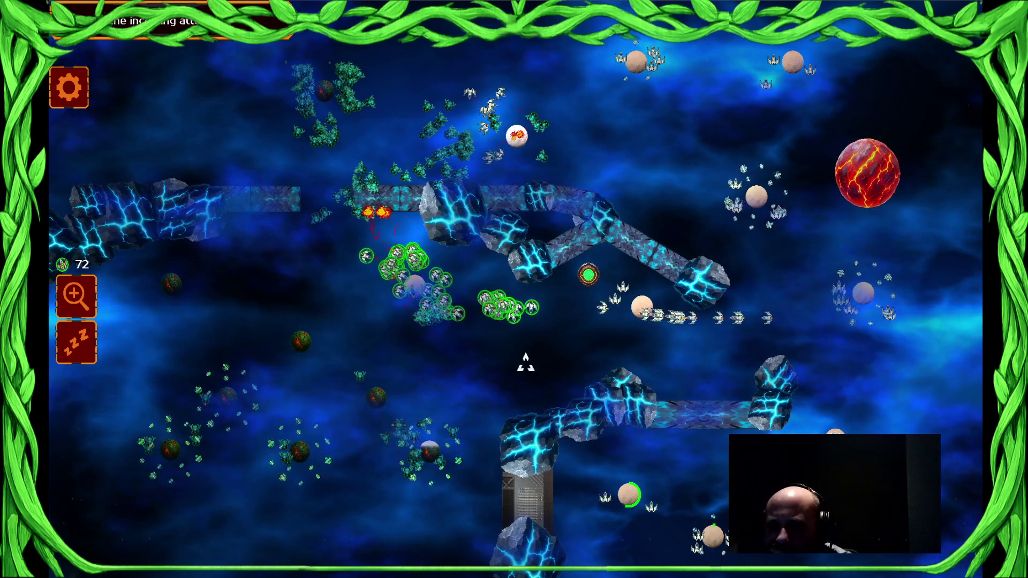
- Select all idle ships with Ctrl+A and send them against the enemy cluster, twice
key(ctrl+a)
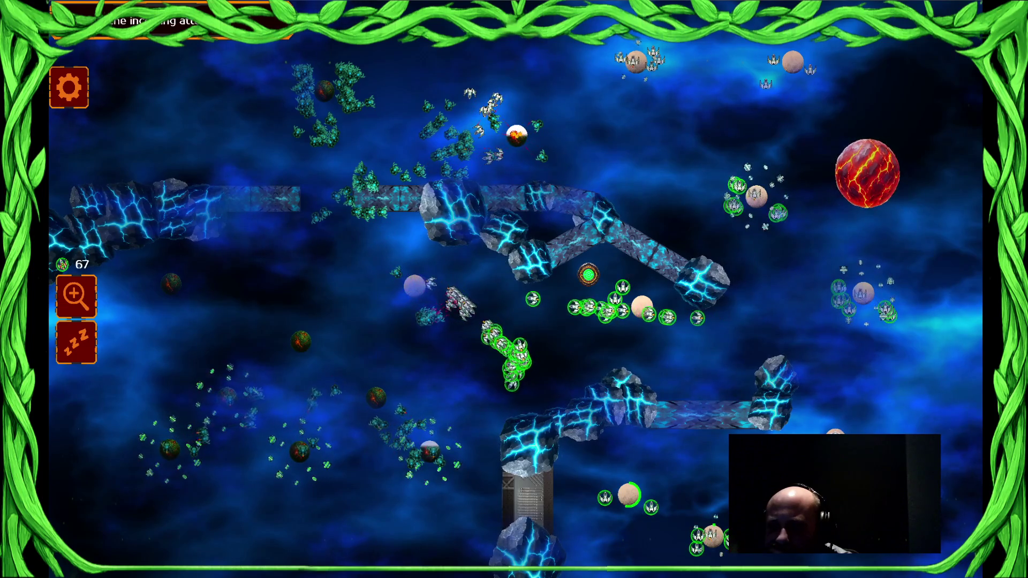
click(471, 335)
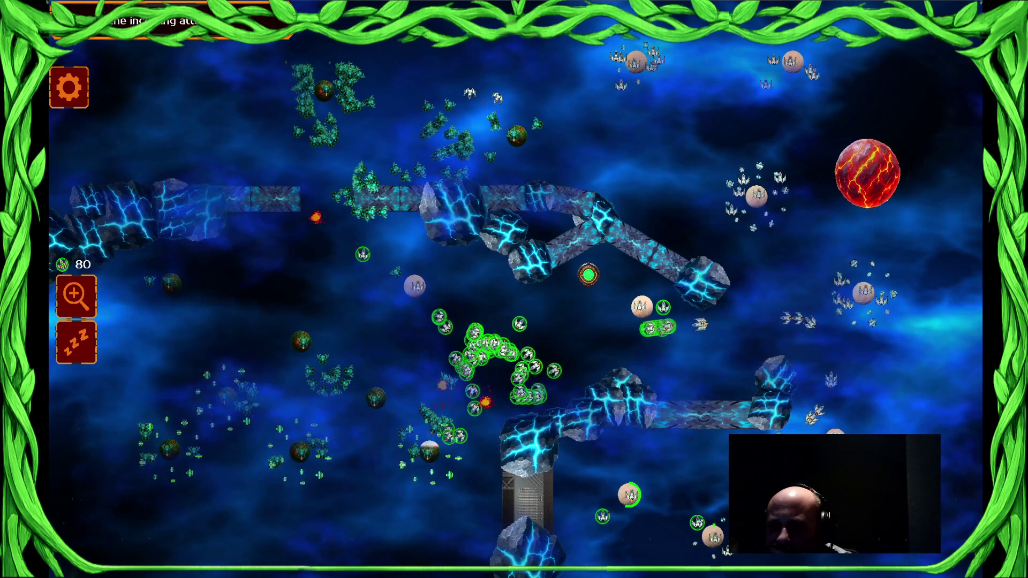
key(ctrl+a)
click(423, 375)
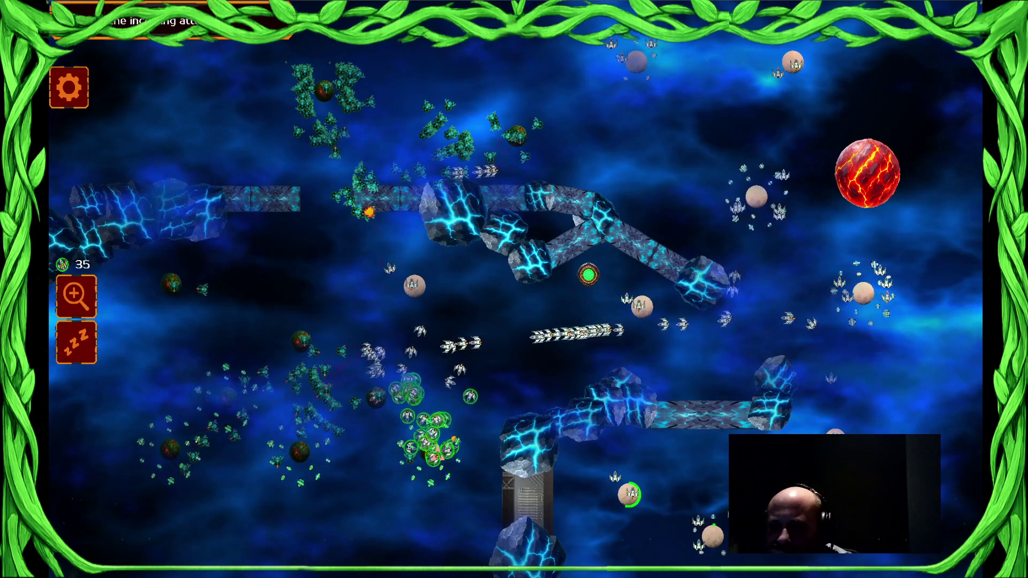
- Select the right-side, lower and central ship clusters and send a large group to attack
click(723, 213)
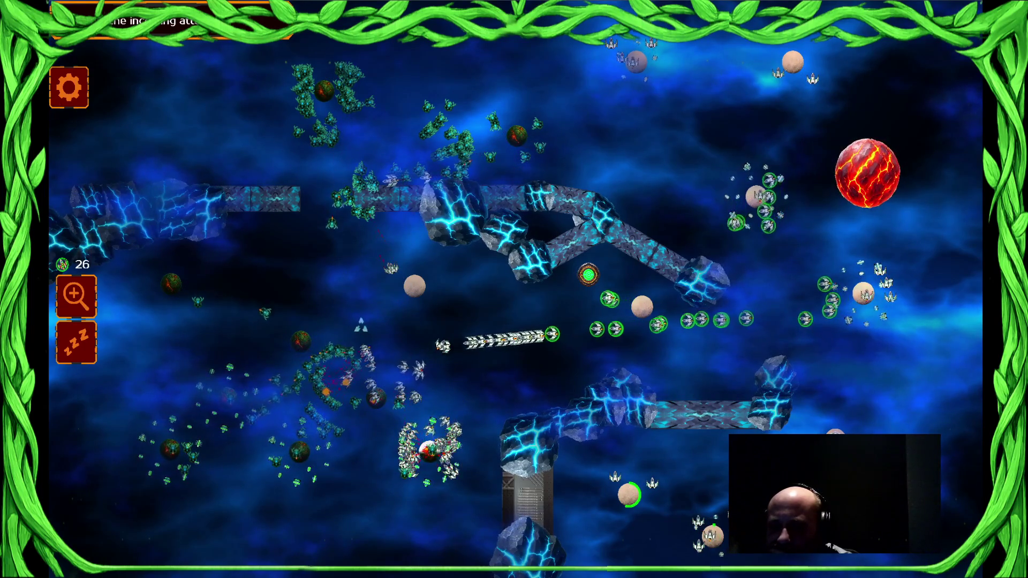
click(415, 439)
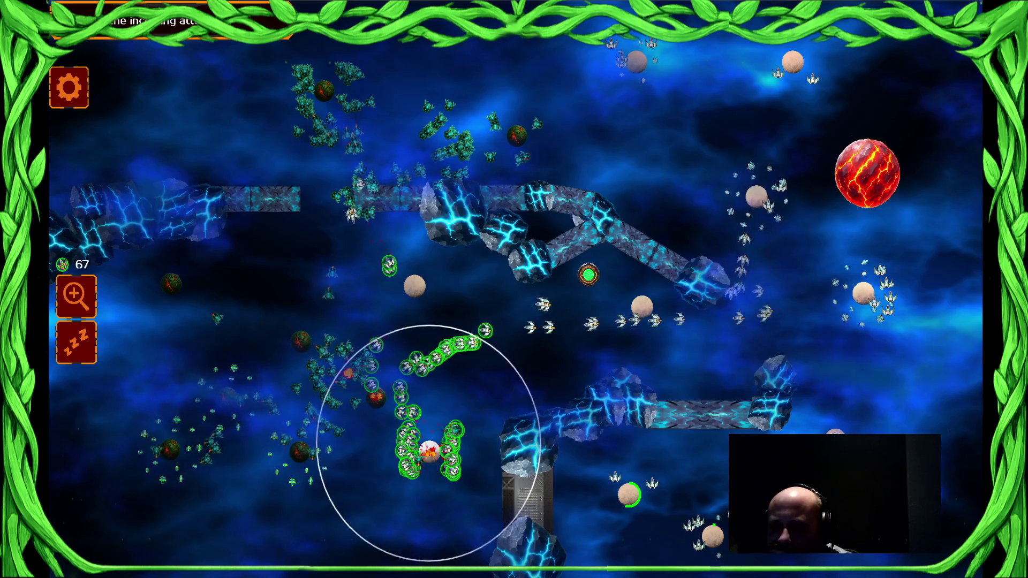
click(589, 274)
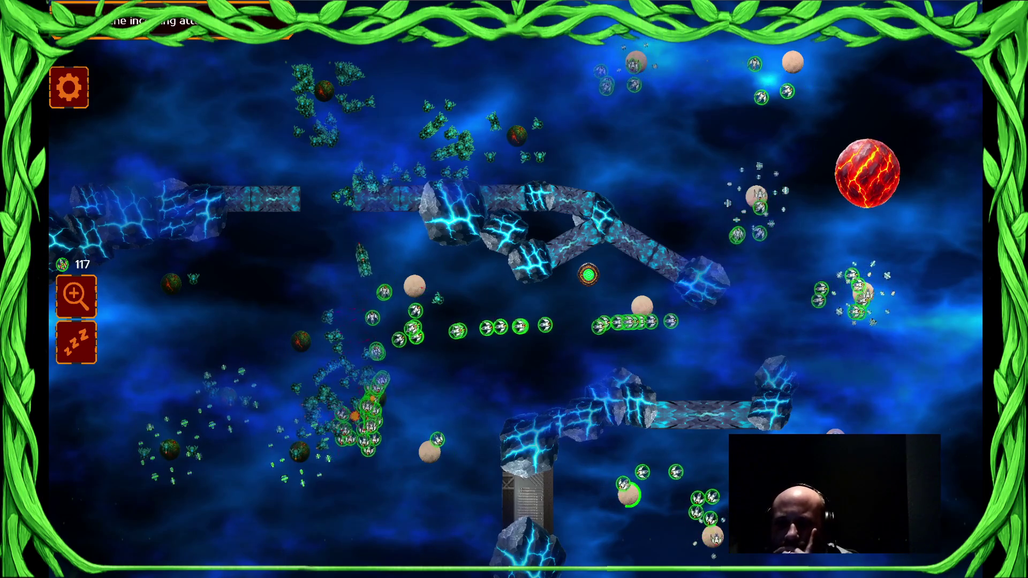
click(588, 275)
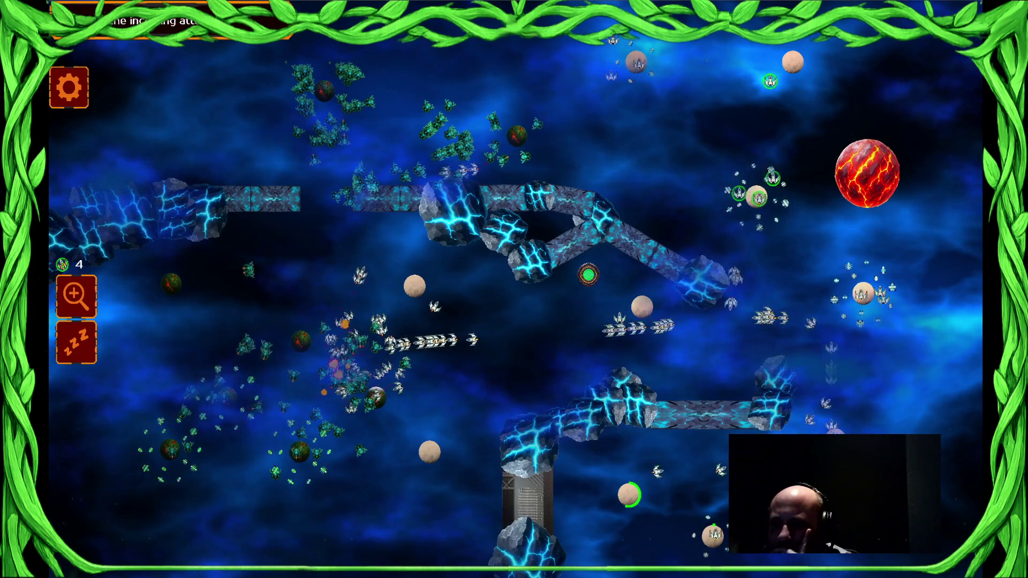
click(589, 274)
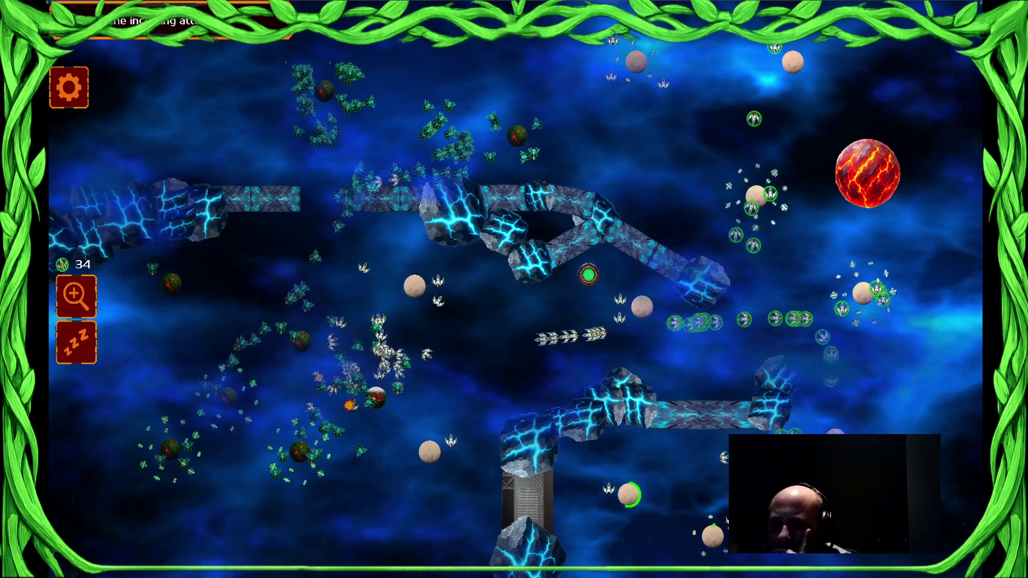
mouse_move(452, 360)
mouse_down()
mouse_move(269, 253)
mouse_move(375, 349)
mouse_up()
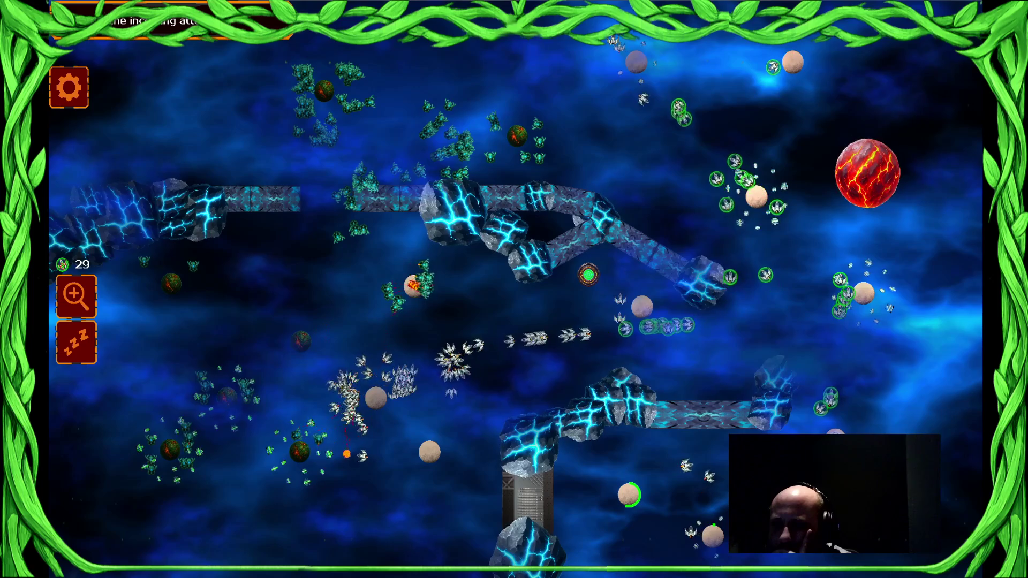
click(459, 367)
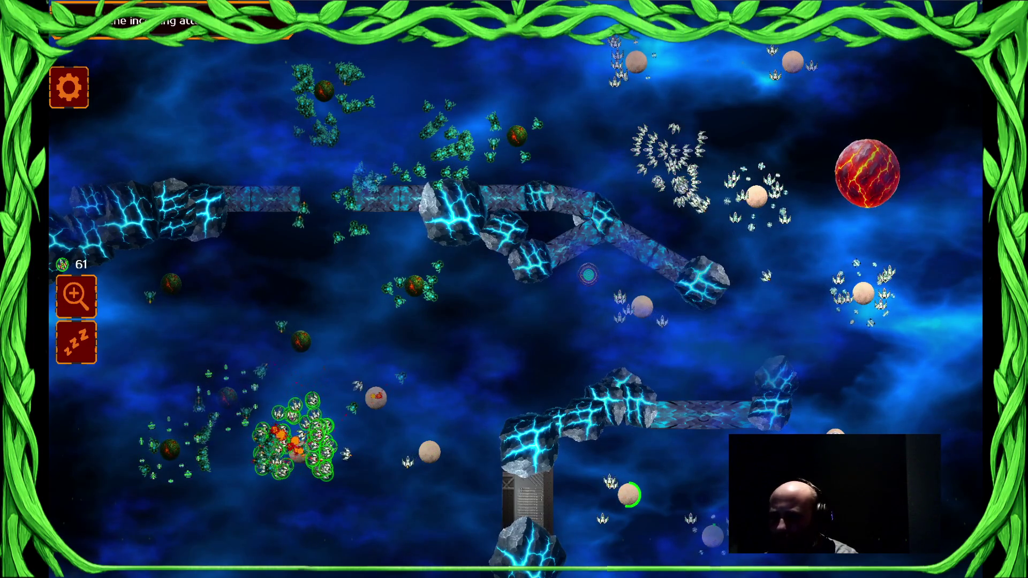
- Send swarms toward the green top planet, the lower planet and the right-side planets
click(683, 182)
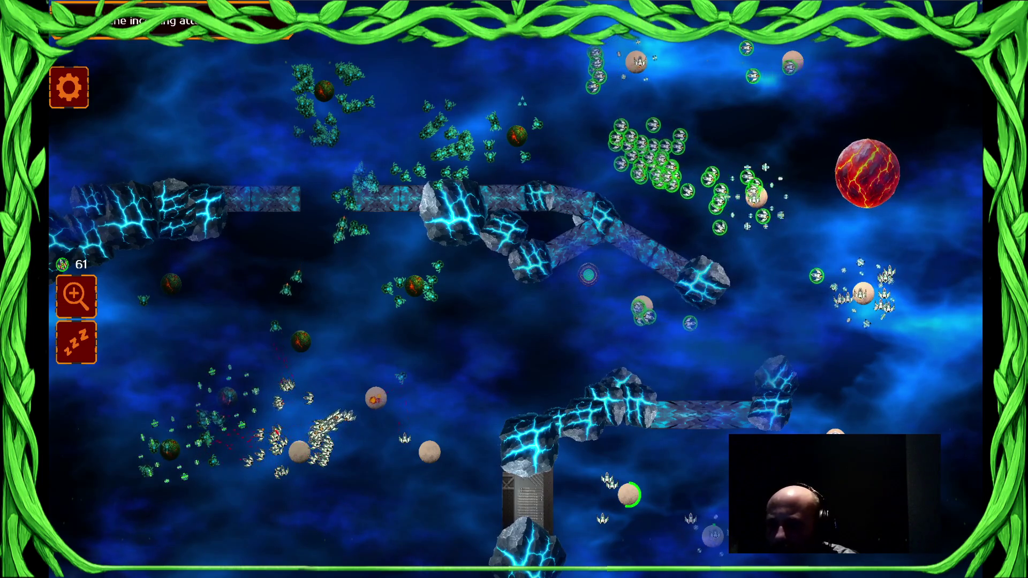
click(517, 136)
click(299, 452)
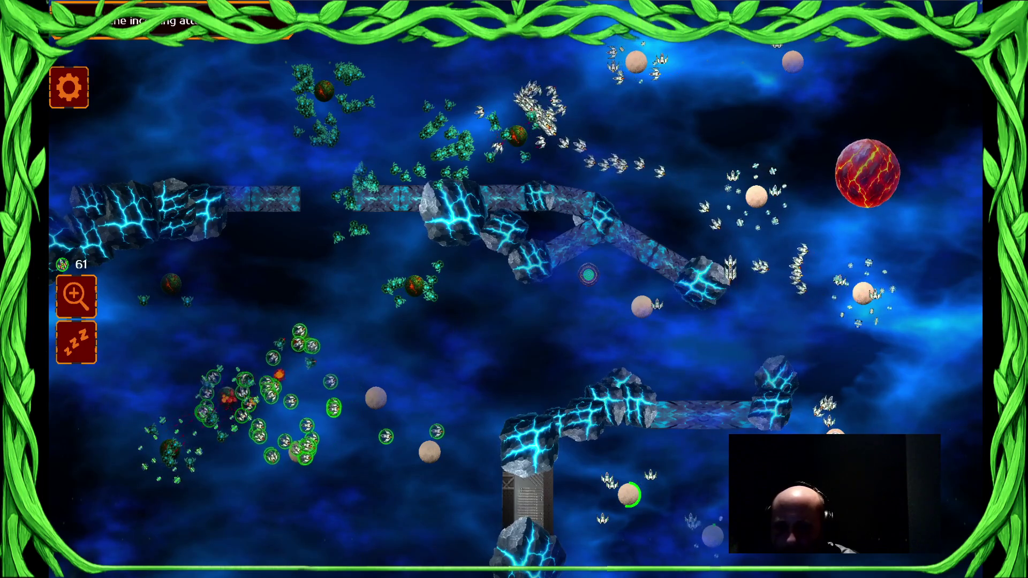
click(228, 397)
click(758, 536)
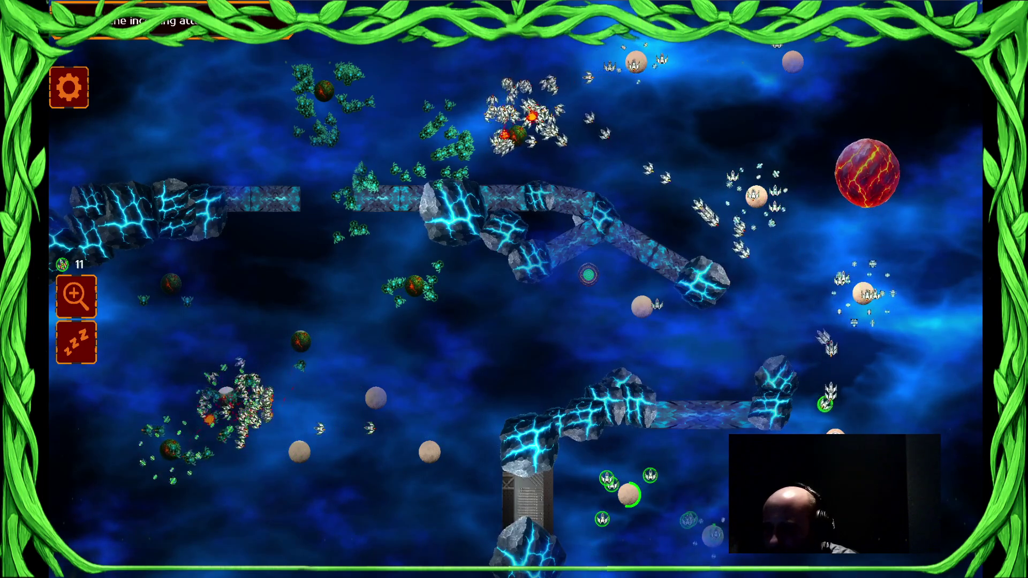
click(516, 134)
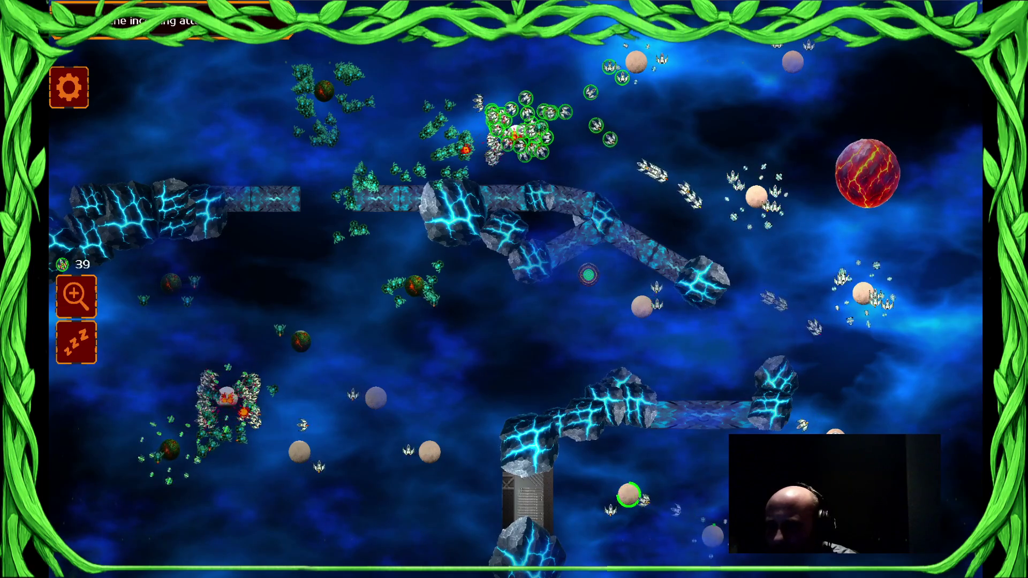
click(755, 184)
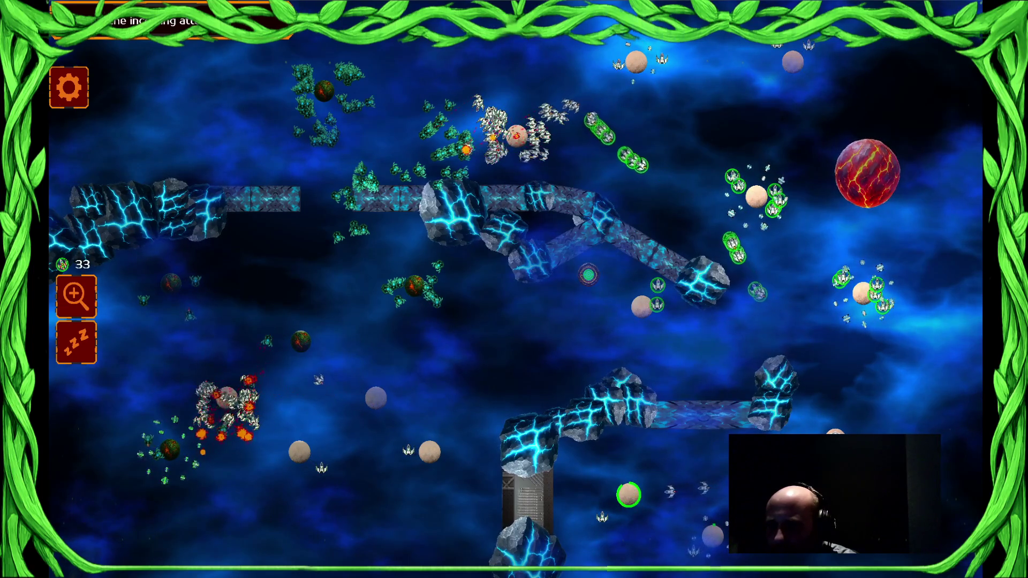
- Send ships to the lower-left planets, reselect the remaining groups, and quit the game with Alt+F4
drag(787, 166, 835, 236)
drag(278, 396, 407, 461)
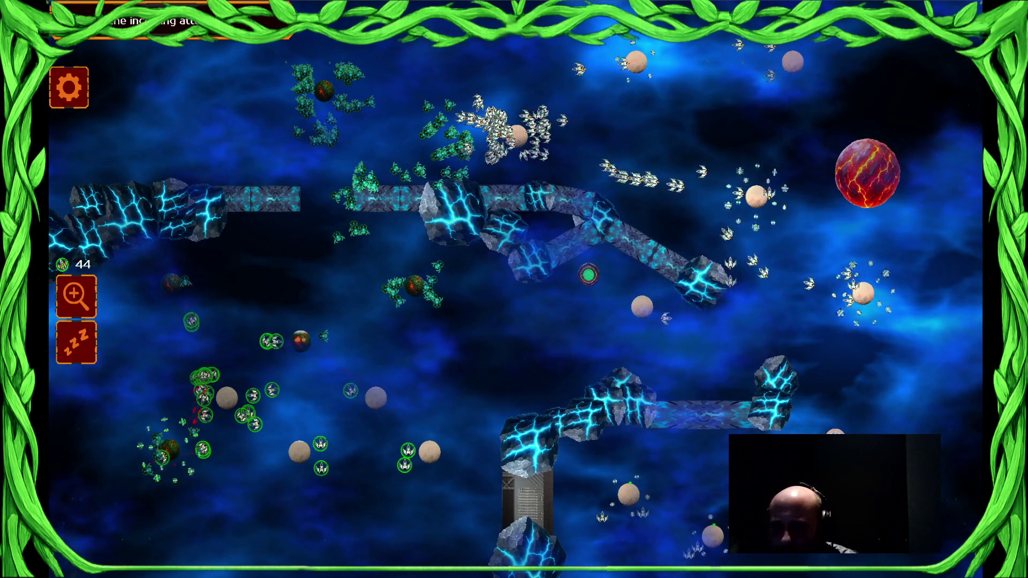
click(170, 451)
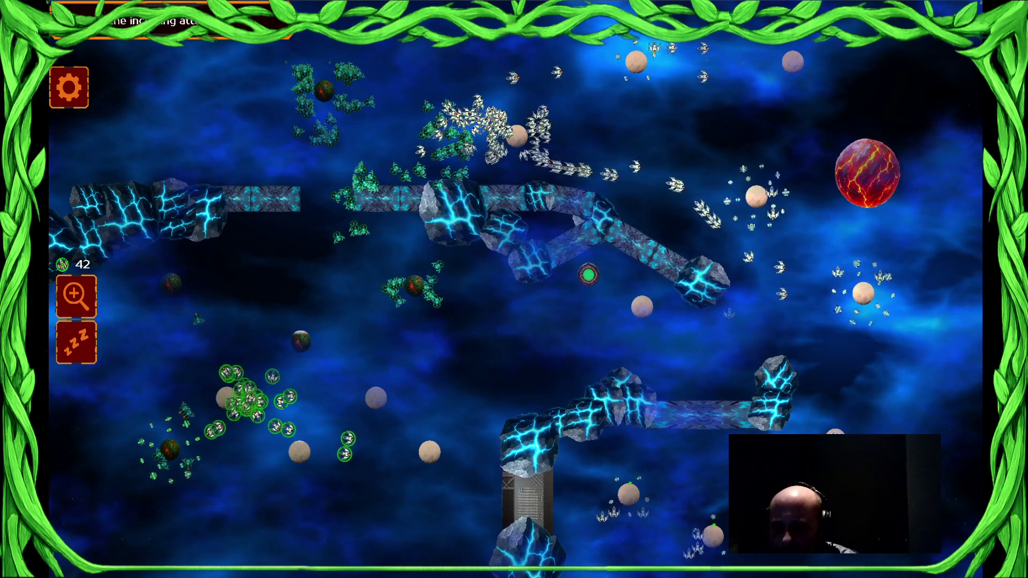
drag(750, 557, 589, 429)
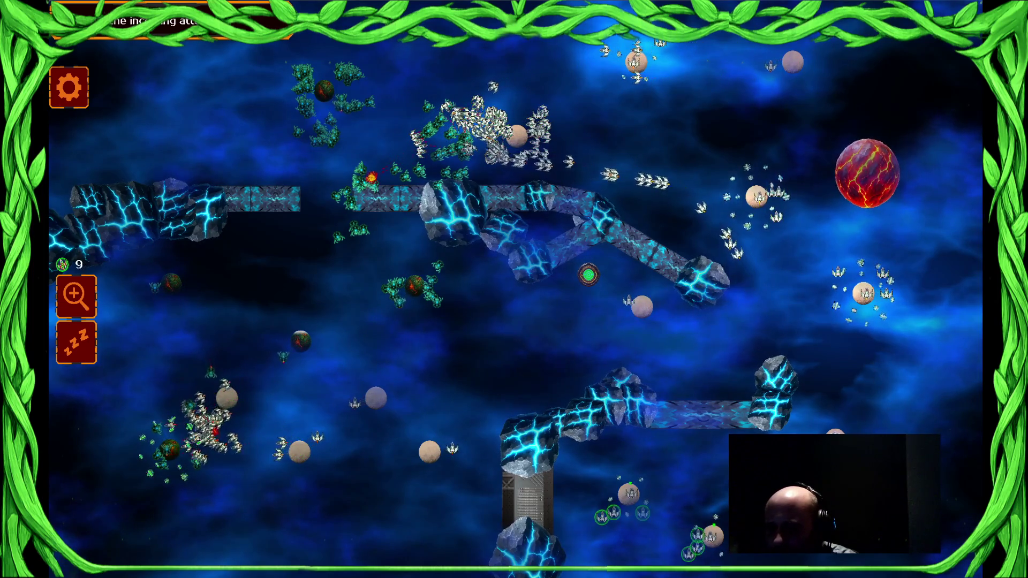
drag(589, 177, 781, 176)
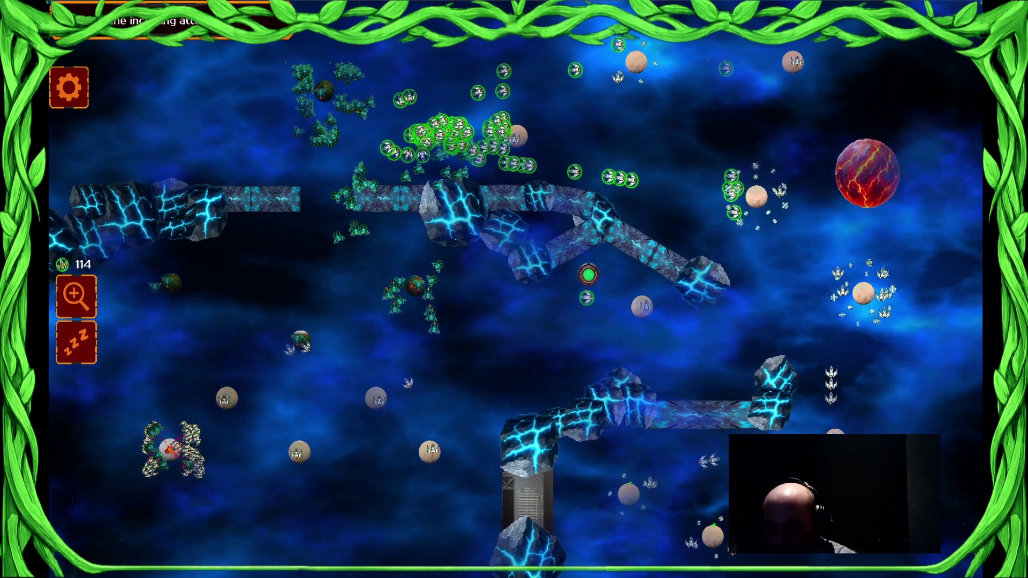
key(alt+F4)
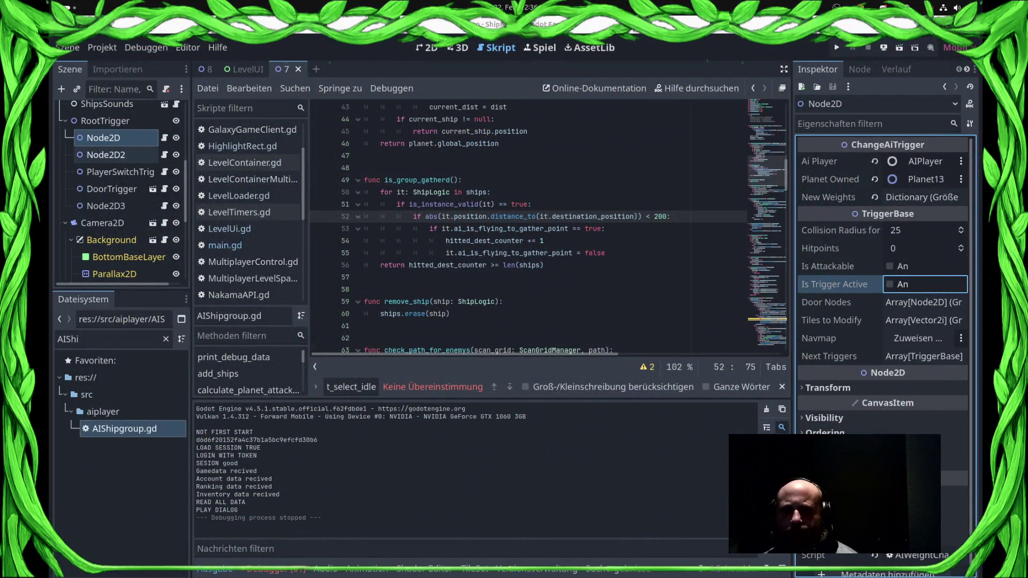
- Inspect the Scangrid tile layer's TileSet in both level scenes and view the map in 2D
scroll(117, 187, up, 5)
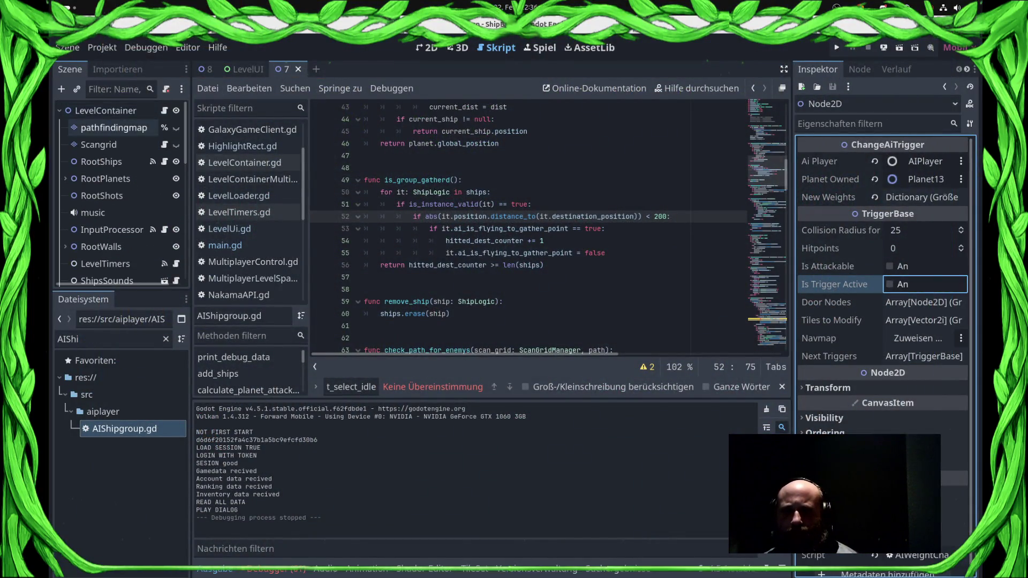
click(98, 144)
click(921, 180)
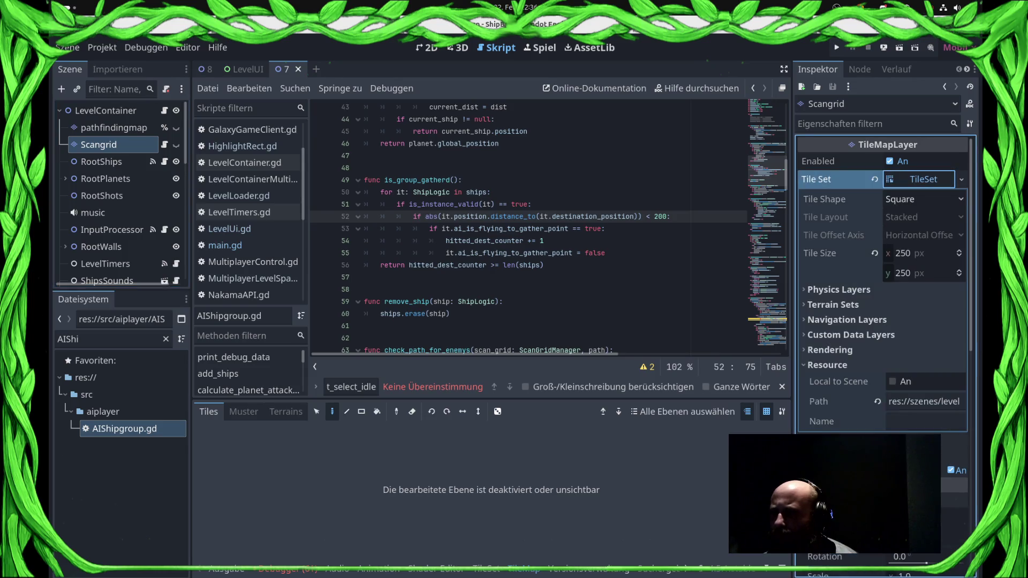
click(207, 69)
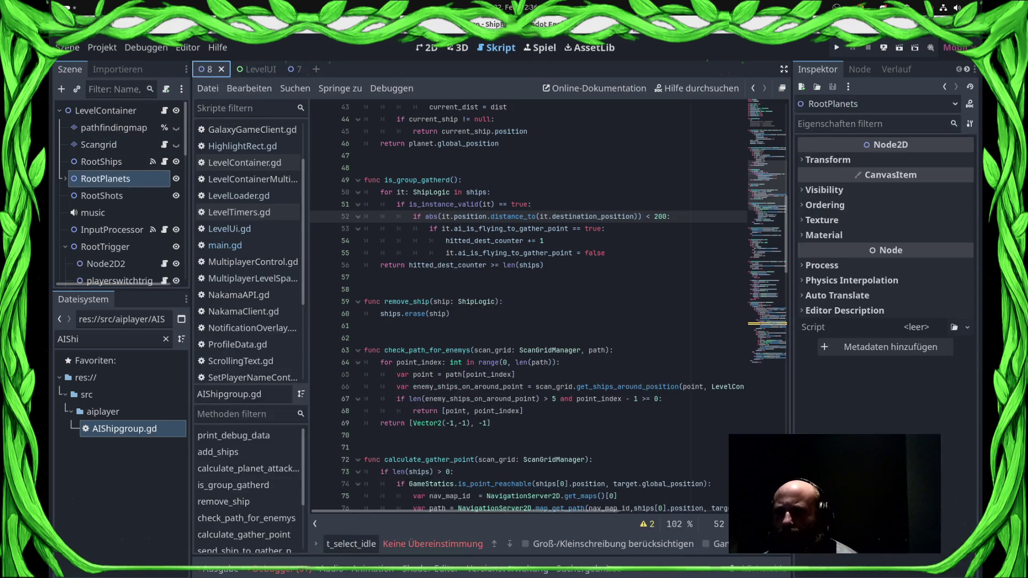
click(98, 144)
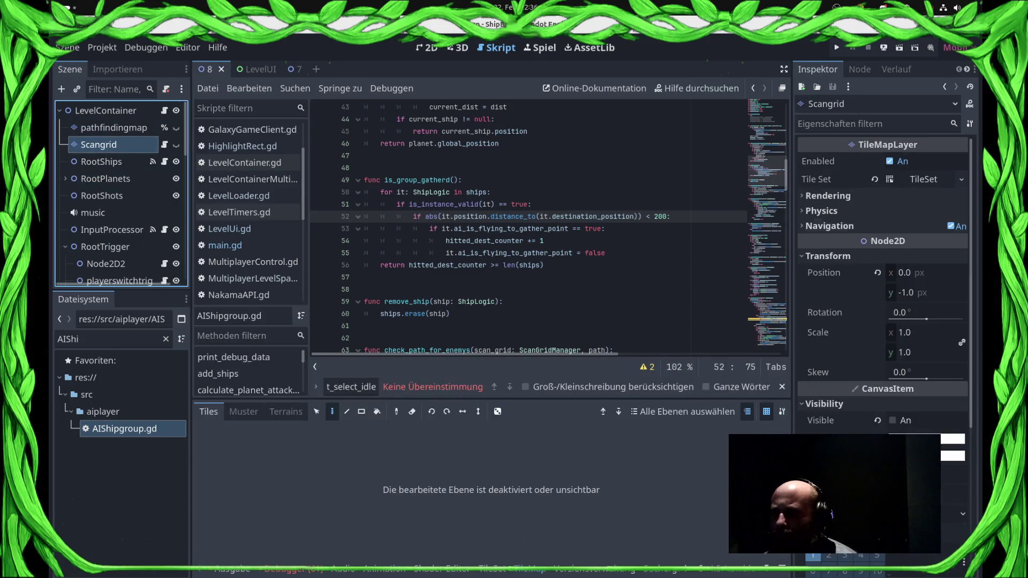
click(921, 179)
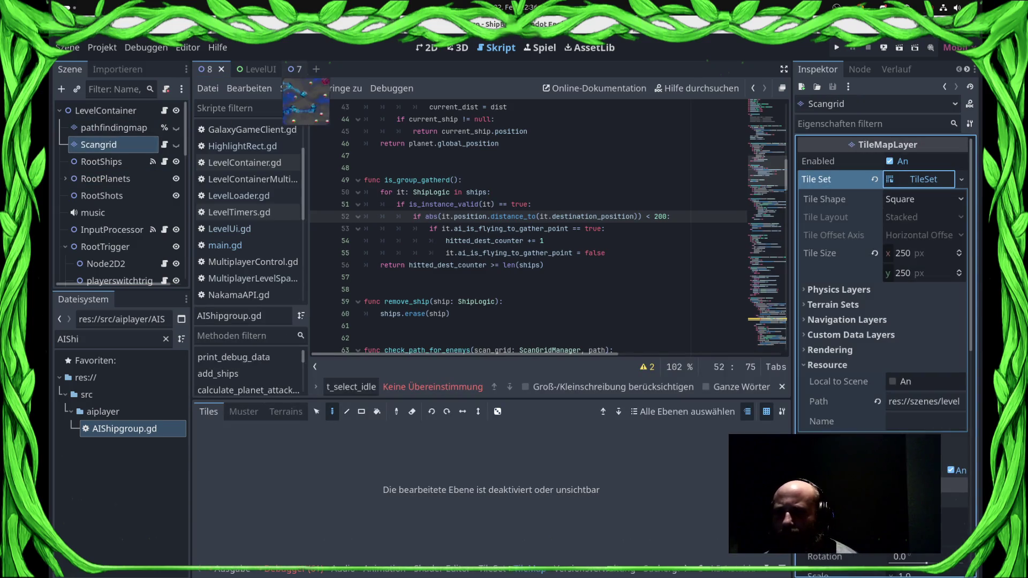
click(284, 69)
click(427, 48)
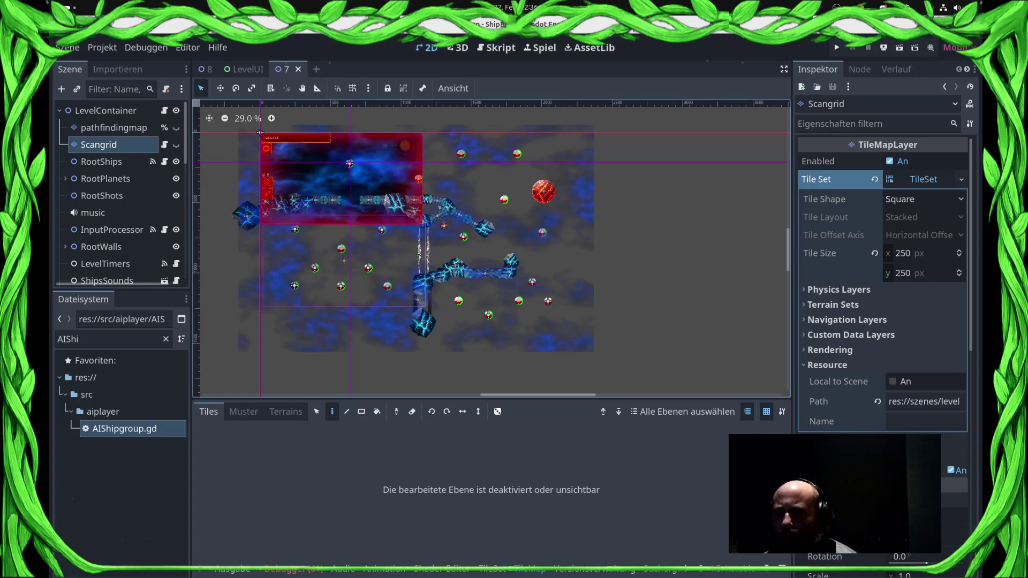
scroll(281, 214, up, 5)
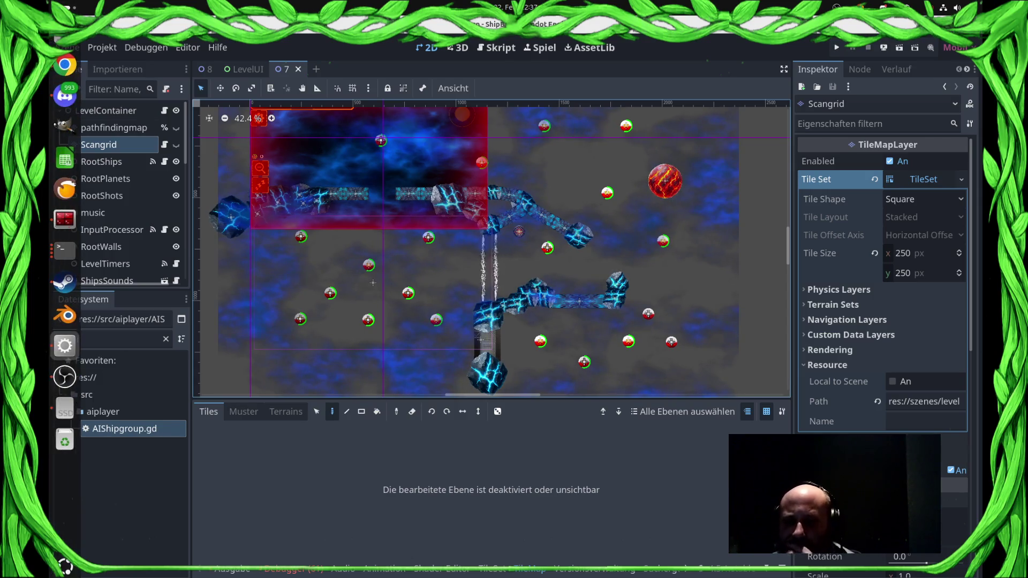
- Back in the script editor, filter the FileSystem for 'AiShip' and open AIShipgroup.gd
click(496, 48)
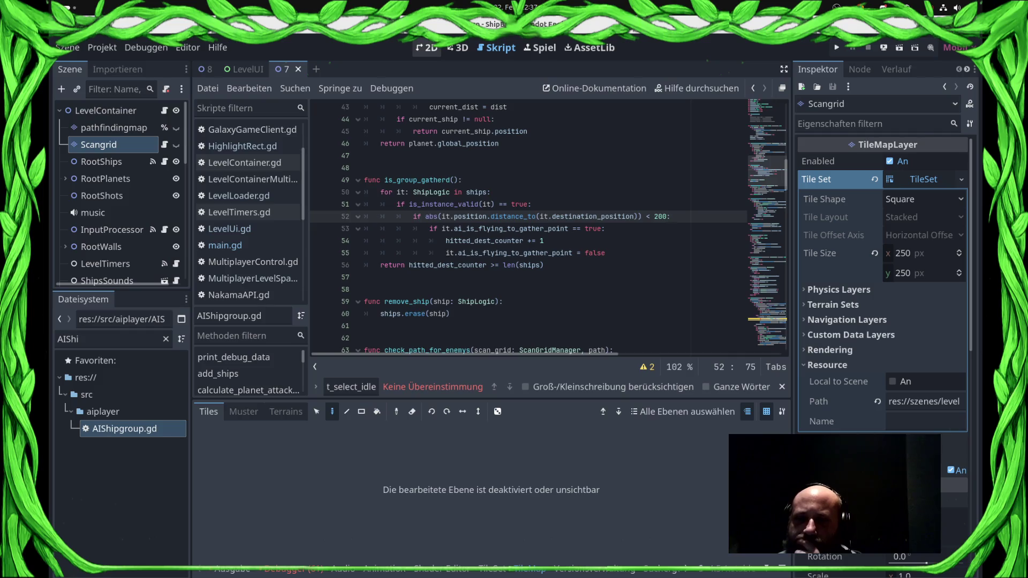
click(118, 339)
mouse_move(51, 339)
key(BackSpace)
key(BackSpace)
key(BackSpace)
text(StateM)
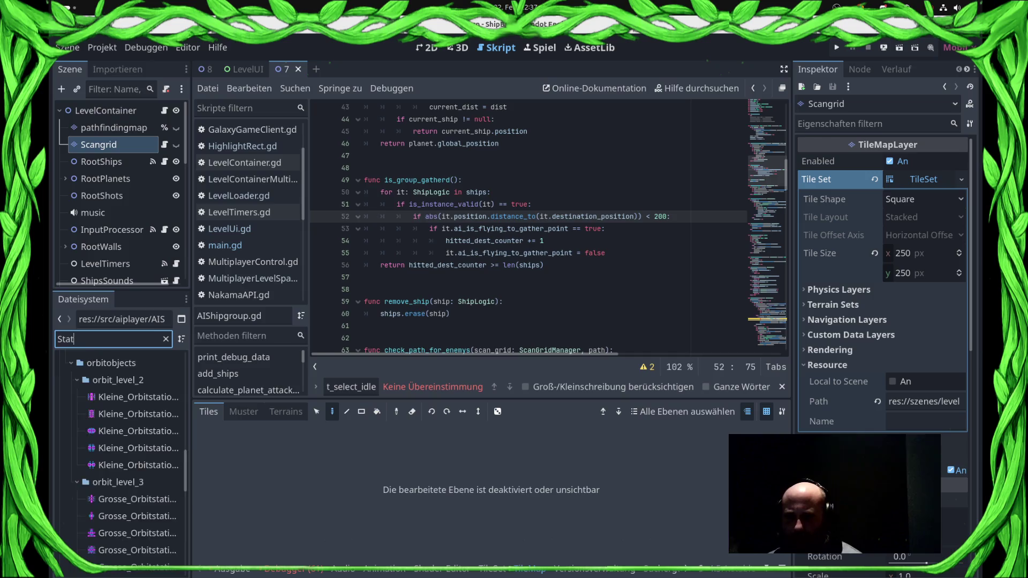
key(BackSpace)
key(BackSpace)
key(BackSpace)
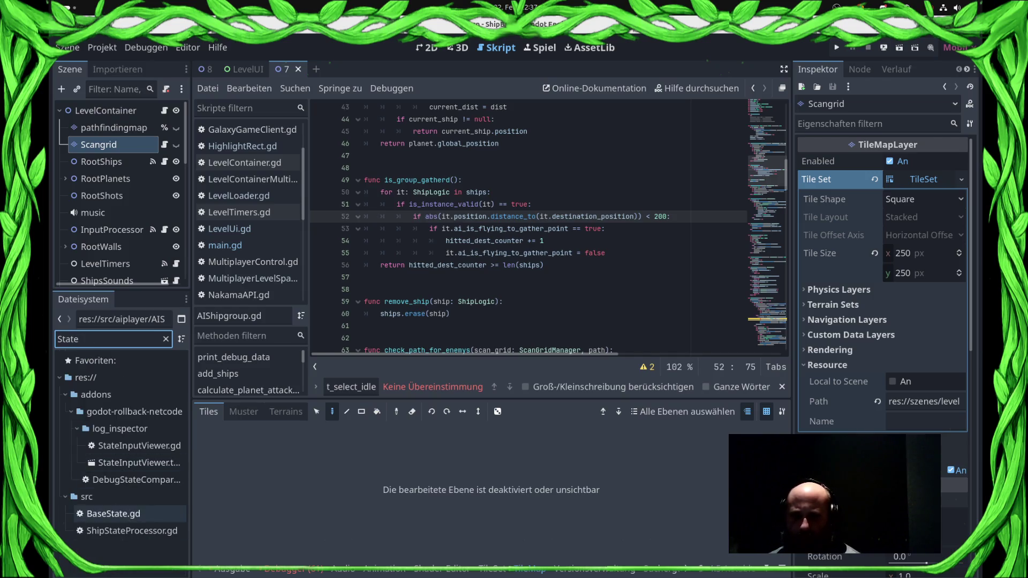
click(110, 229)
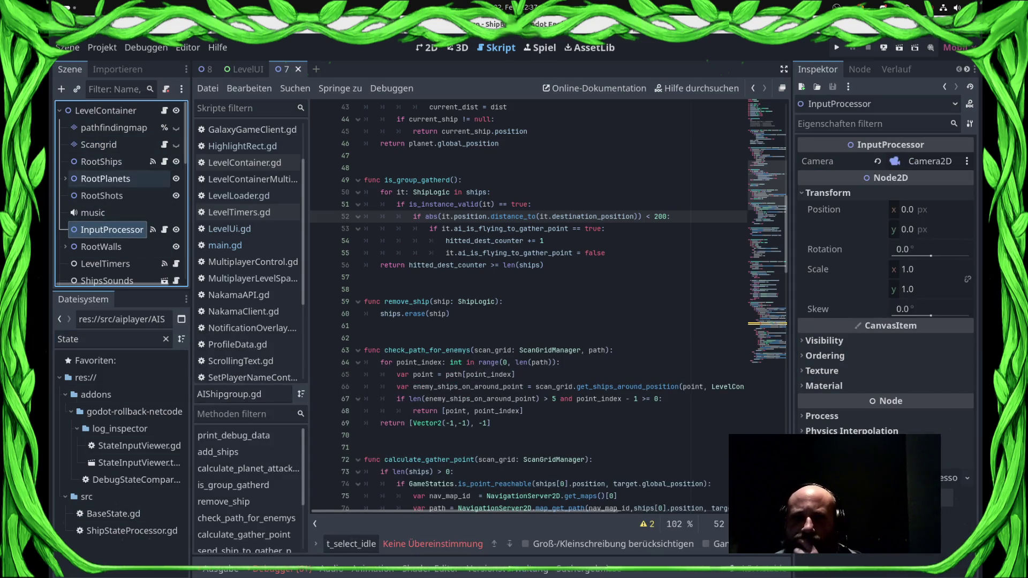
click(105, 179)
click(110, 339)
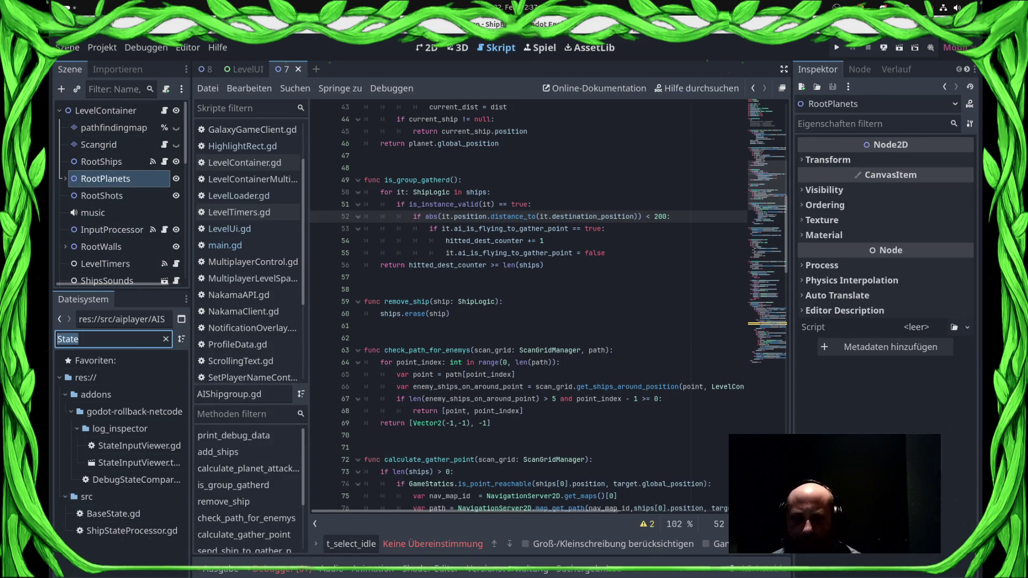
text(AiShip)
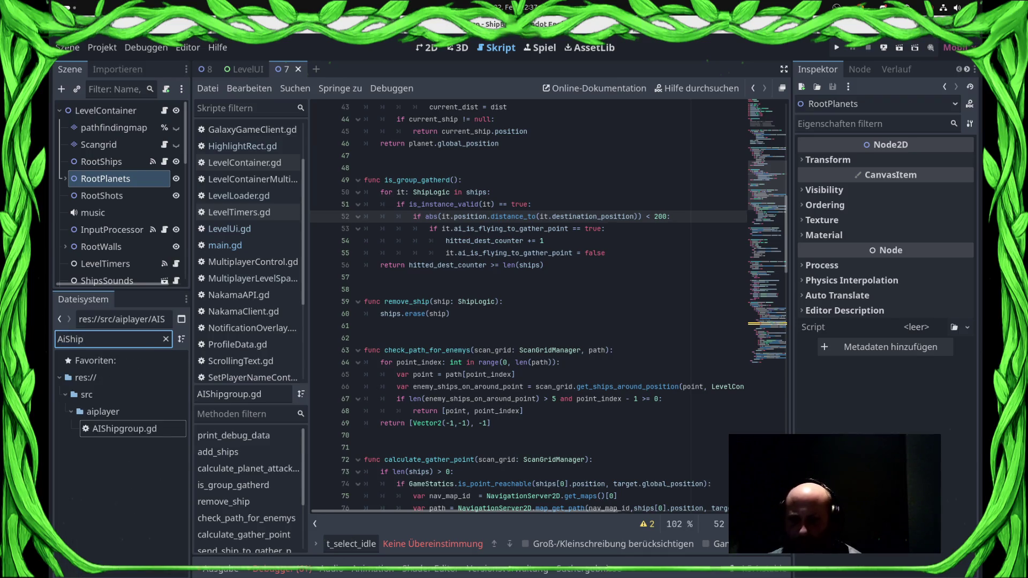
click(125, 428)
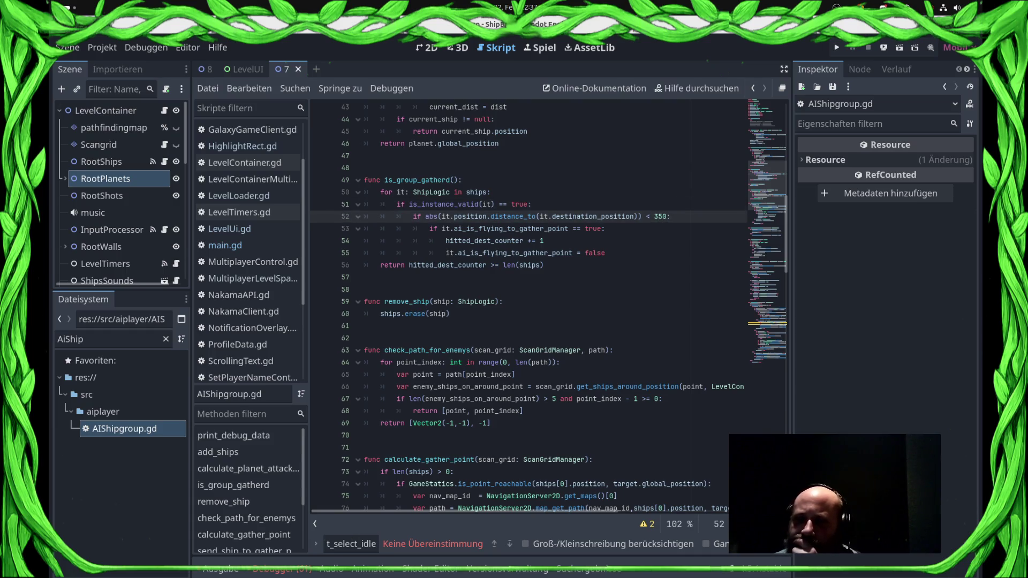
- Add the 'ships * 0.75)' multiplier to the return line of is_group_gatherd and save
click(544, 241)
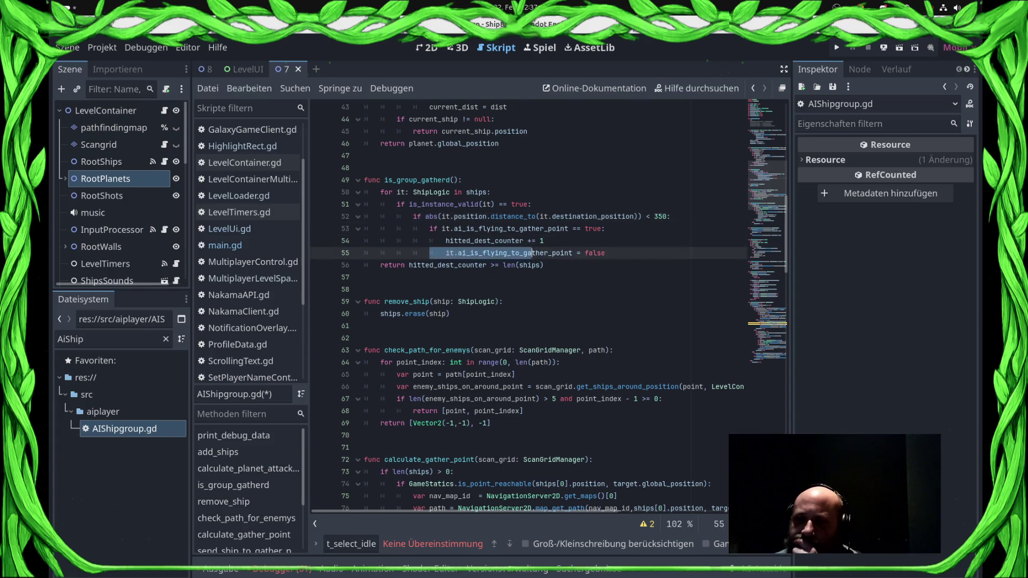
click(606, 253)
click(458, 266)
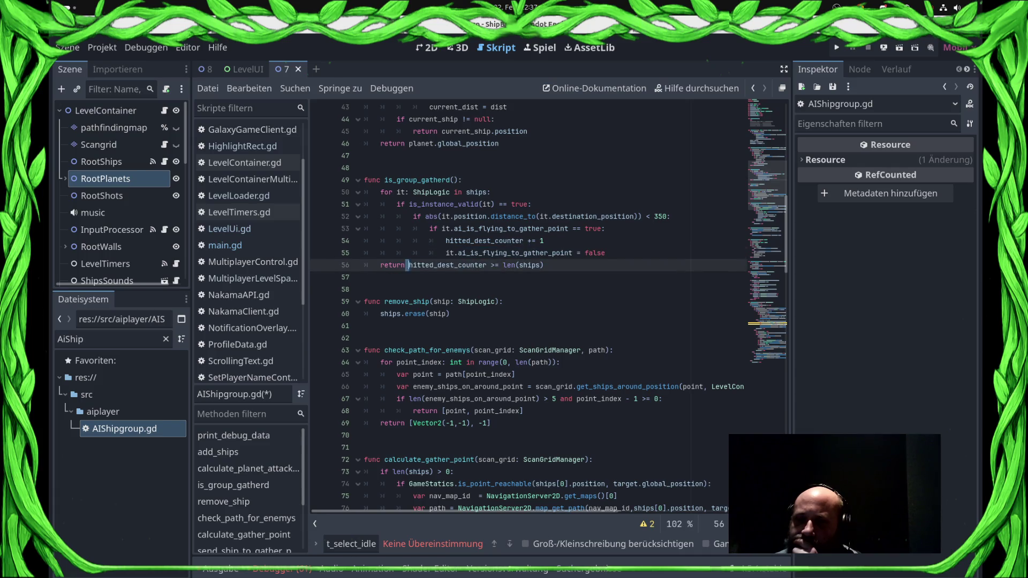
click(544, 265)
text(- sh)
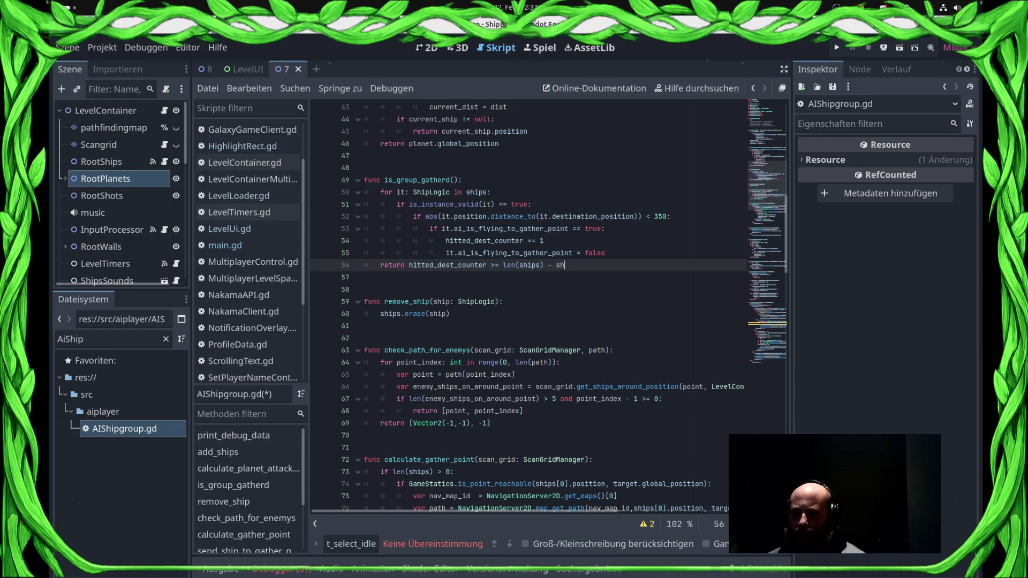
text(ips * 0.9)
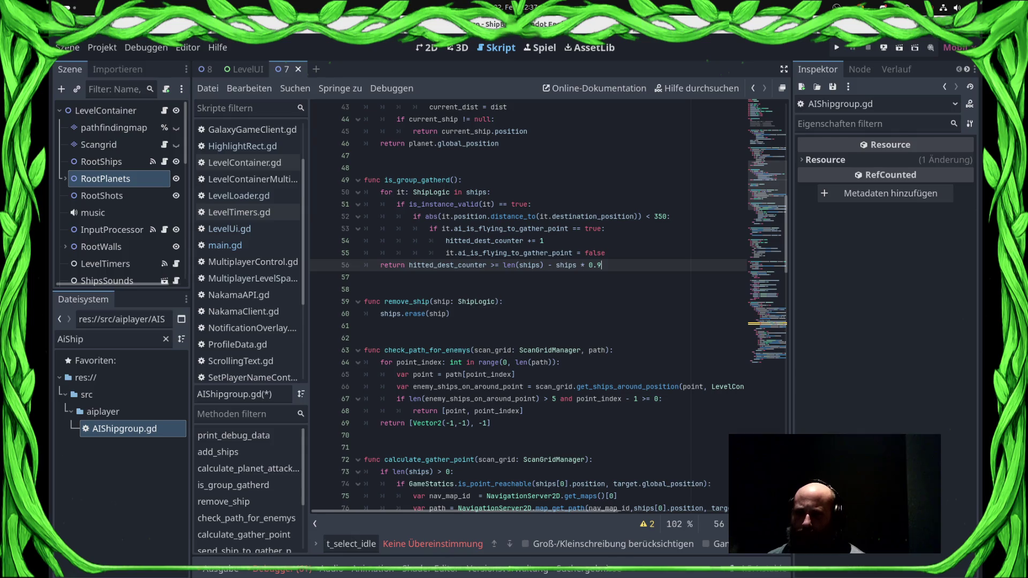
key(ctrl+s)
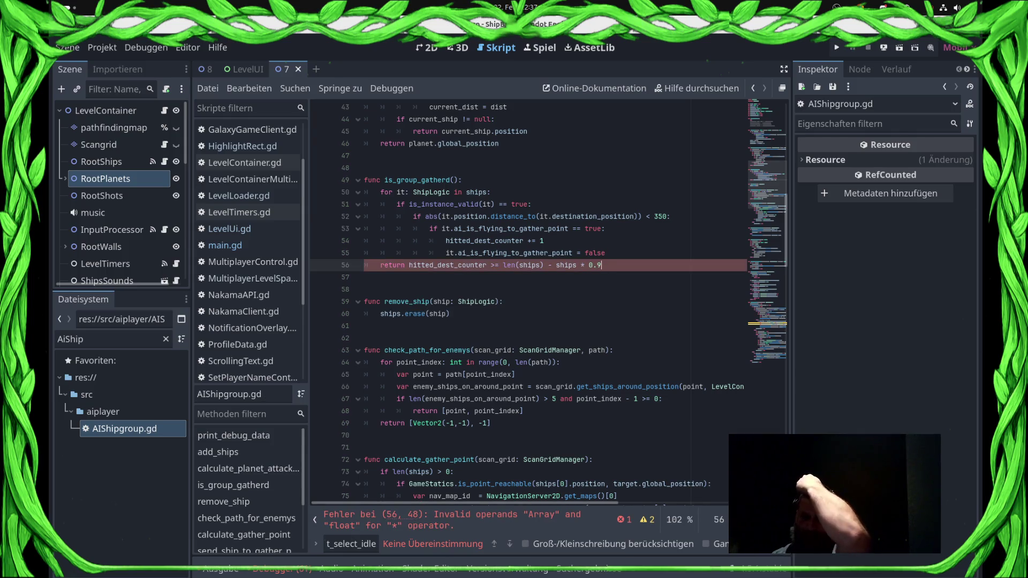
text(5)
key(ctrl+s)
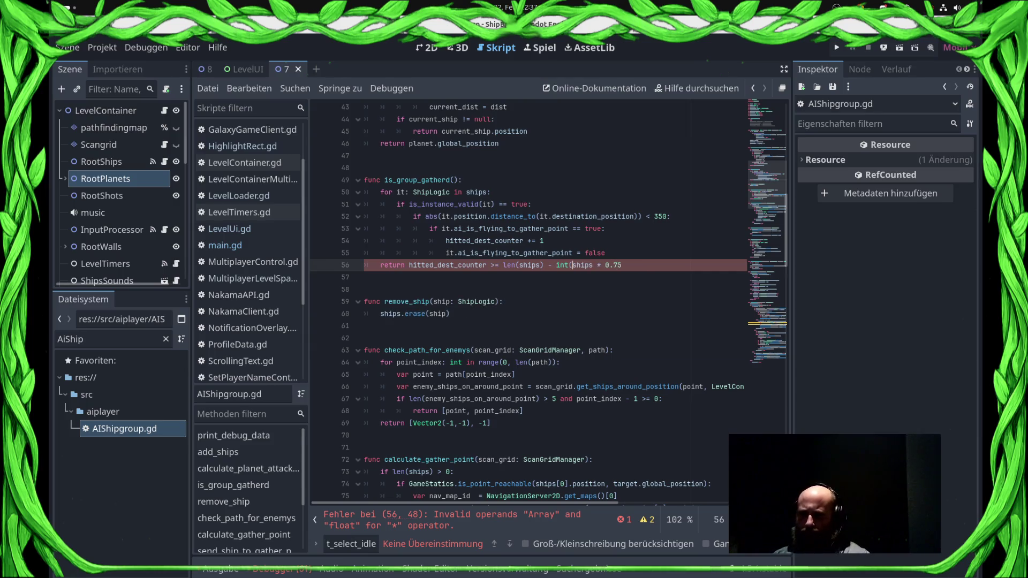
click(622, 266)
text())
key(ctrl+s)
- Wrap ships in len() so line 56 reads 'len(ships) - int(len(ships) * 0.75)', save, and run the game
click(364, 338)
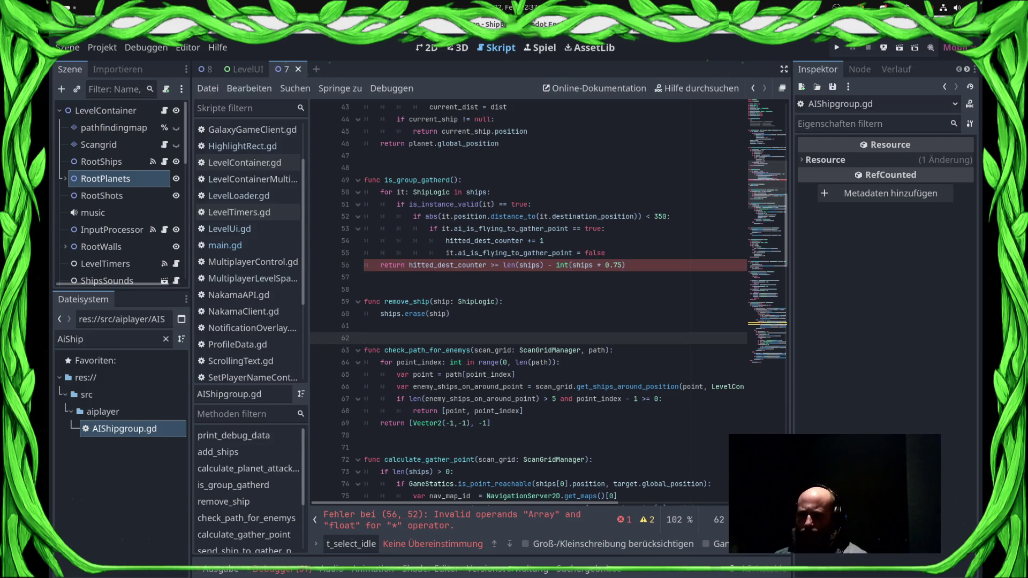
click(537, 265)
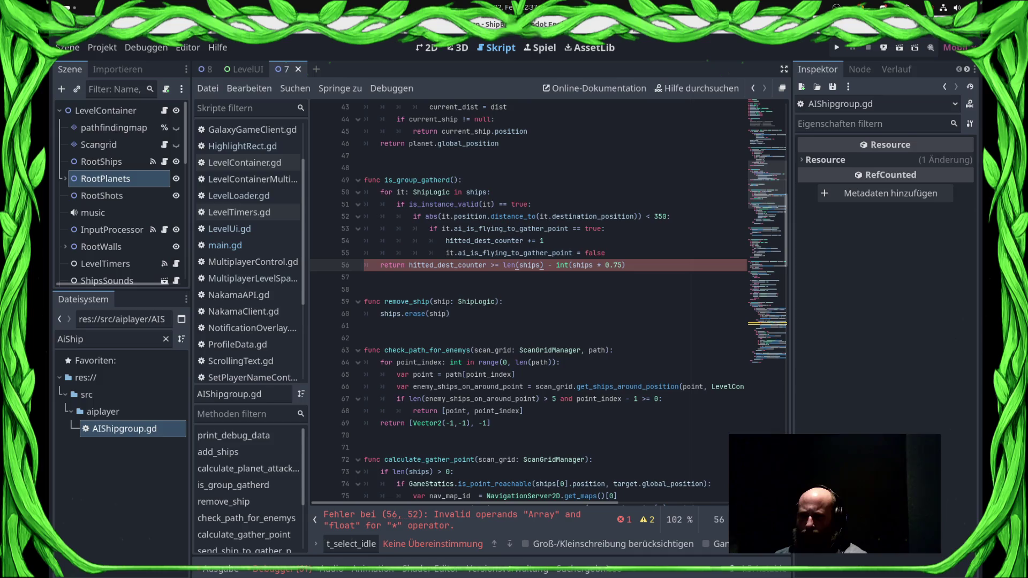
mouse_move(562, 265)
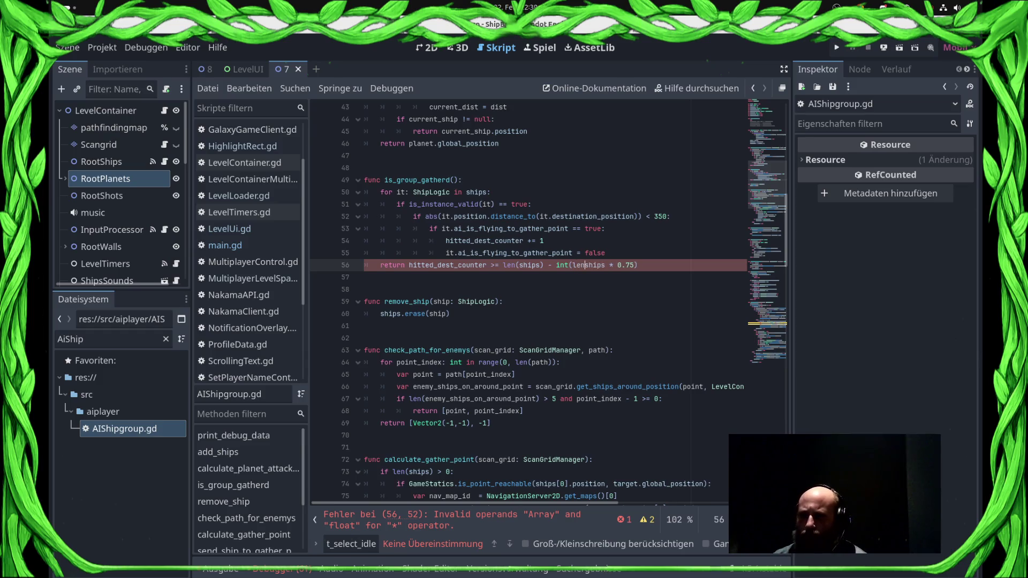
text(()
key(BackSpace)
text())
key(ctrl+s)
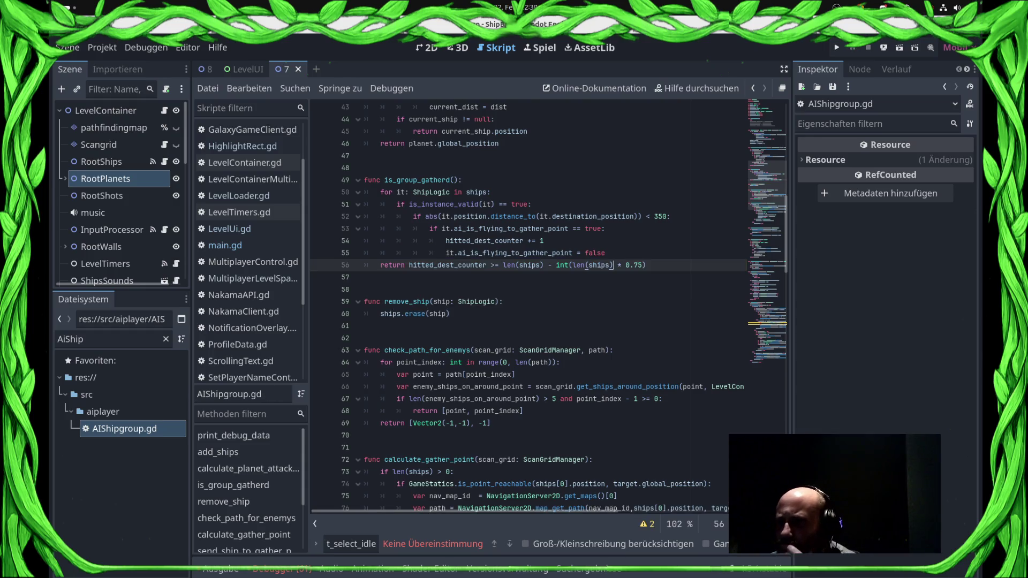
click(837, 48)
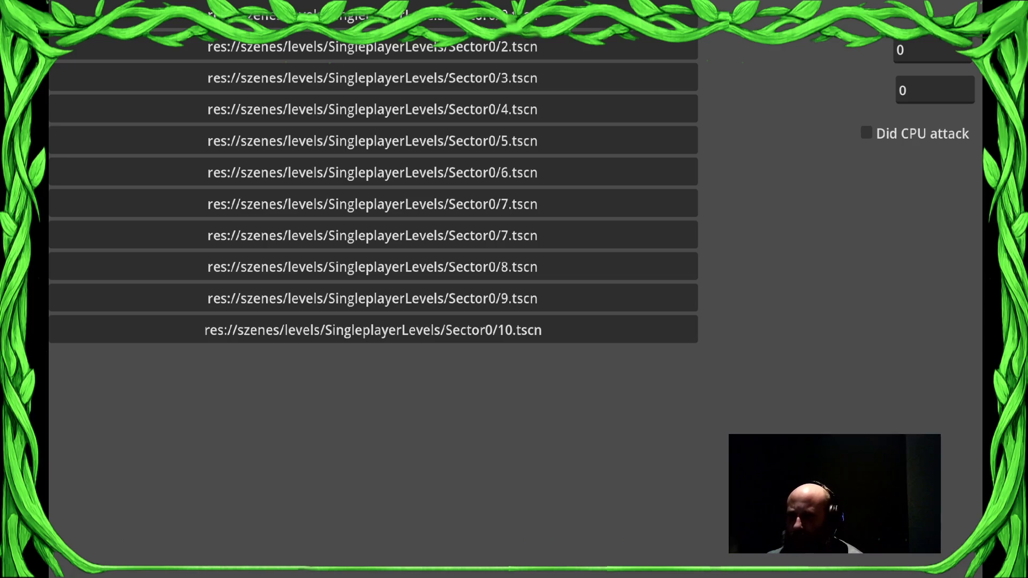
- Load the Sector0/7.tscn level from the level loader list
click(373, 204)
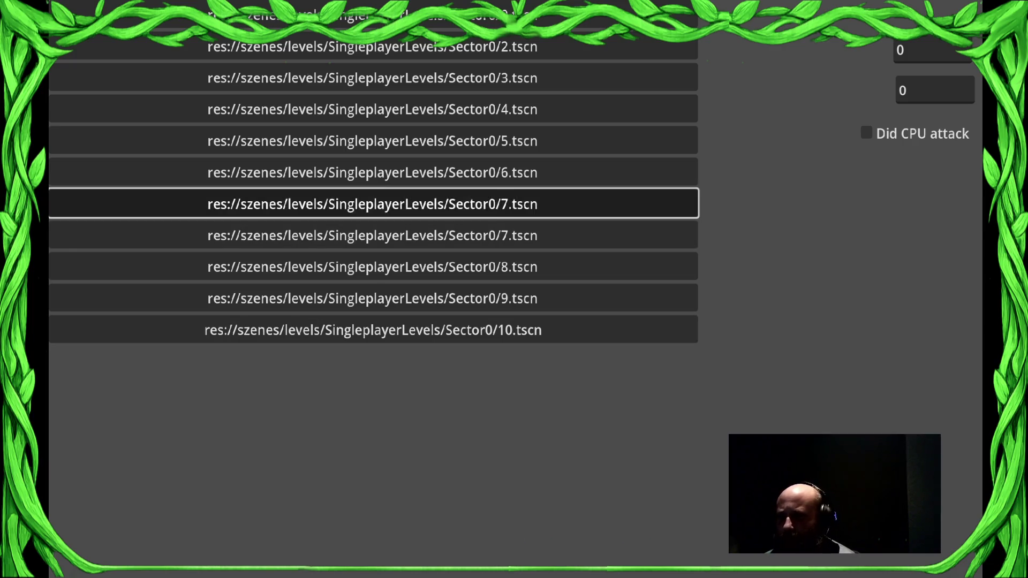
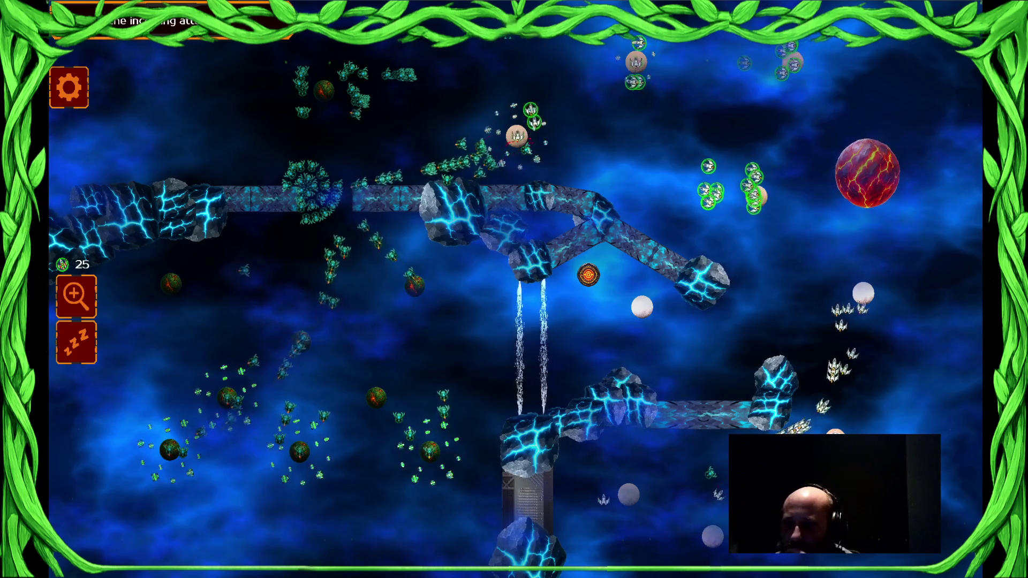
- Select several green ship groups, then select all own ships and send them to attack
click(695, 165)
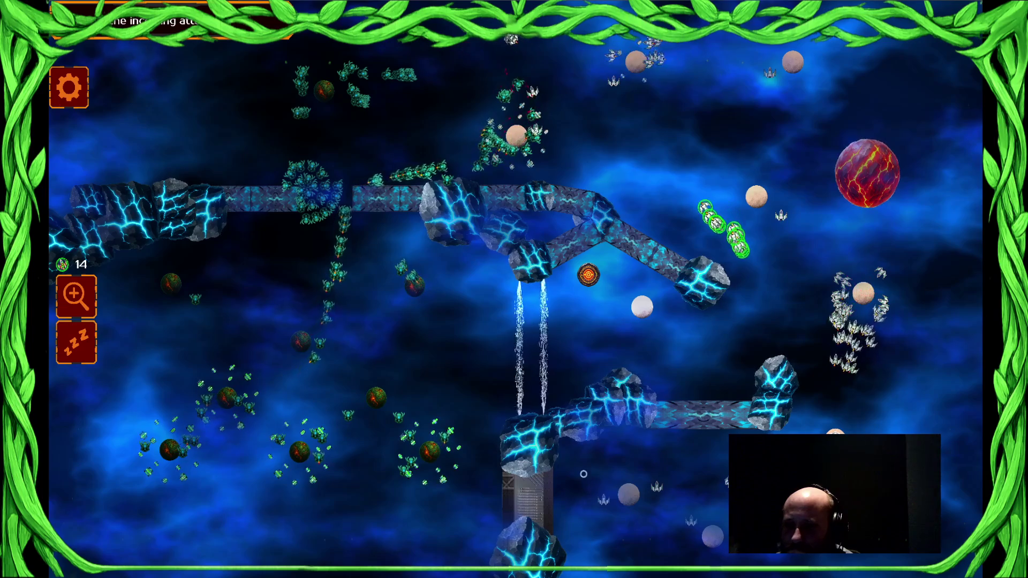
click(749, 270)
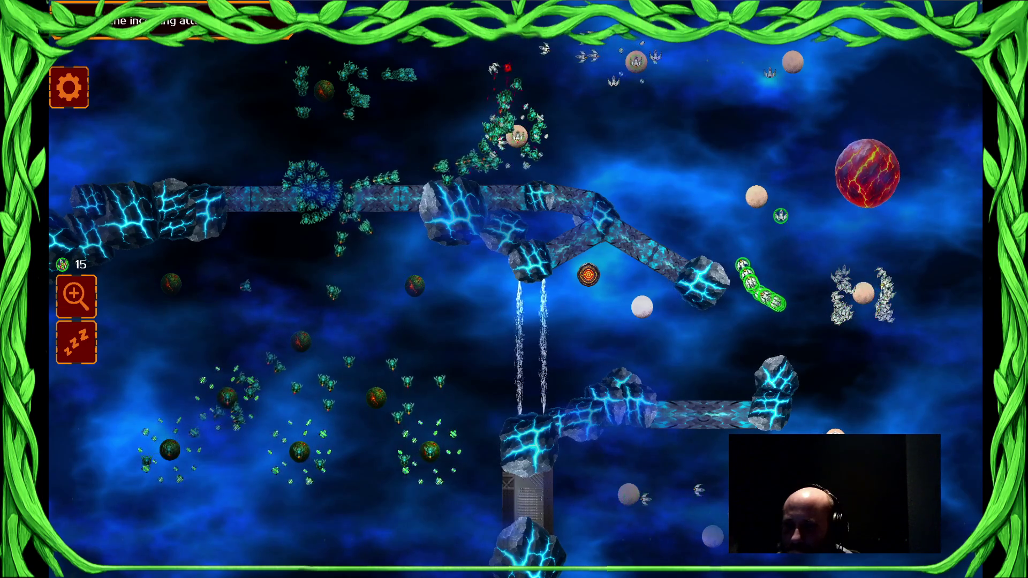
drag(870, 288, 920, 290)
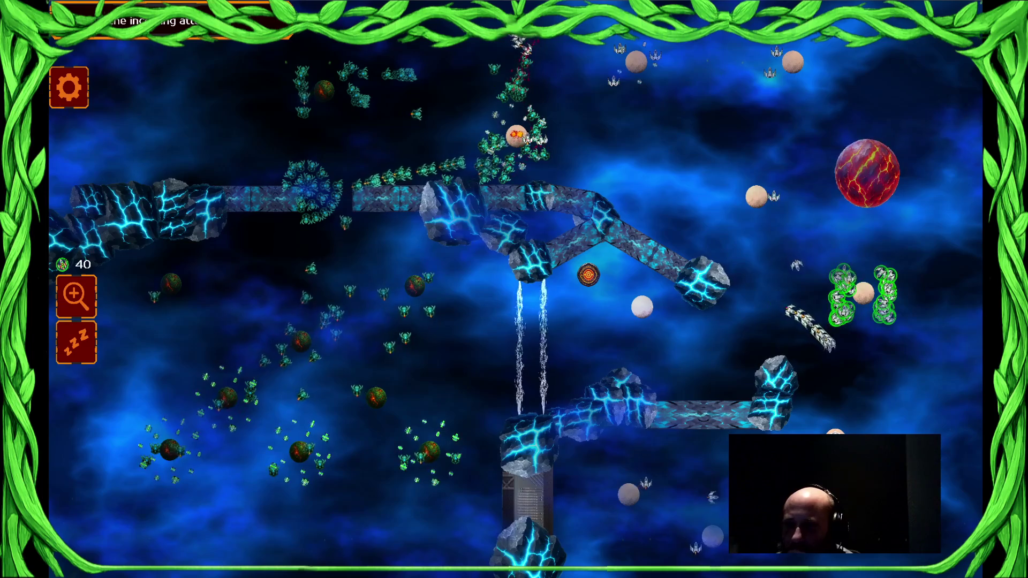
drag(674, 142, 923, 142)
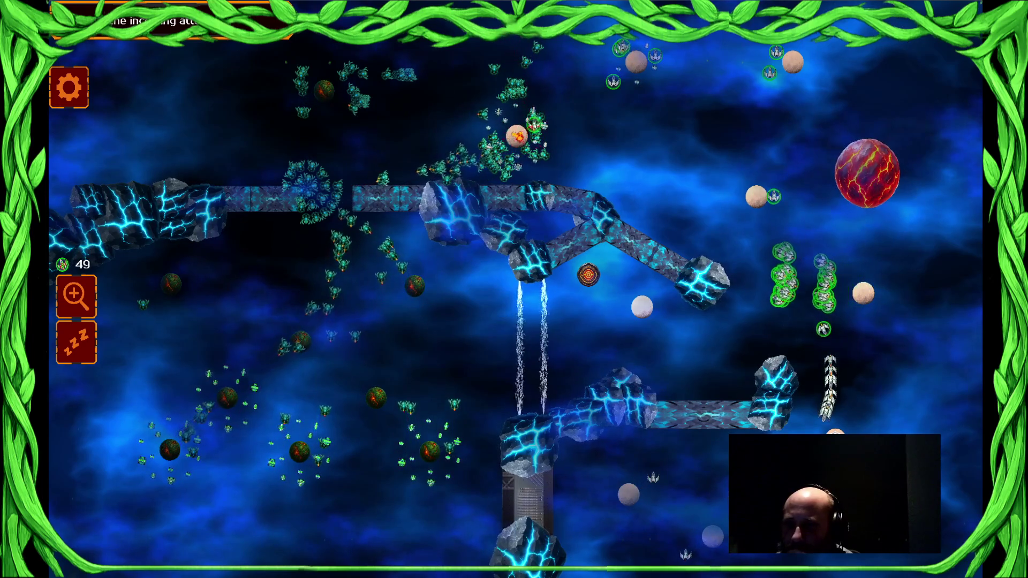
drag(620, 138, 770, 137)
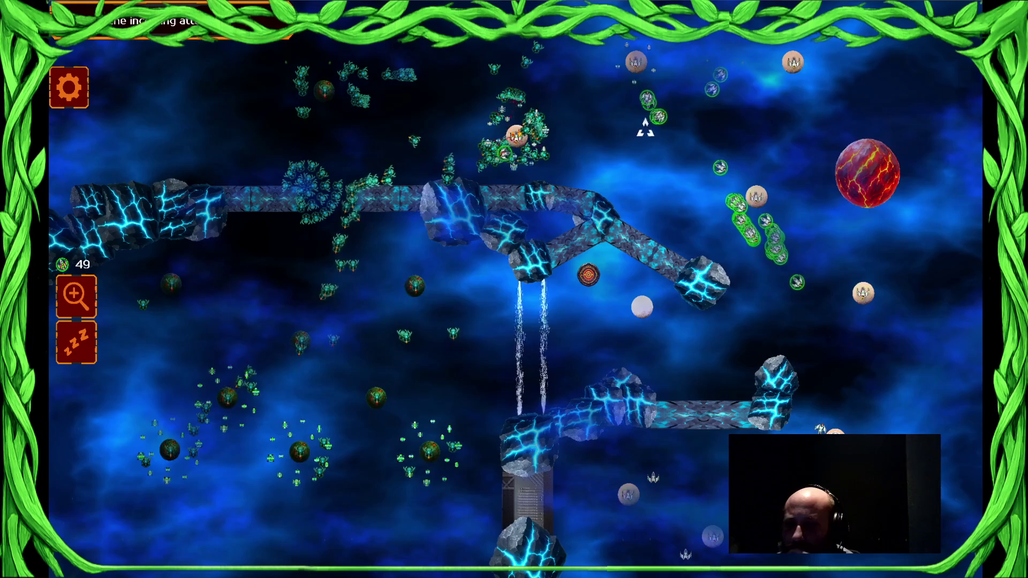
click(629, 494)
click(653, 171)
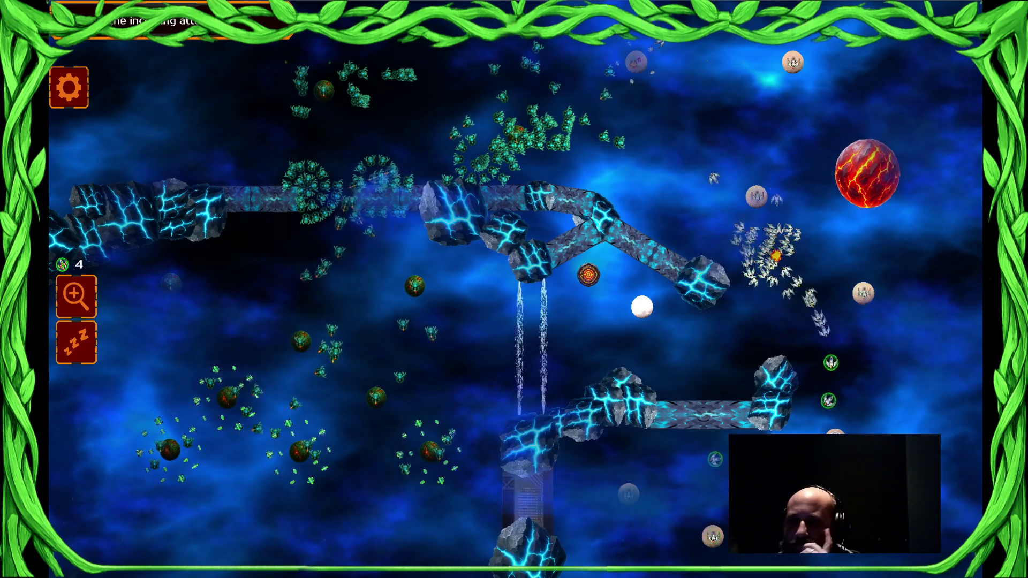
double_click(781, 308)
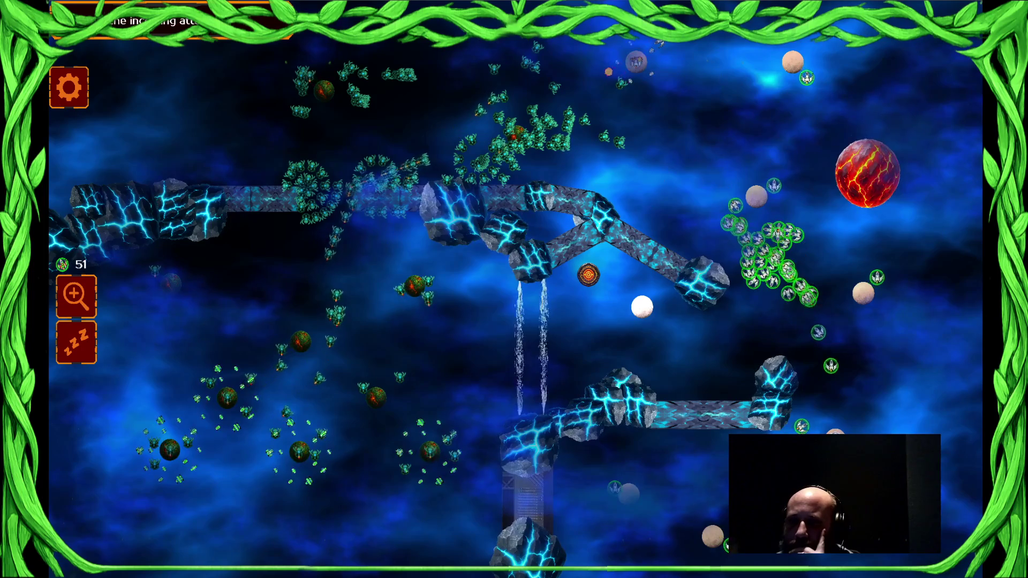
click(681, 188)
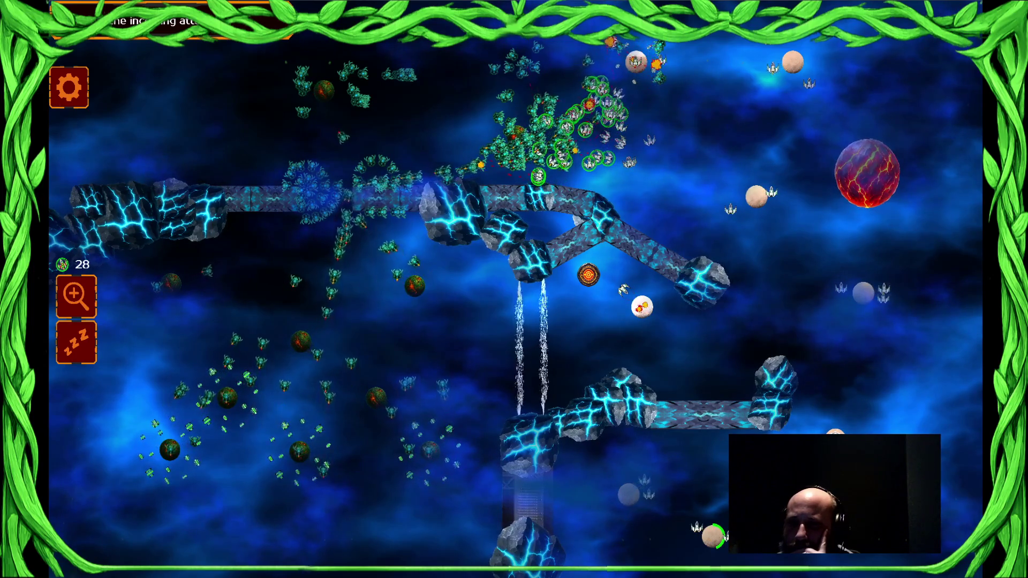
- Build a new selection of green ships from the top-right, upper, right and lower planets
click(829, 54)
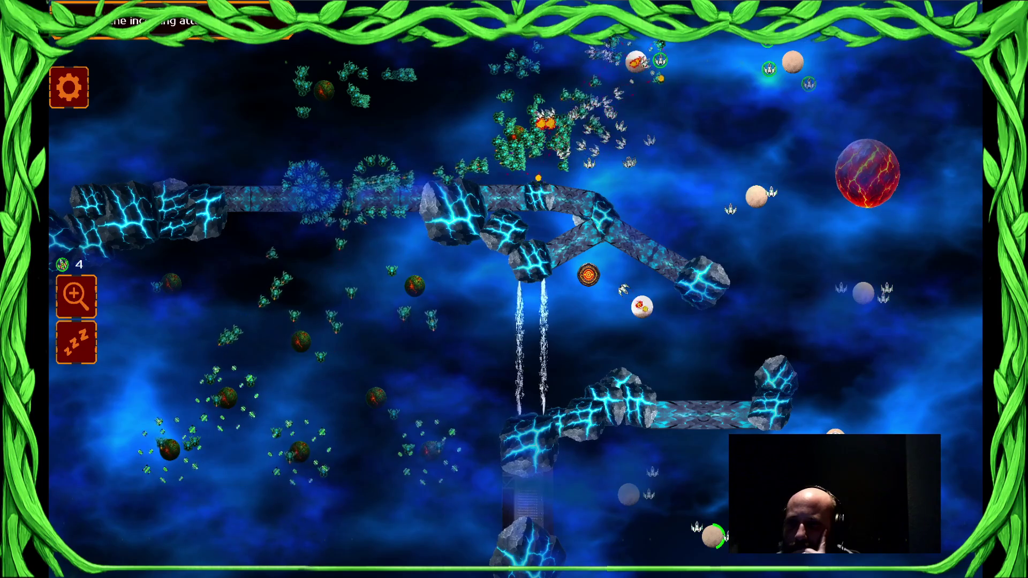
click(620, 158)
click(863, 293)
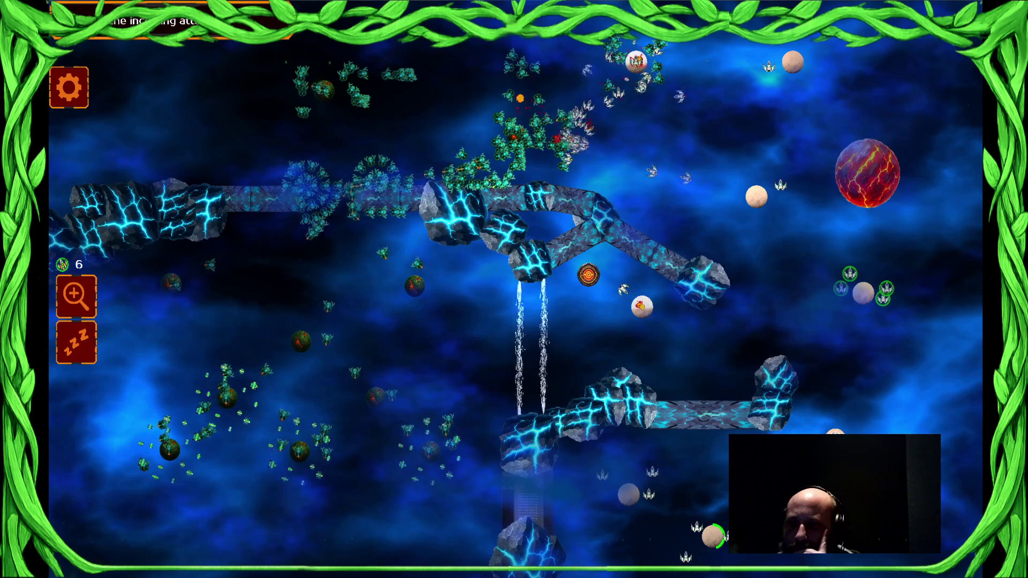
click(685, 484)
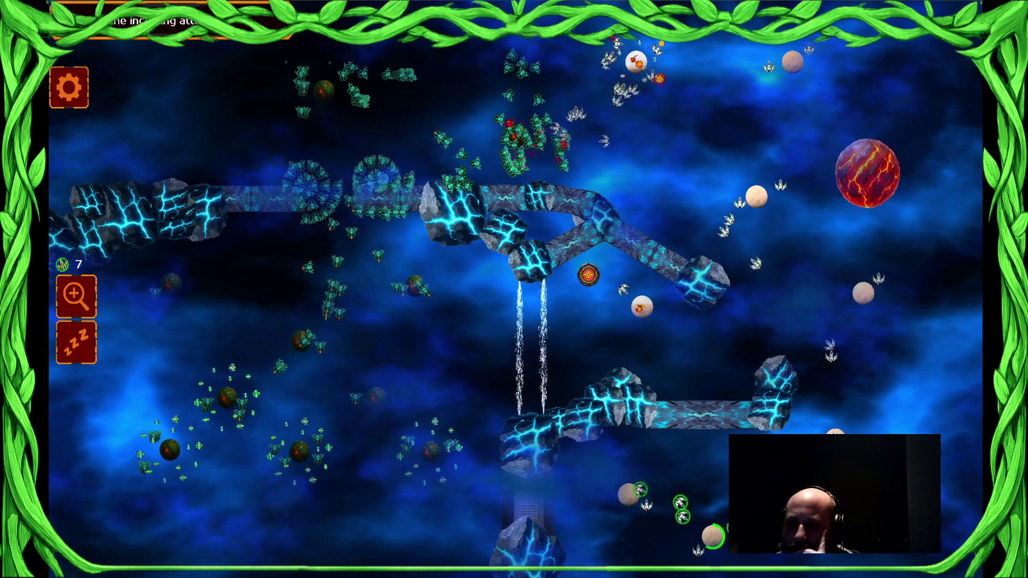
drag(595, 38, 787, 295)
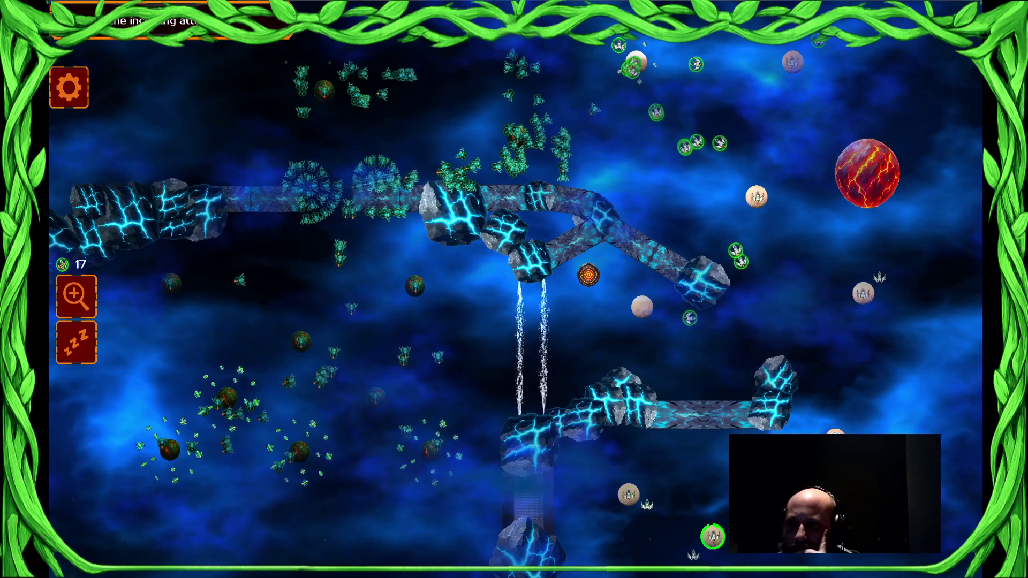
drag(857, 310, 471, 311)
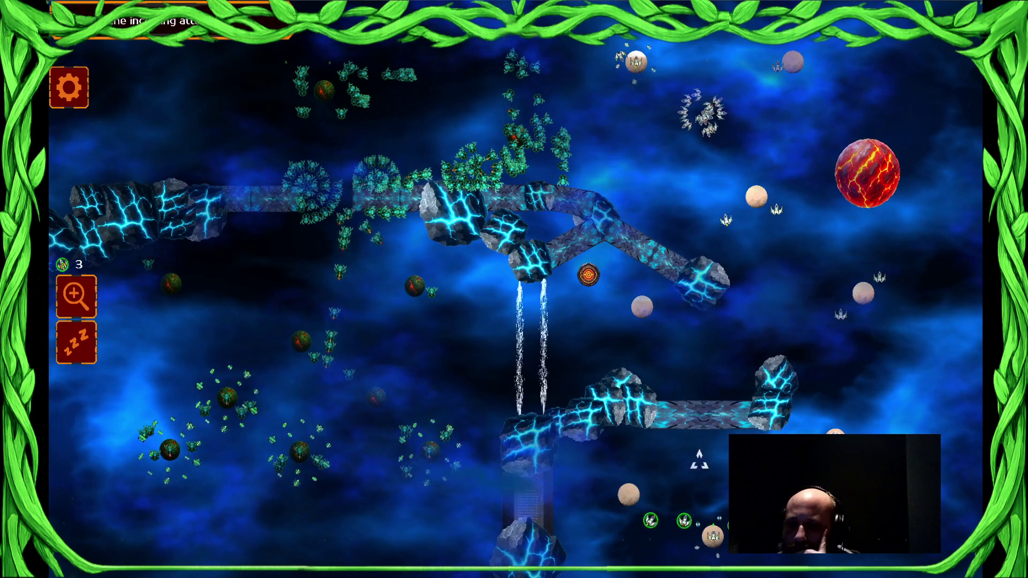
- Keep selecting green ship groups across the map, then close the running game with Alt+F4
click(586, 116)
drag(585, 115, 585, 116)
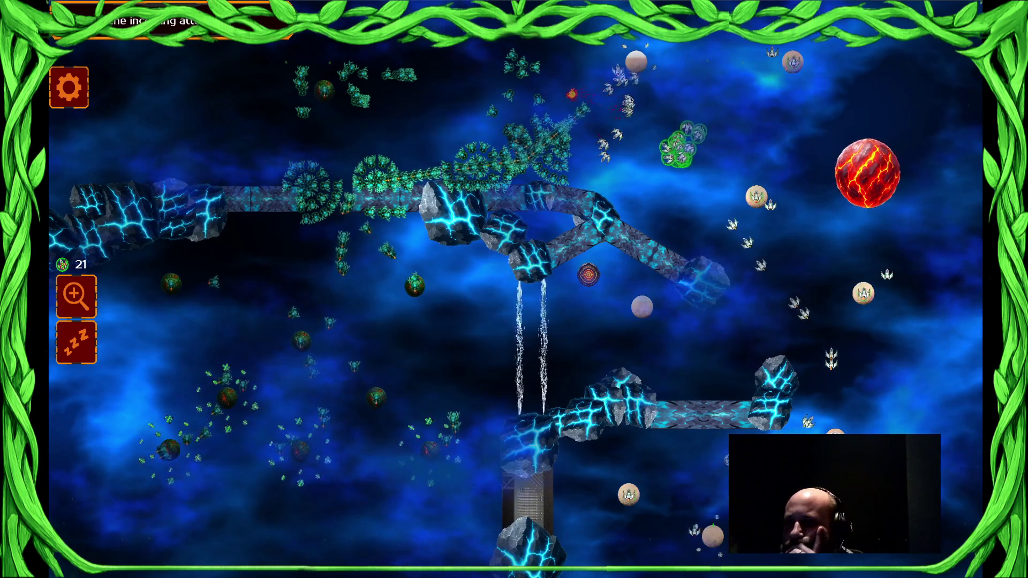
drag(758, 321, 911, 322)
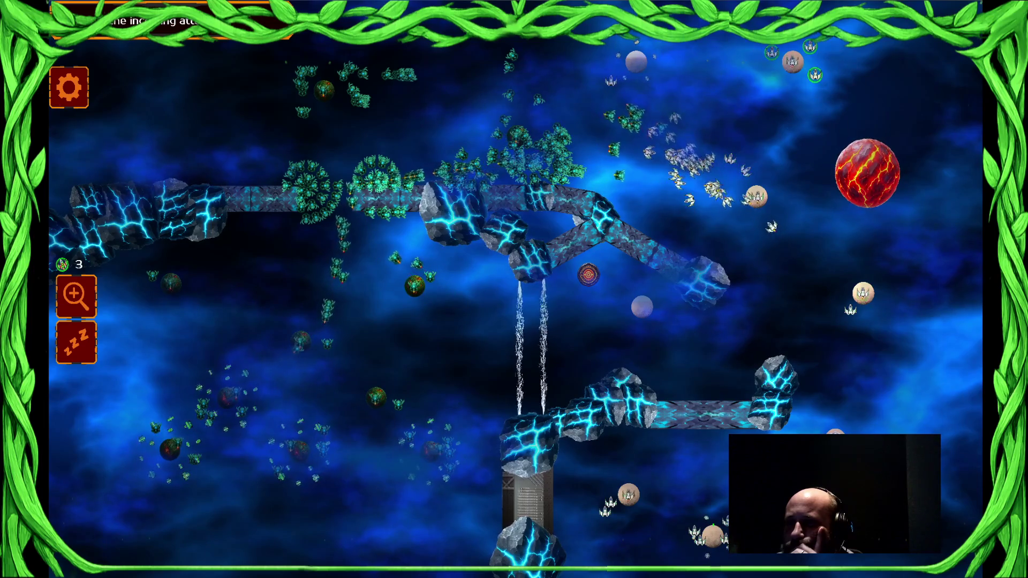
drag(594, 490, 726, 546)
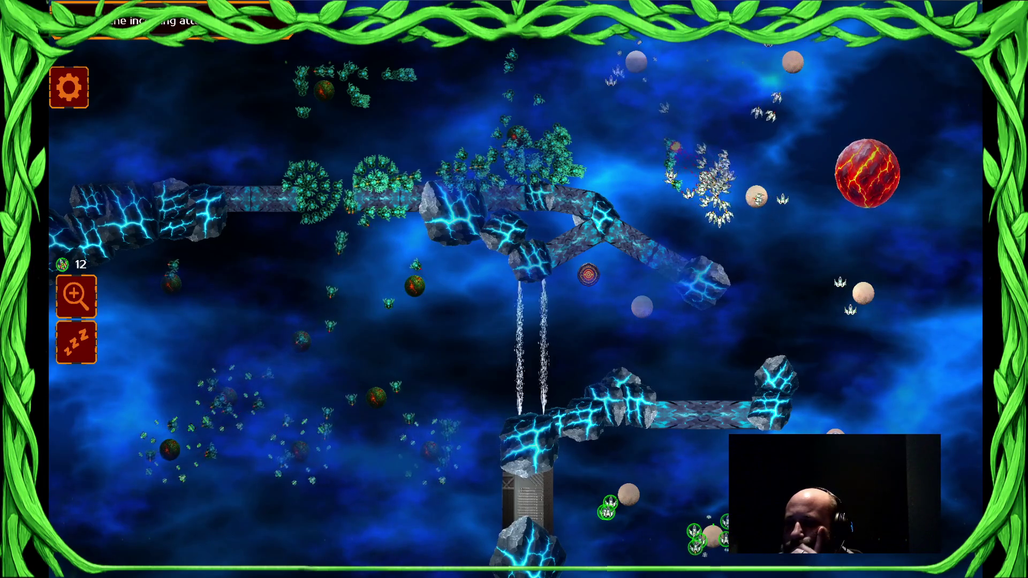
drag(737, 165, 851, 165)
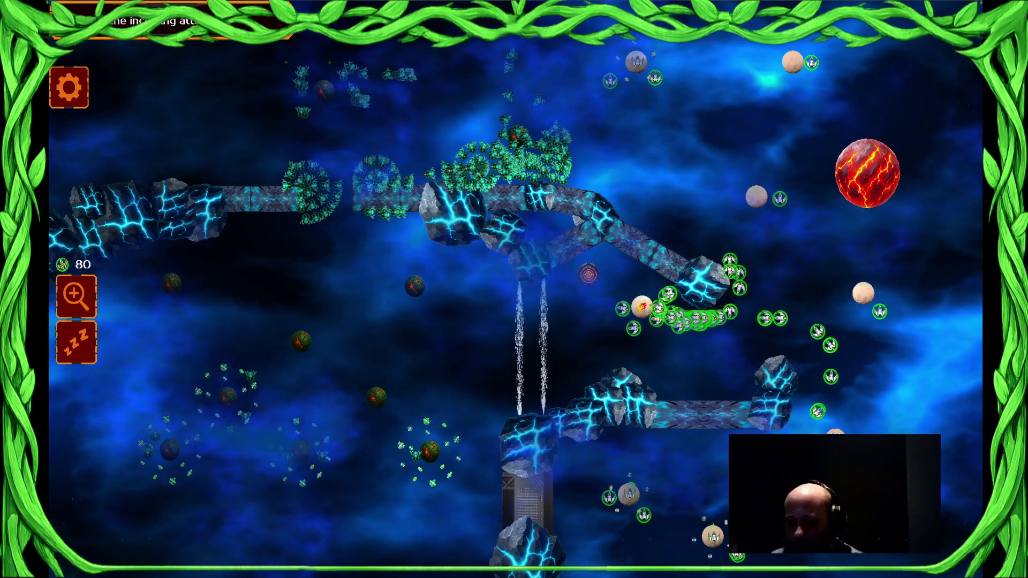
key(alt+F4)
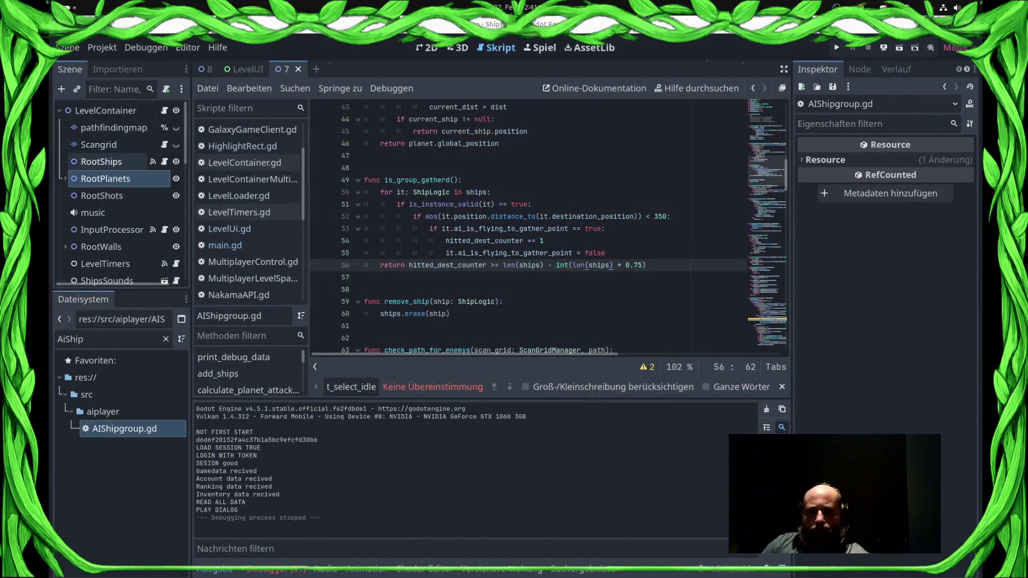
- Delete the Node2D AI-change trigger node from the scene
scroll(107, 160, down, 5)
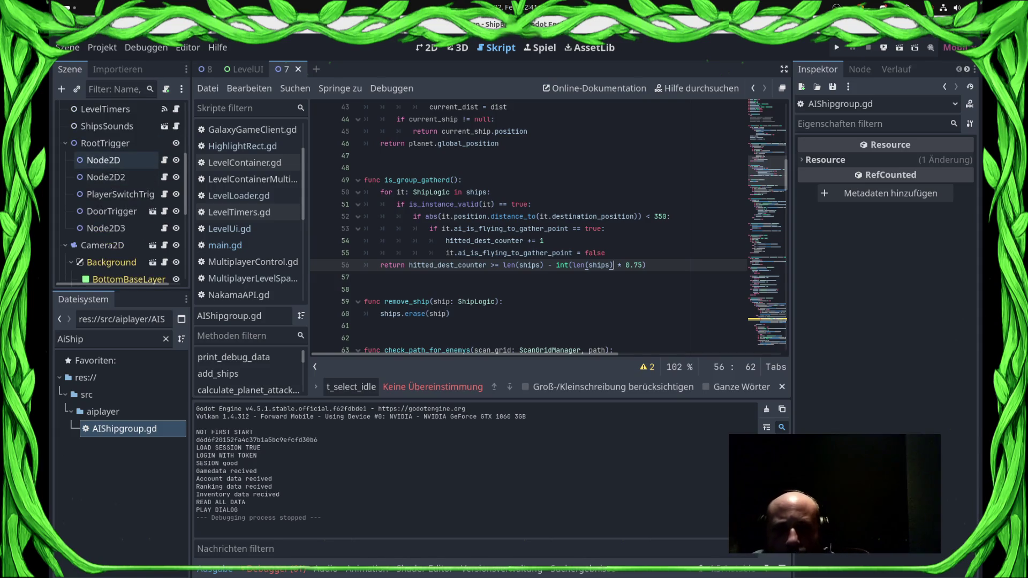
click(111, 211)
click(107, 228)
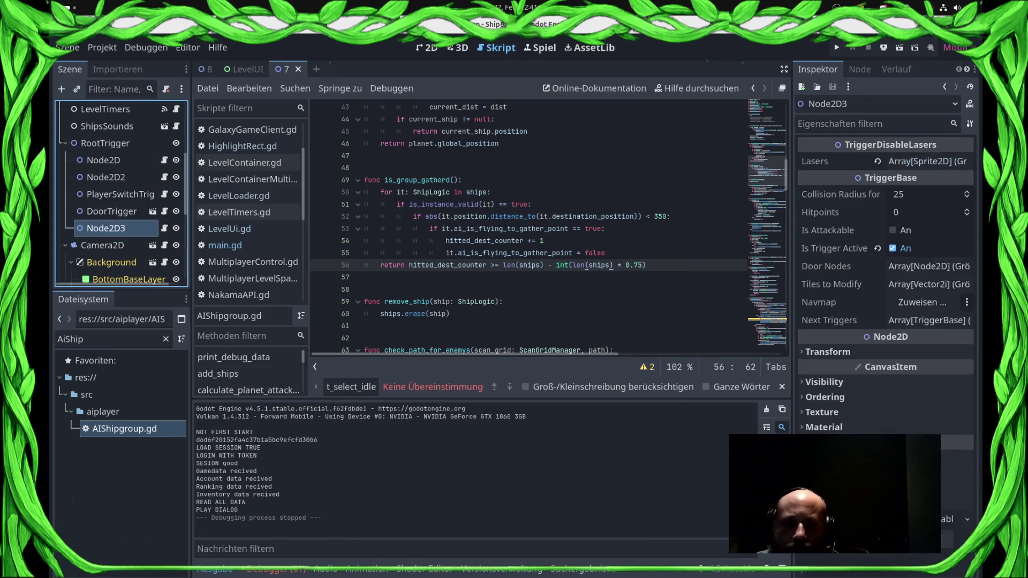
click(103, 160)
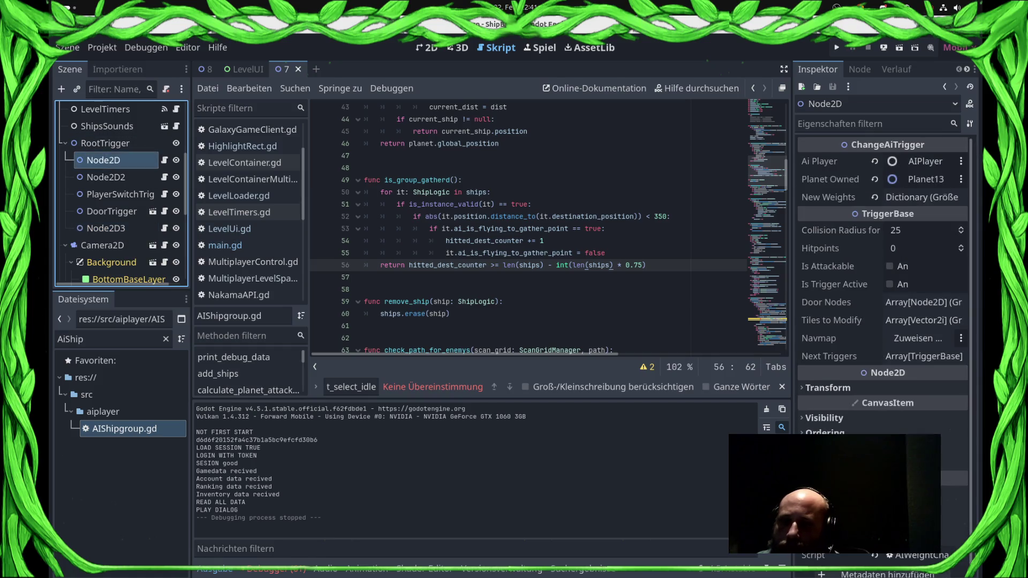
right_click(104, 160)
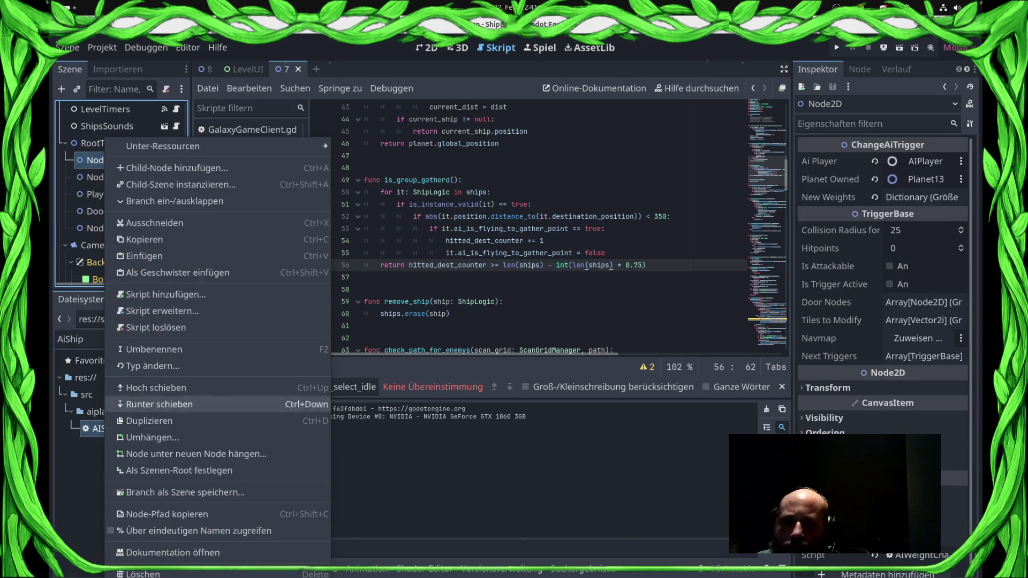
key(Delete)
click(543, 303)
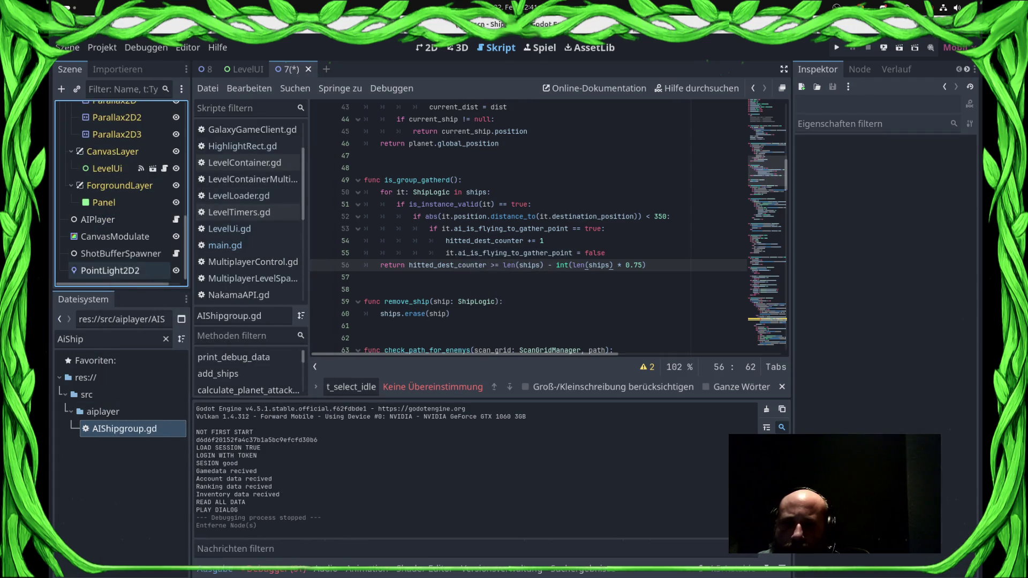
- Set both of AIPlayer's OFFENSIV_WITH_ weights to 1000 in the Inspector
click(107, 219)
click(910, 201)
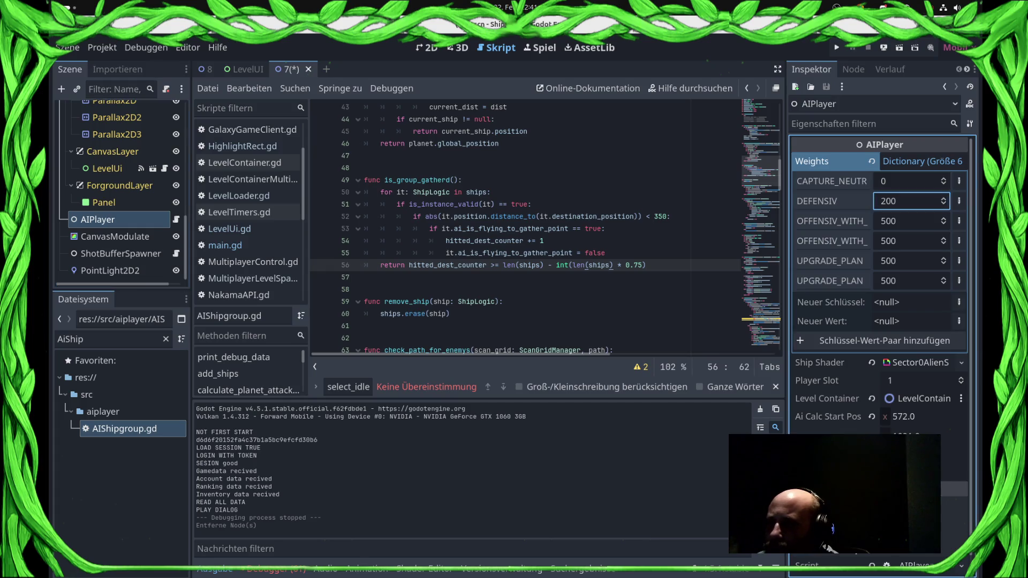
click(910, 221)
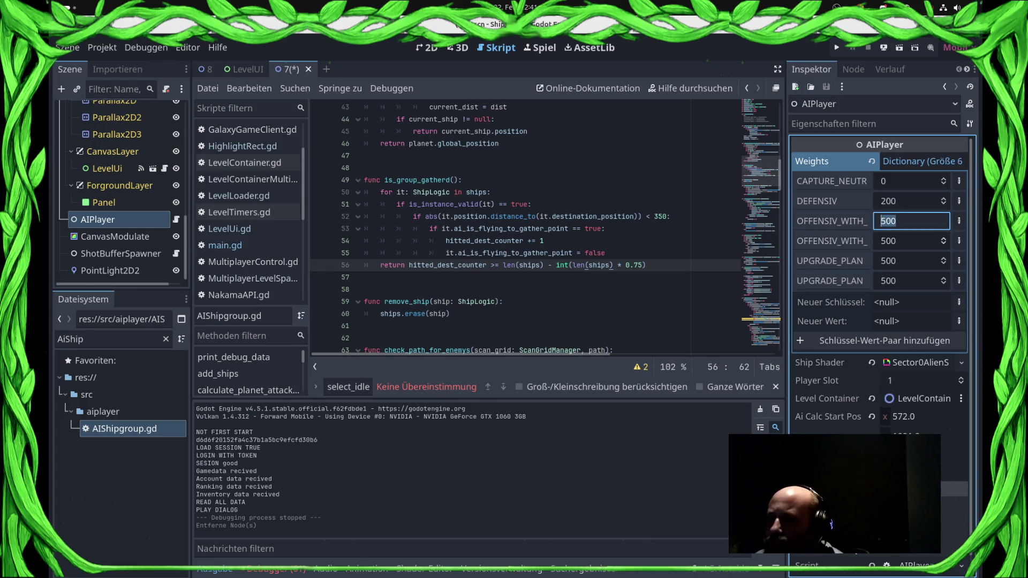
text(1000)
key(Tab)
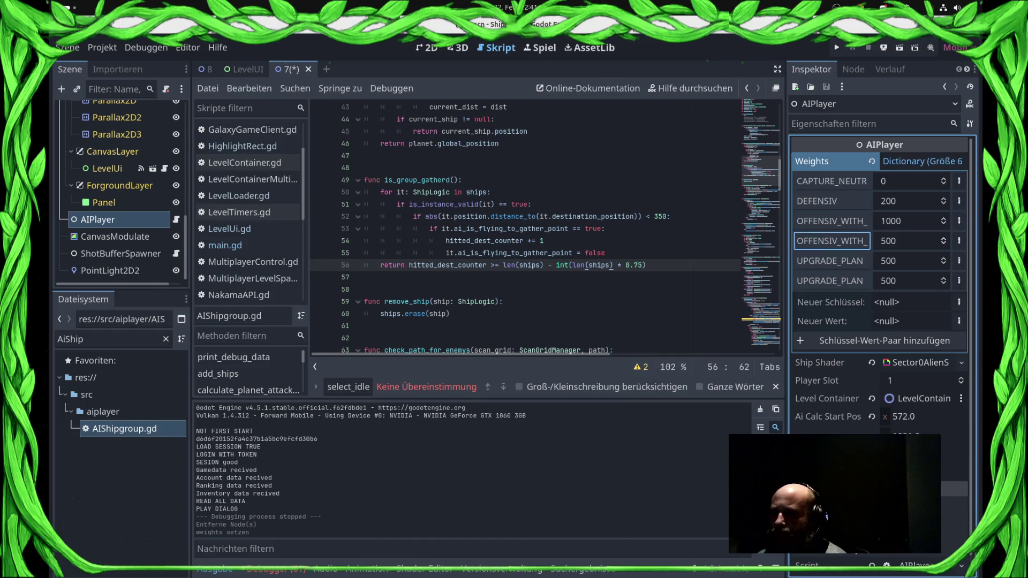
text(1000)
key(Return)
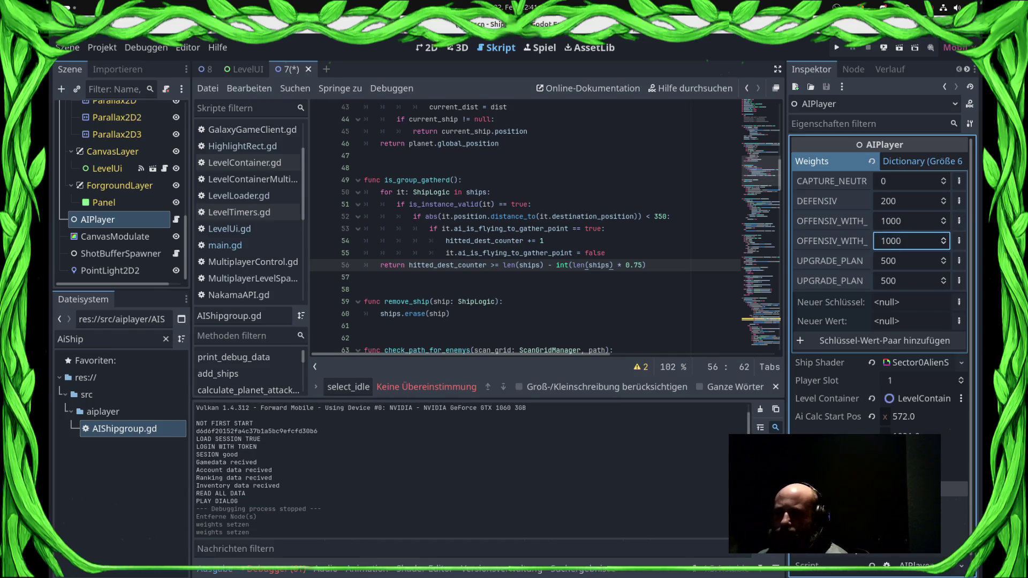
- Review the 0.75 factor in AIShipgroup.gd's return line and save the script
click(589, 217)
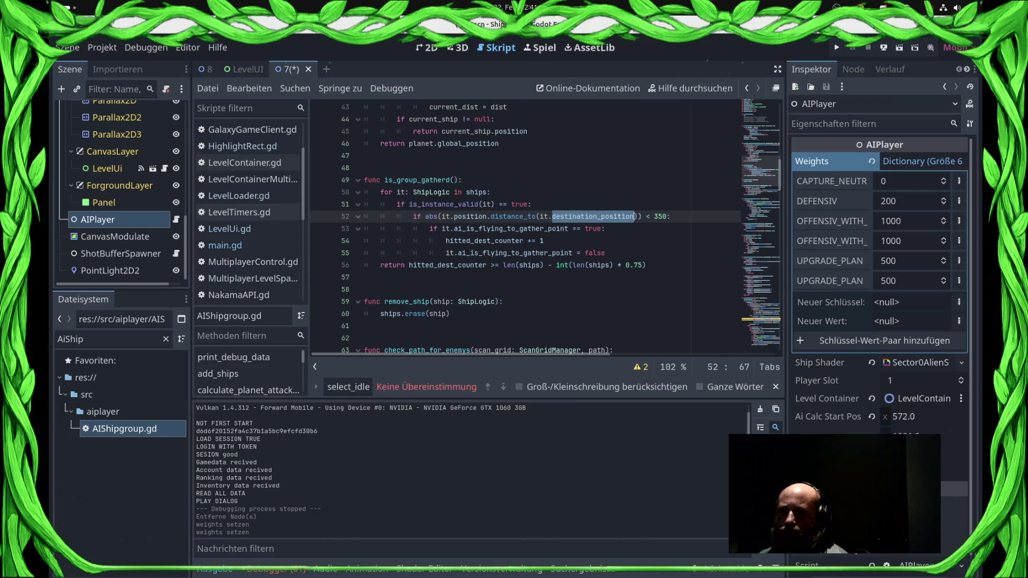
double_click(637, 265)
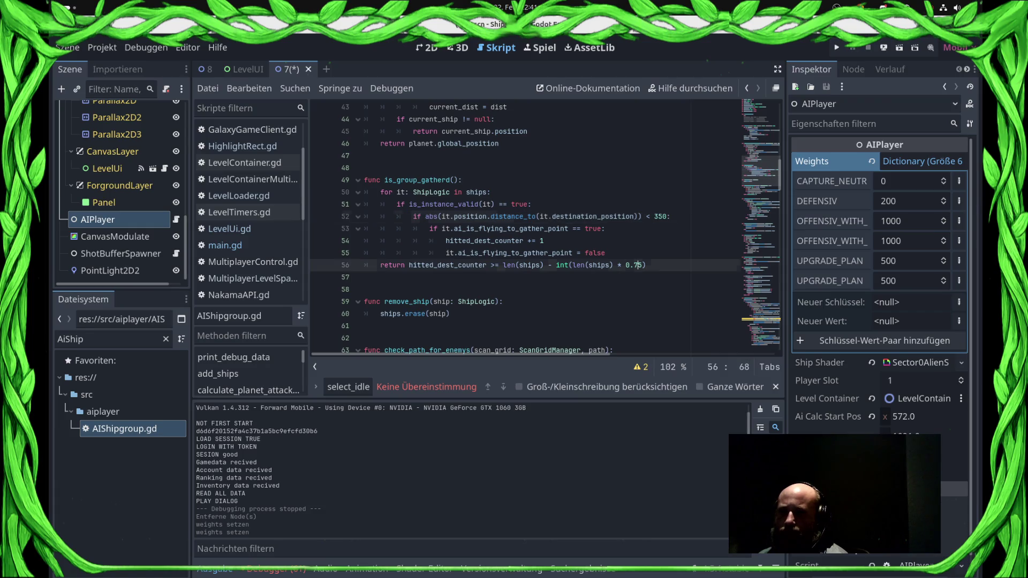
key(ctrl+s)
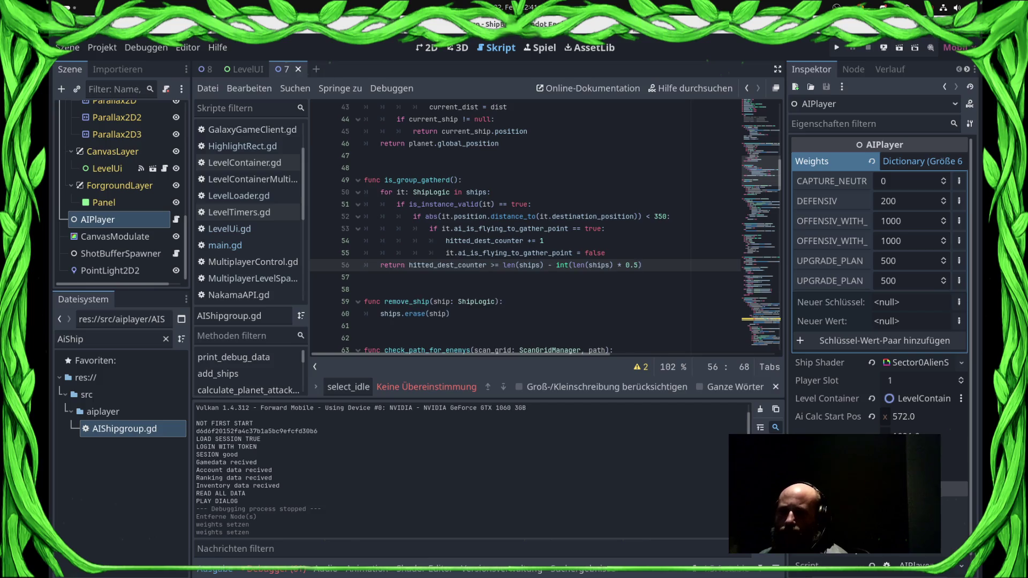
click(369, 277)
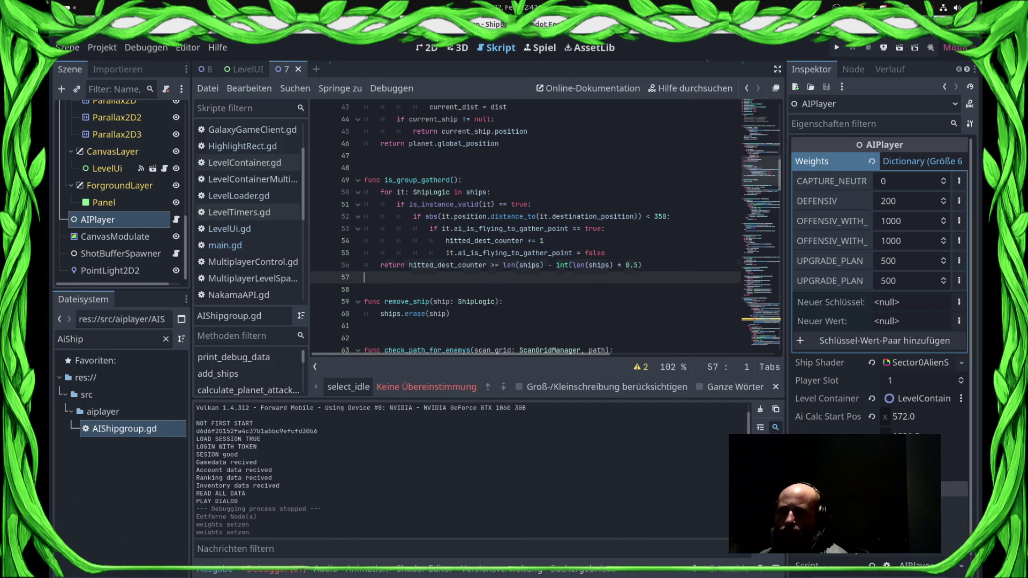
click(642, 266)
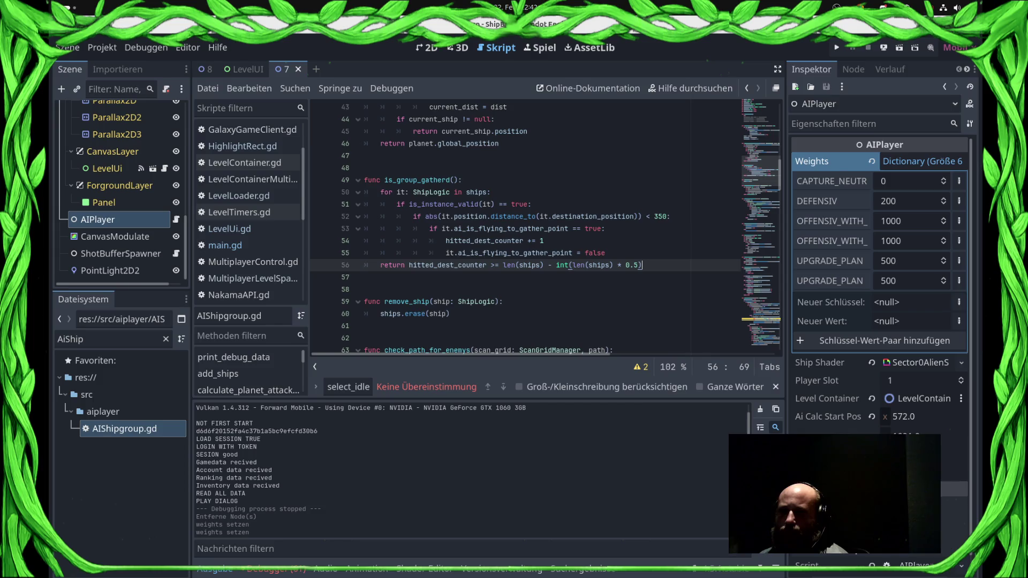
- Check the 350 distance threshold and gather condition, save again and run the project
click(664, 217)
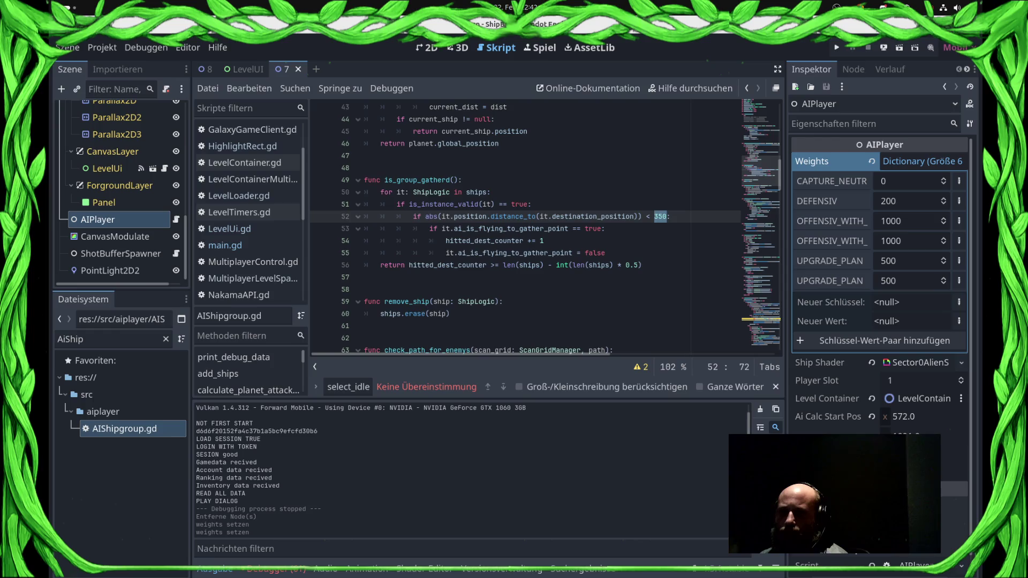
click(581, 229)
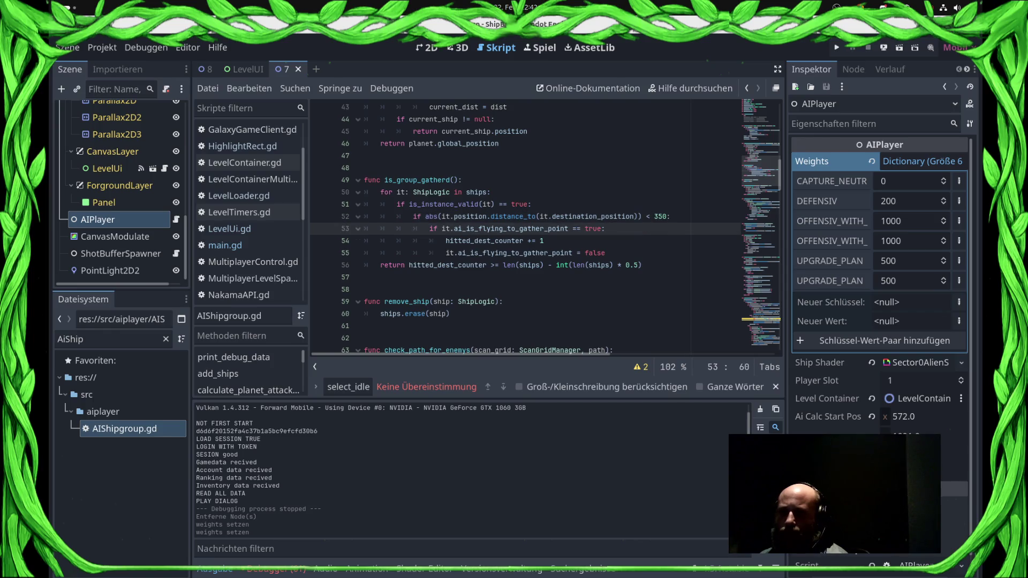
click(604, 252)
key(ctrl+s)
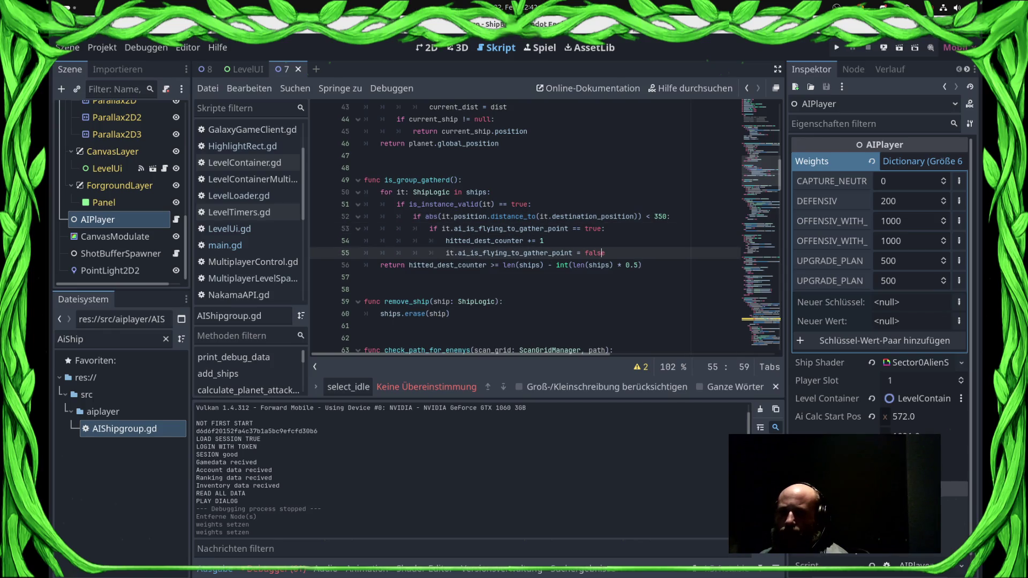
click(548, 265)
key(F5)
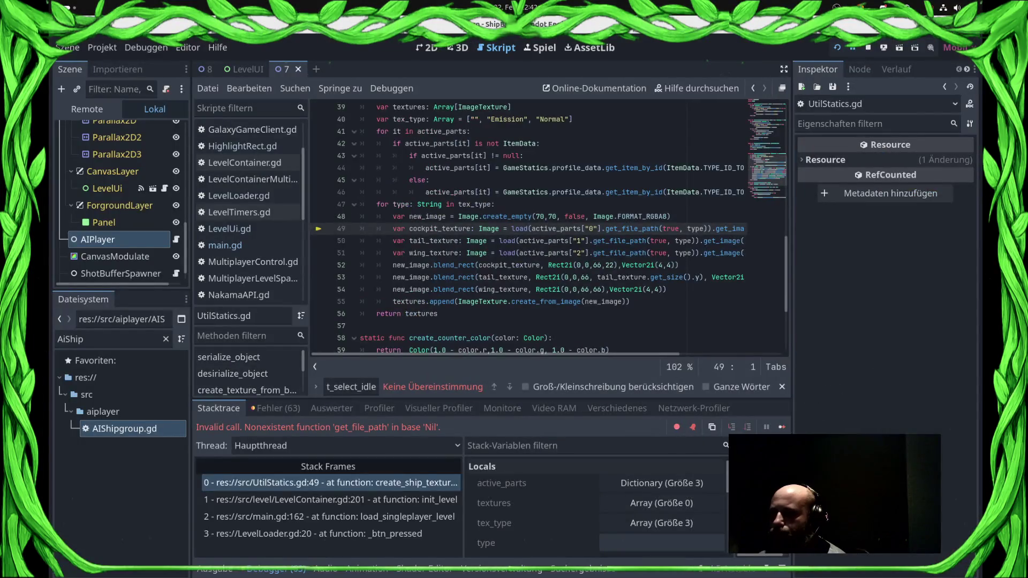
- Continue past the two debugger errors and load the Sector0/7 level
click(782, 427)
click(782, 427)
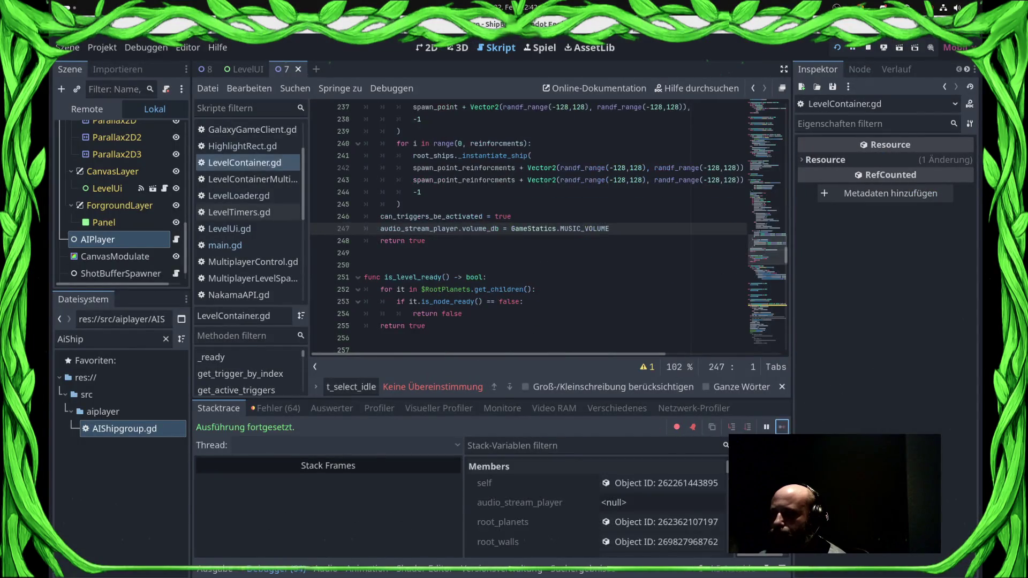
key(Escape)
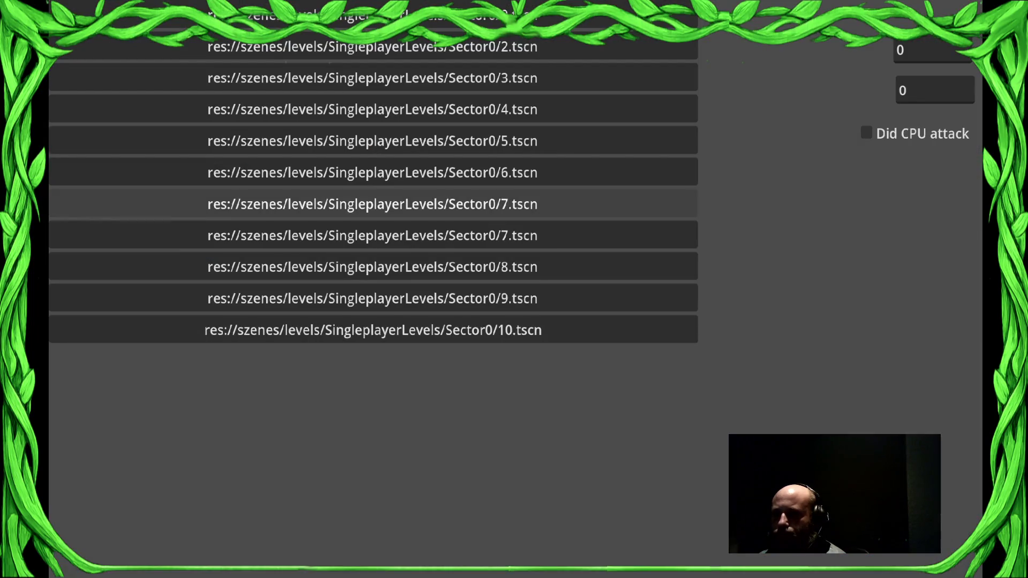
click(373, 204)
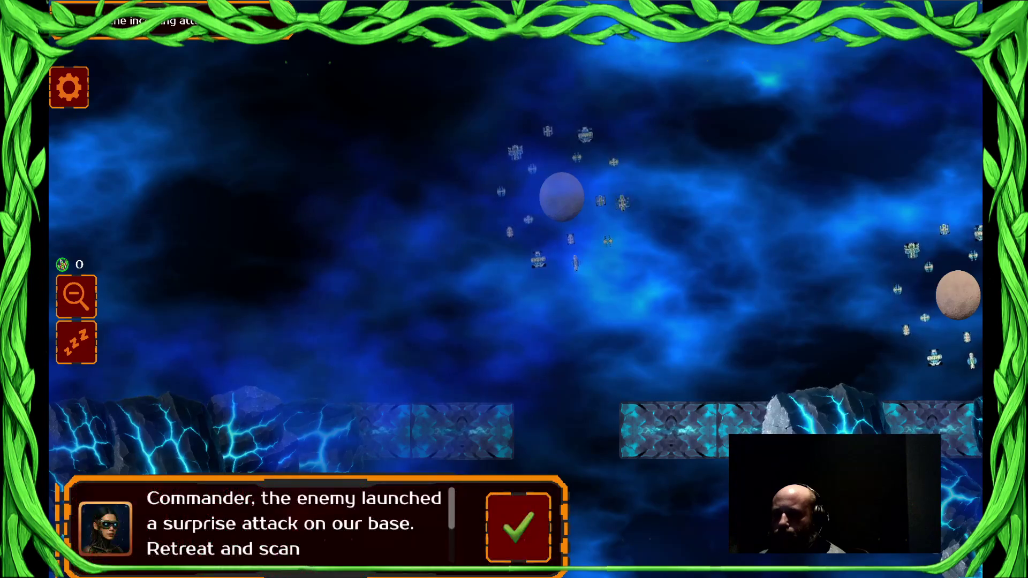
scroll(514, 290, down, 3)
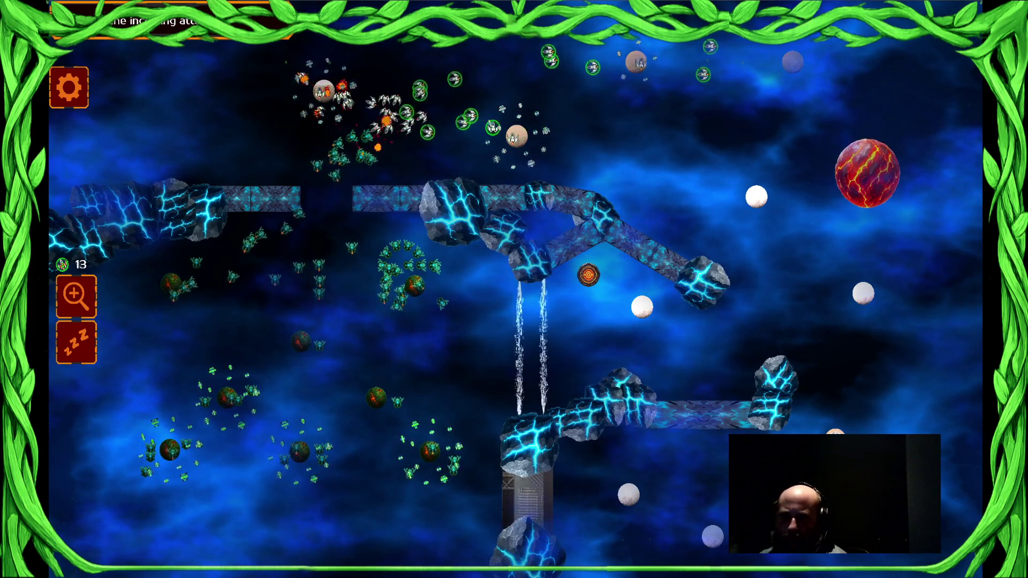
- Send ship groups from the right and top planets to attack other planets
click(754, 483)
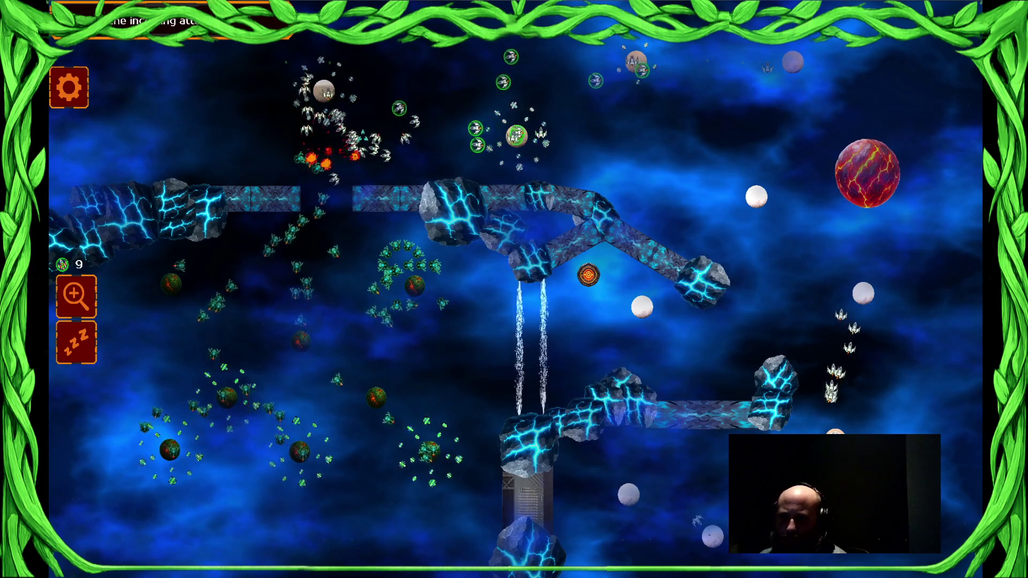
click(471, 107)
click(471, 107)
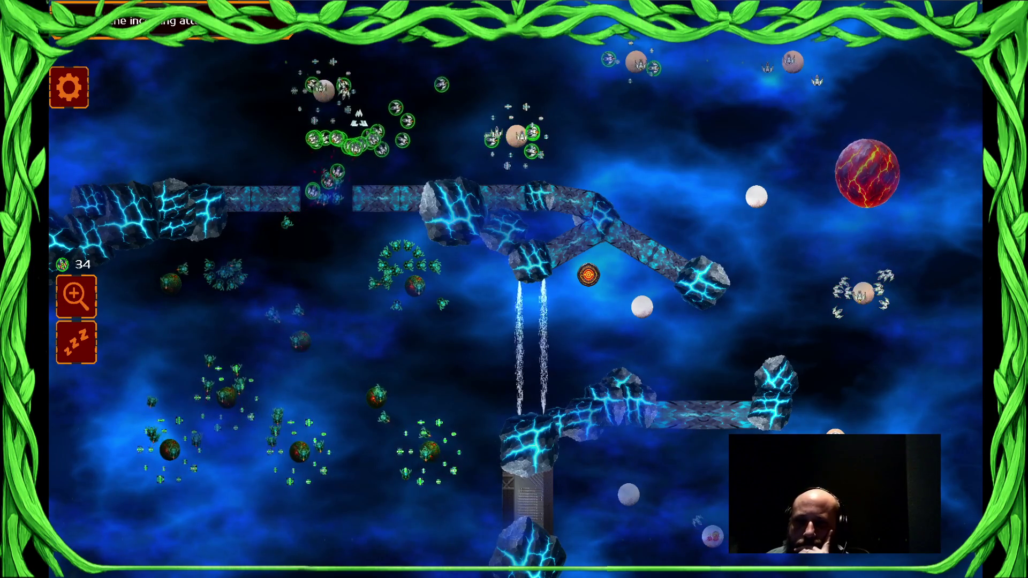
click(545, 91)
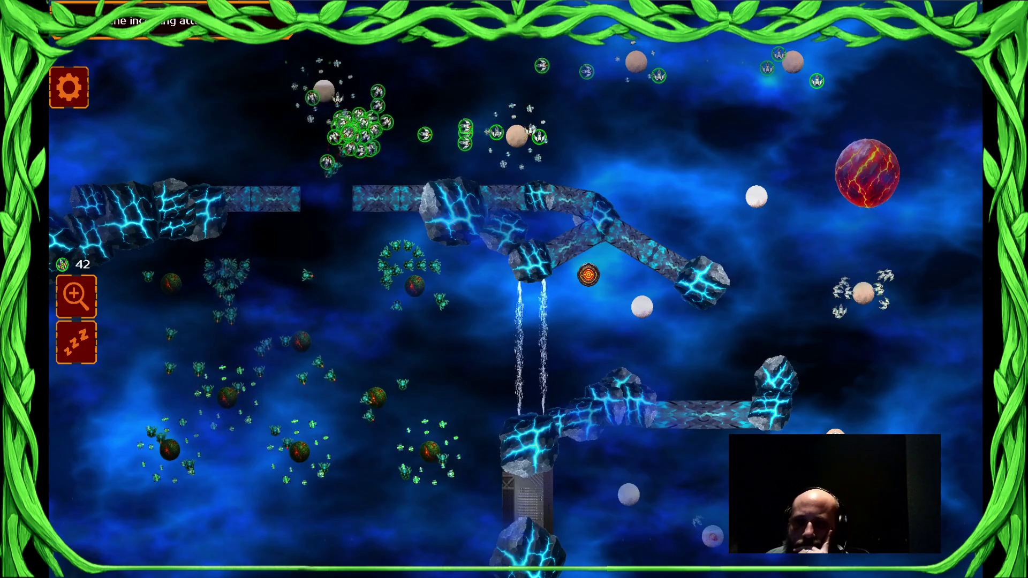
click(863, 292)
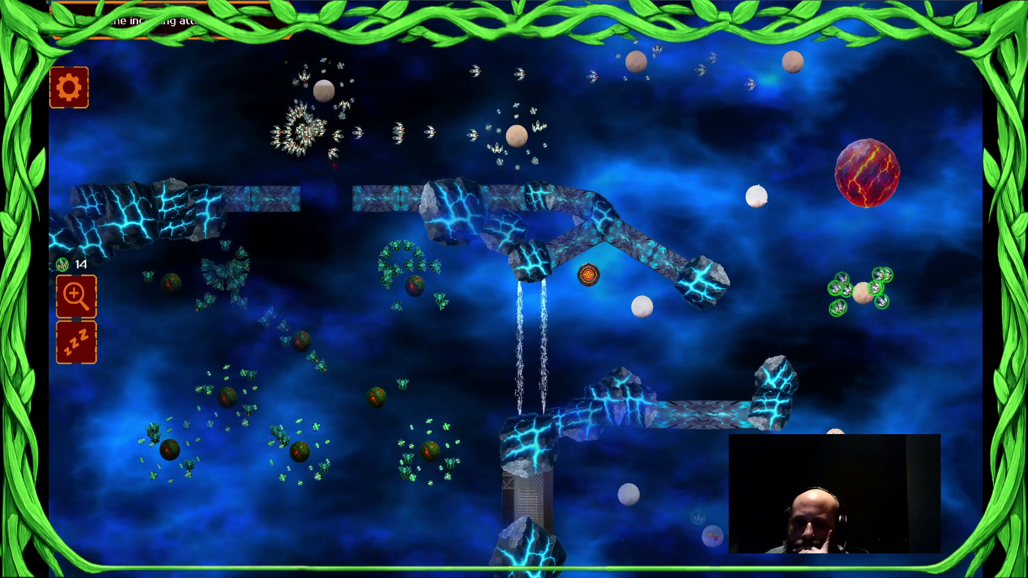
click(636, 61)
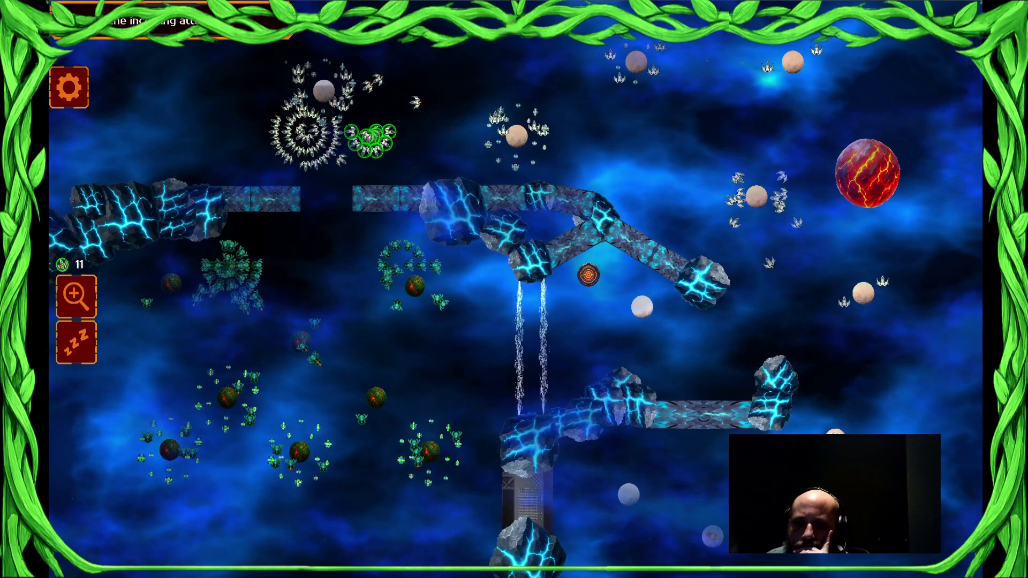
key(ctrl+a)
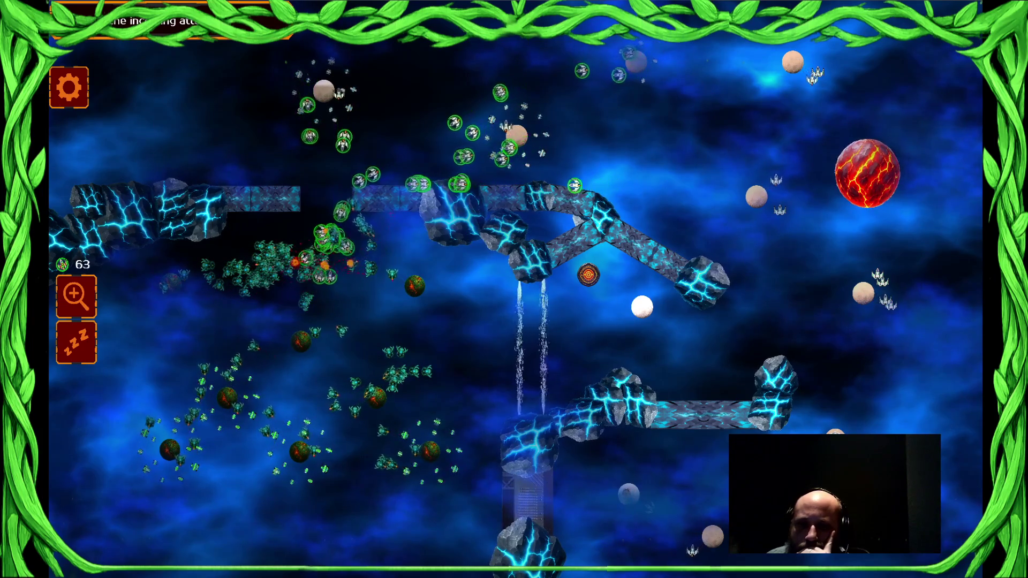
click(678, 173)
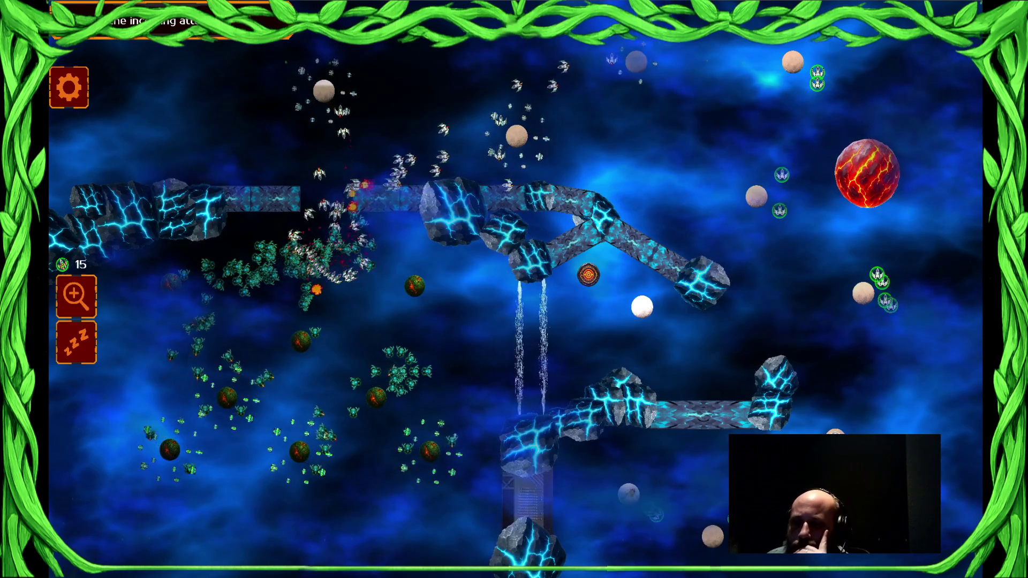
drag(284, 70, 551, 273)
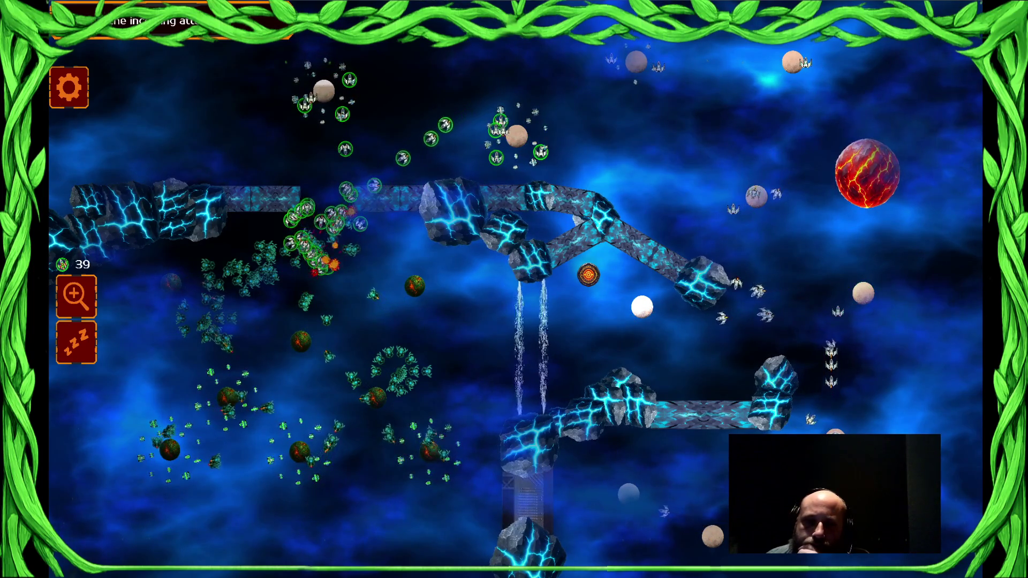
click(534, 117)
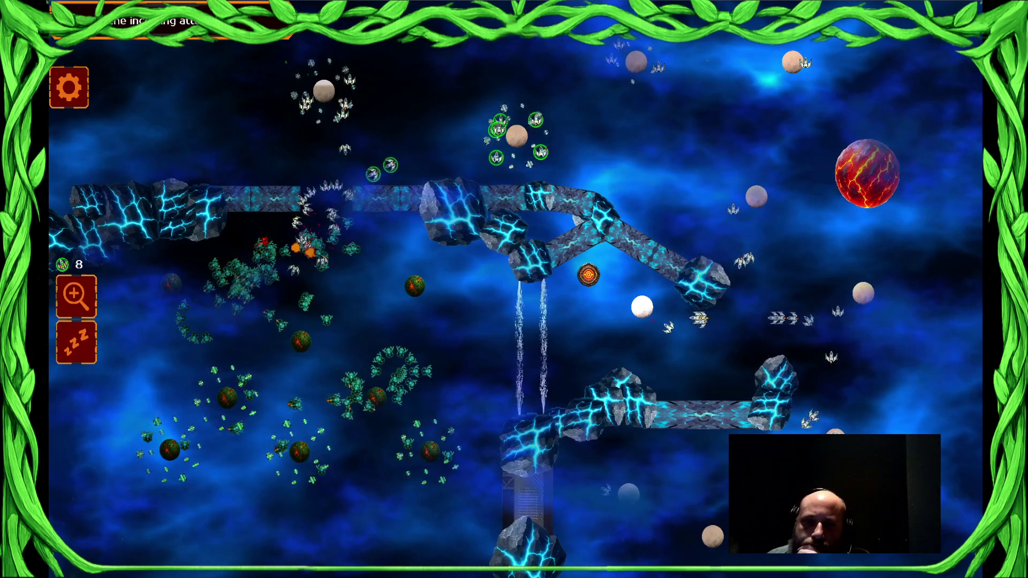
- Regroup the left-cluster ships, send groups to the orange target, then show the window overview
click(329, 193)
mouse_move(324, 91)
mouse_down()
mouse_move(433, 92)
mouse_move(423, 160)
mouse_up()
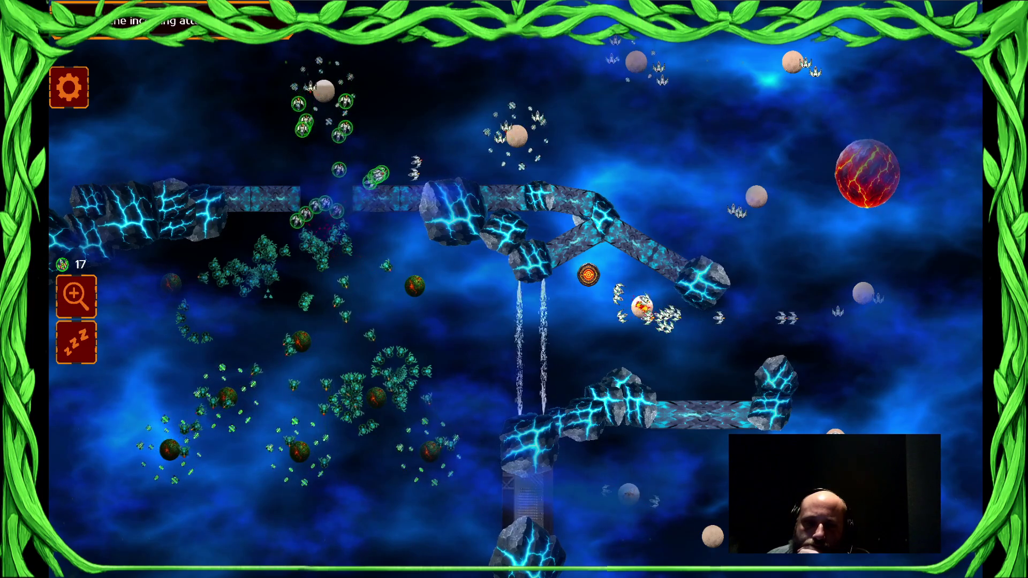
drag(324, 91, 391, 96)
drag(517, 139, 608, 138)
drag(727, 300, 727, 300)
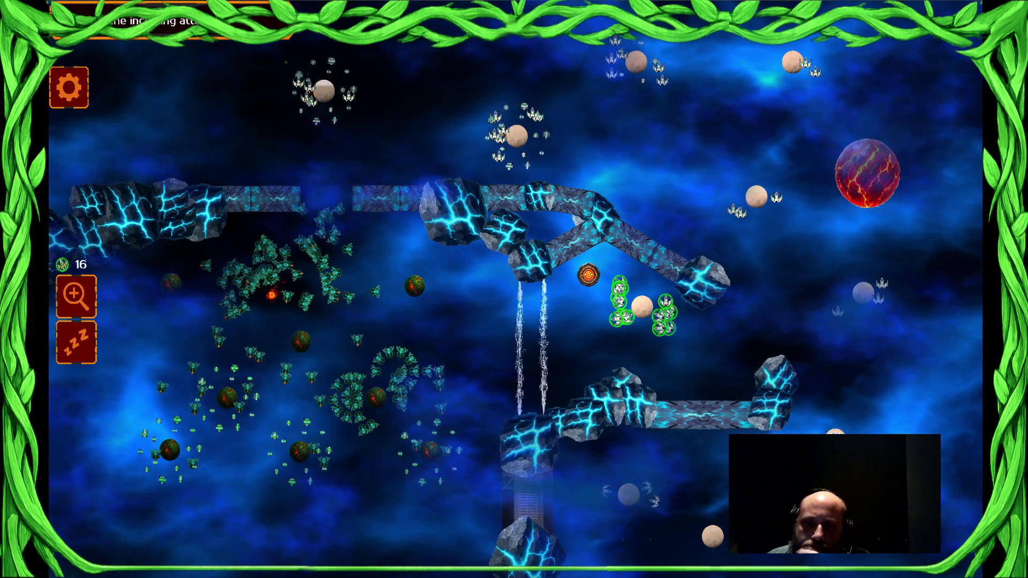
drag(482, 62, 706, 63)
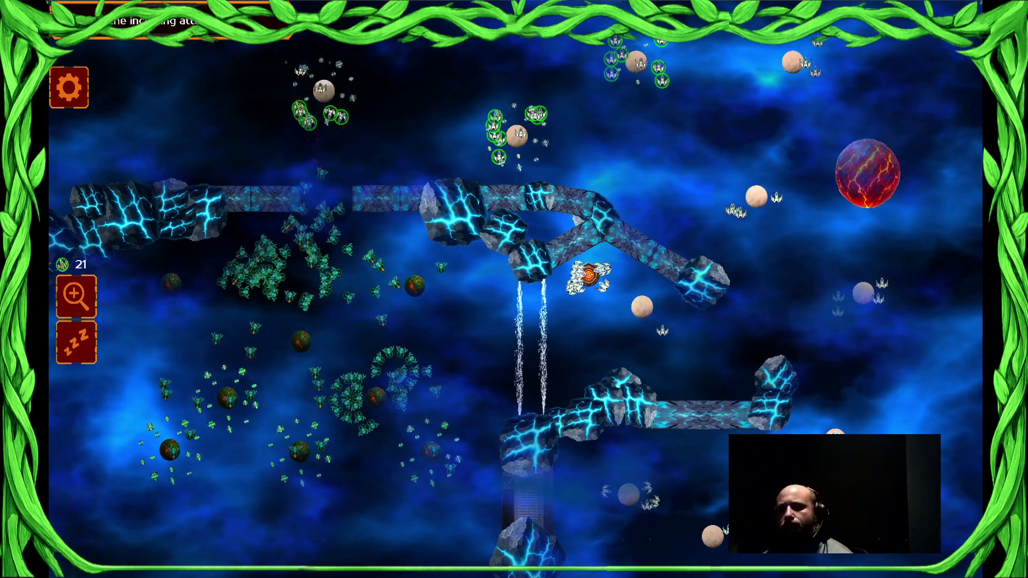
key(super)
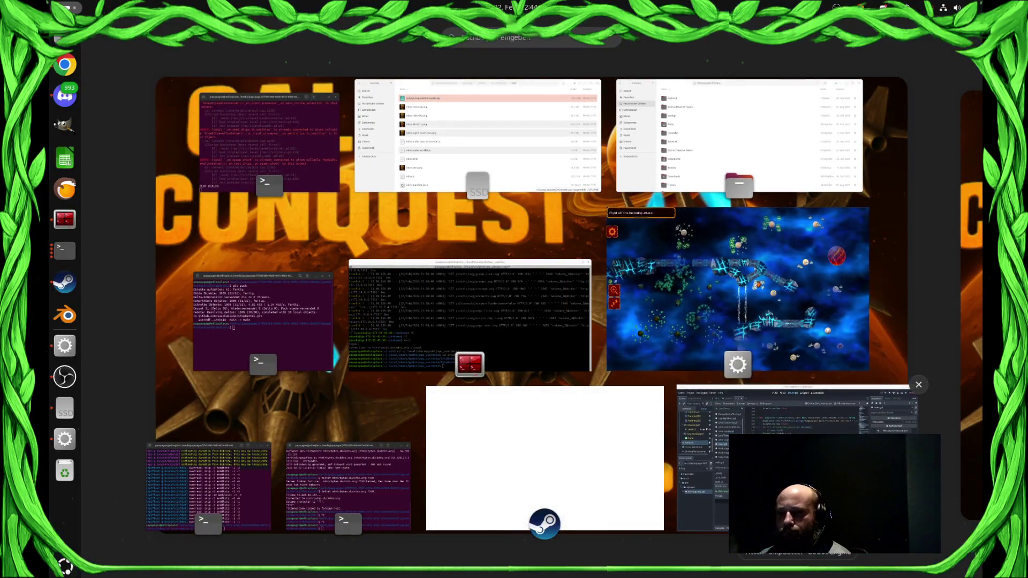
- Back in the editor, search AIShipgroup.gd for the is_group_gatherd function
click(702, 460)
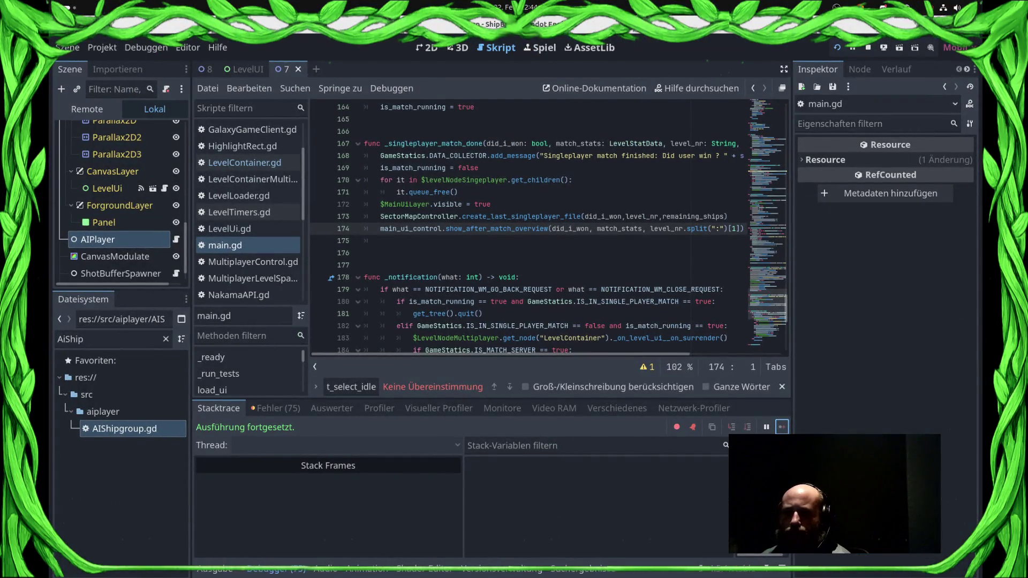
scroll(246, 176, up, 2)
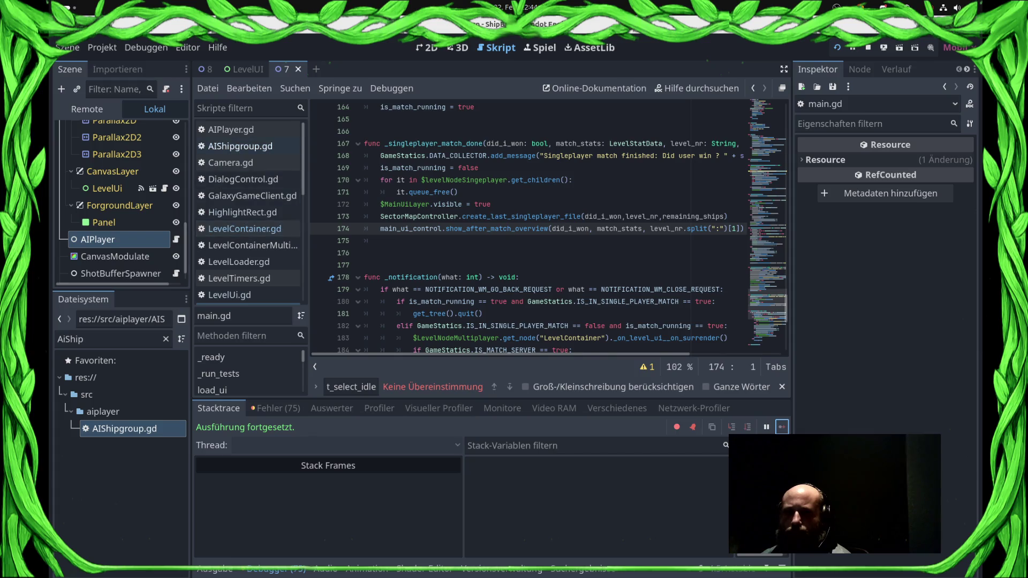
click(240, 146)
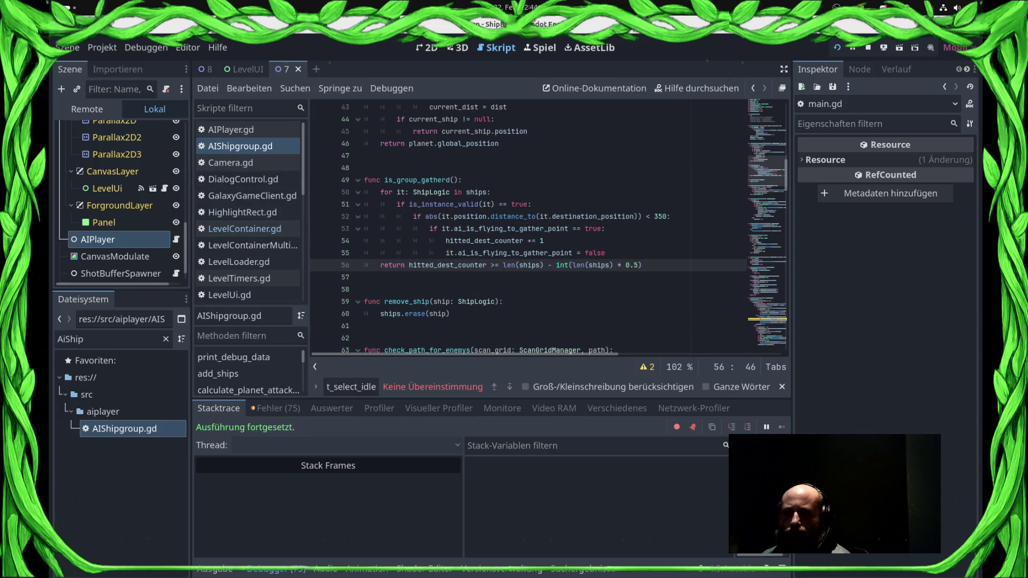
double_click(418, 180)
key(ctrl+f)
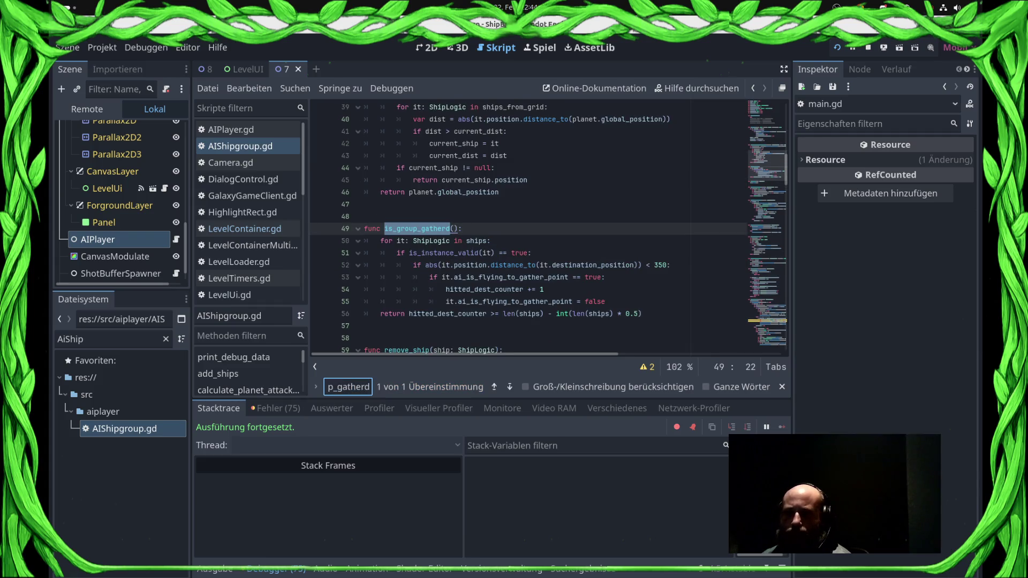
click(532, 253)
key(F3)
scroll(535, 267, down, 2)
click(509, 387)
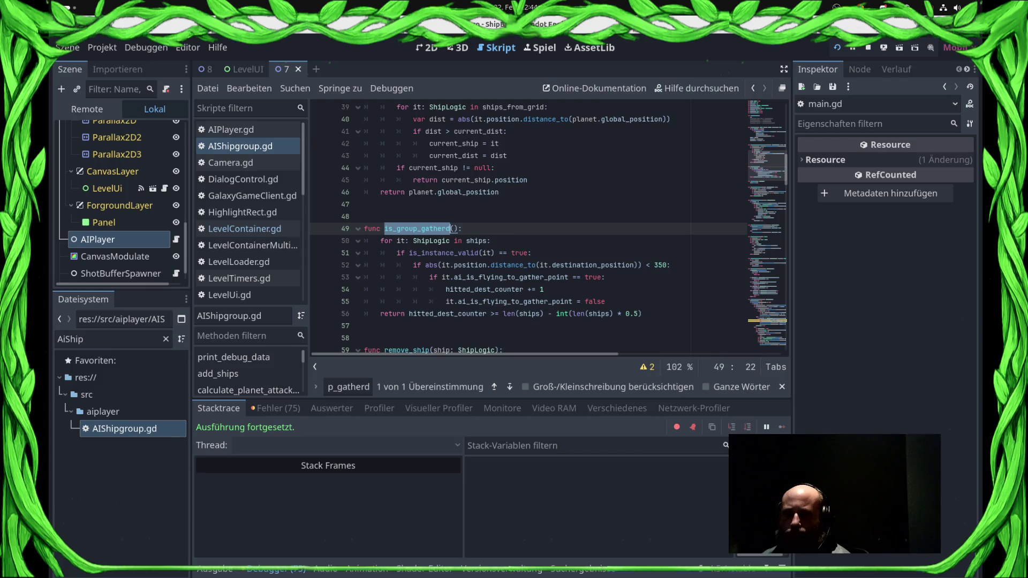
- In UnitController.gd, add an else branch printing "GROUP NOT GATHERD" after execute_order, then run the game
text(Uni)
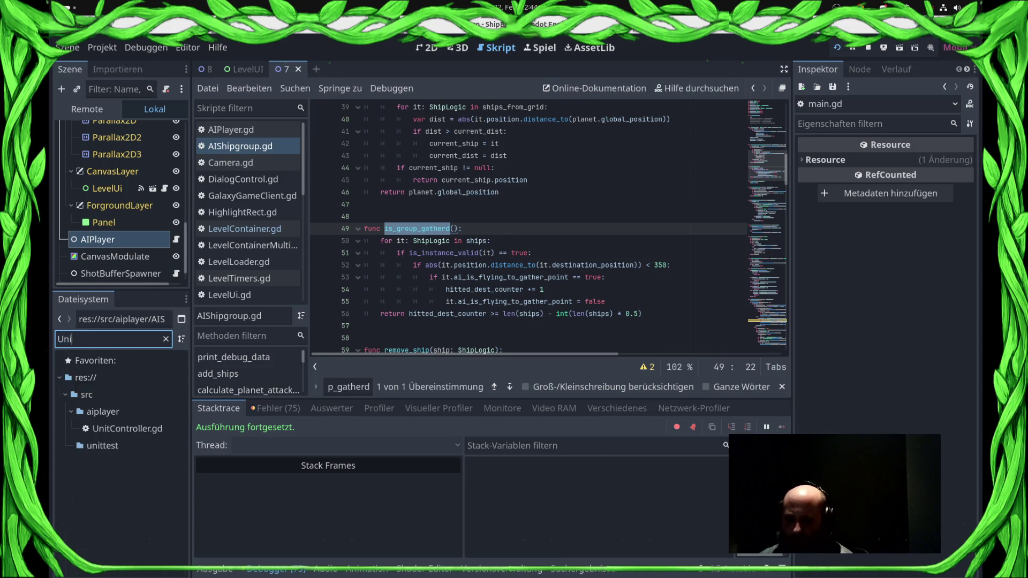
key(Down)
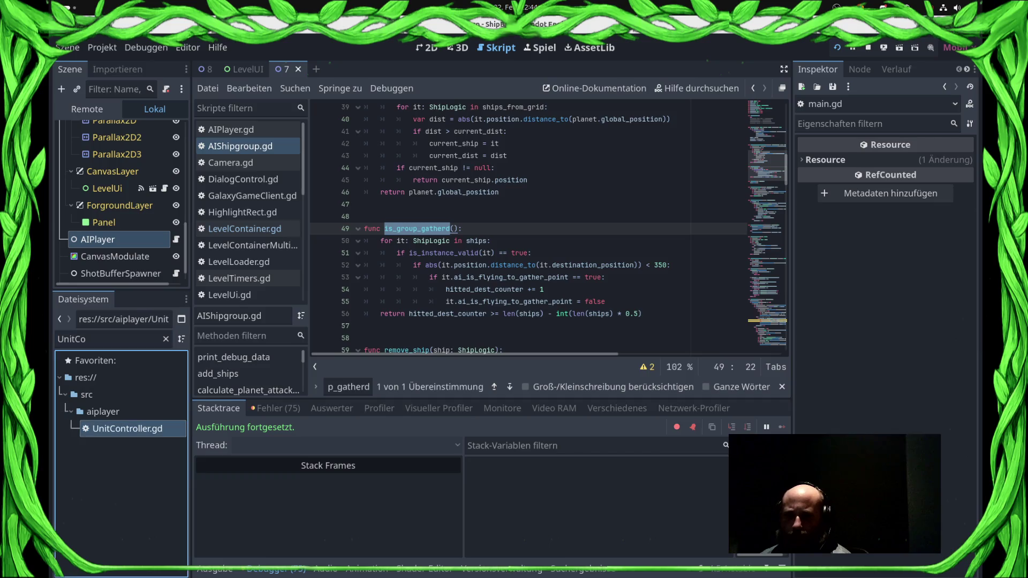
key(Return)
key(ctrl+f)
key(Return)
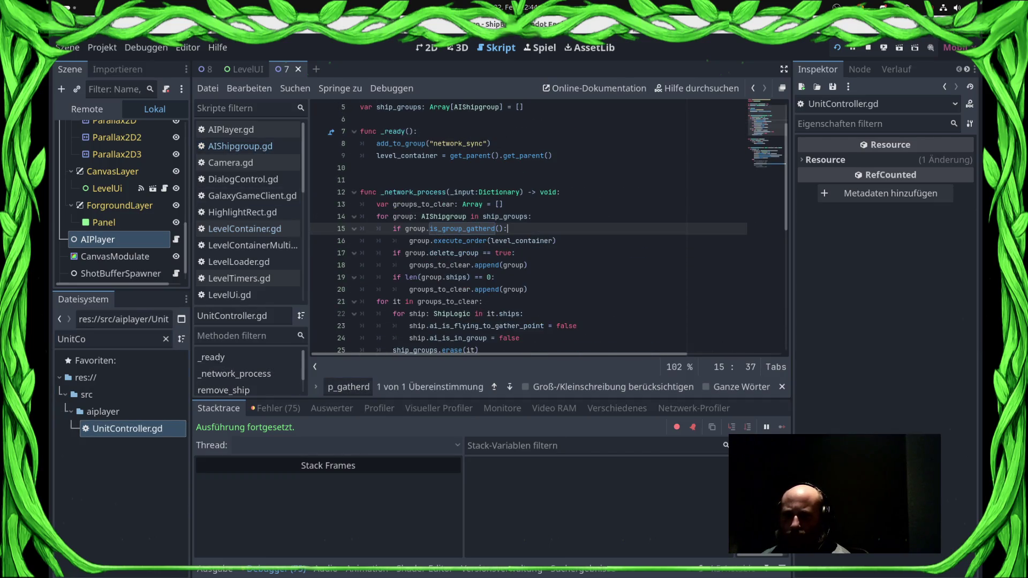
click(556, 241)
click(508, 229)
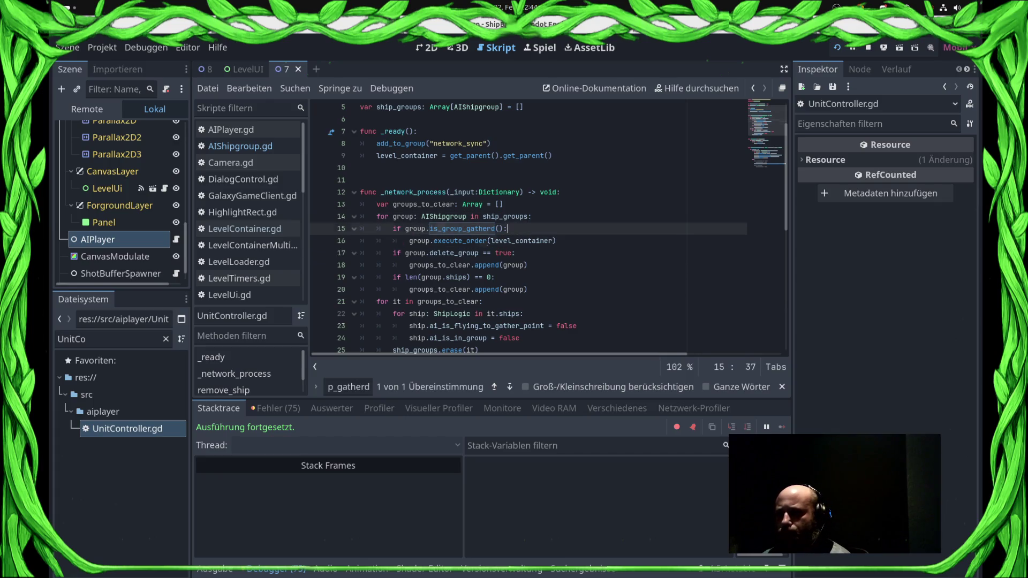
click(556, 241)
key(Return)
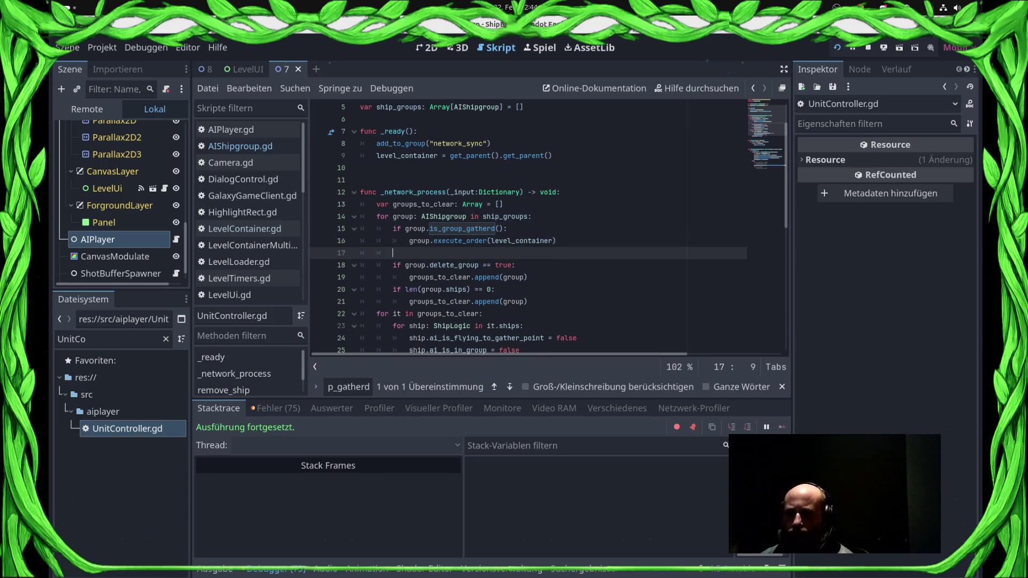
text(else:)
key(Return)
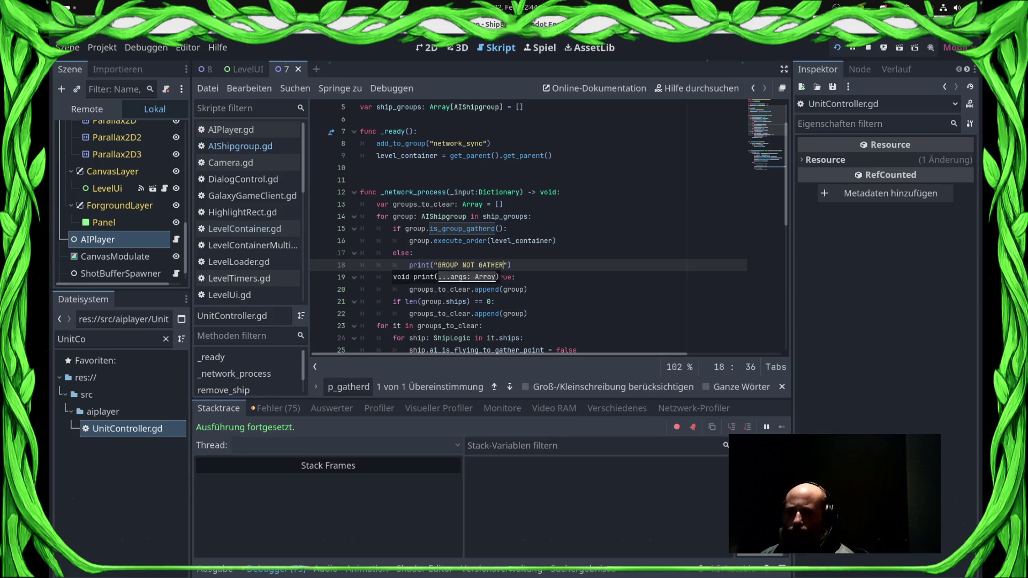
text(D)
key(Escape)
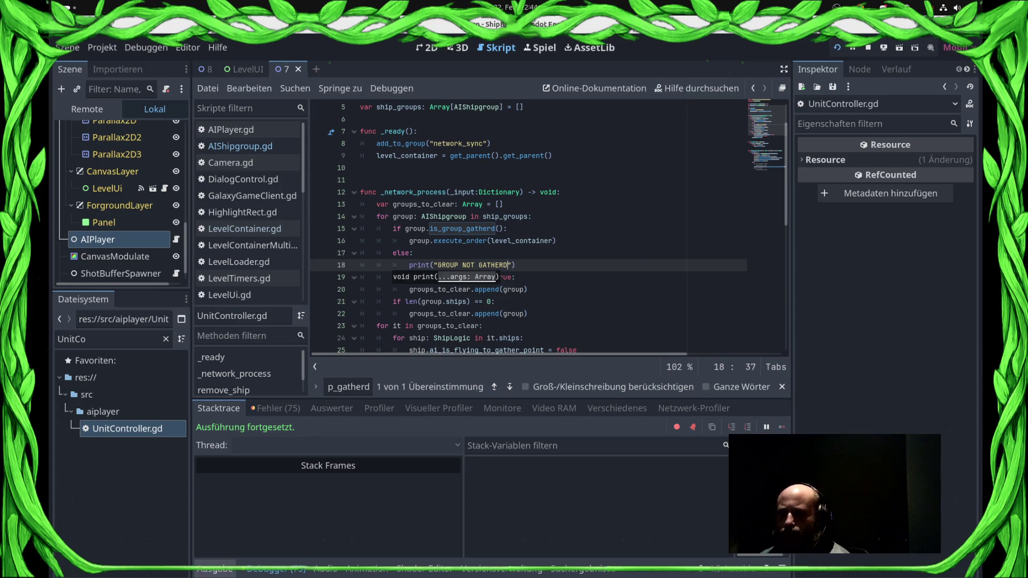
key(F5)
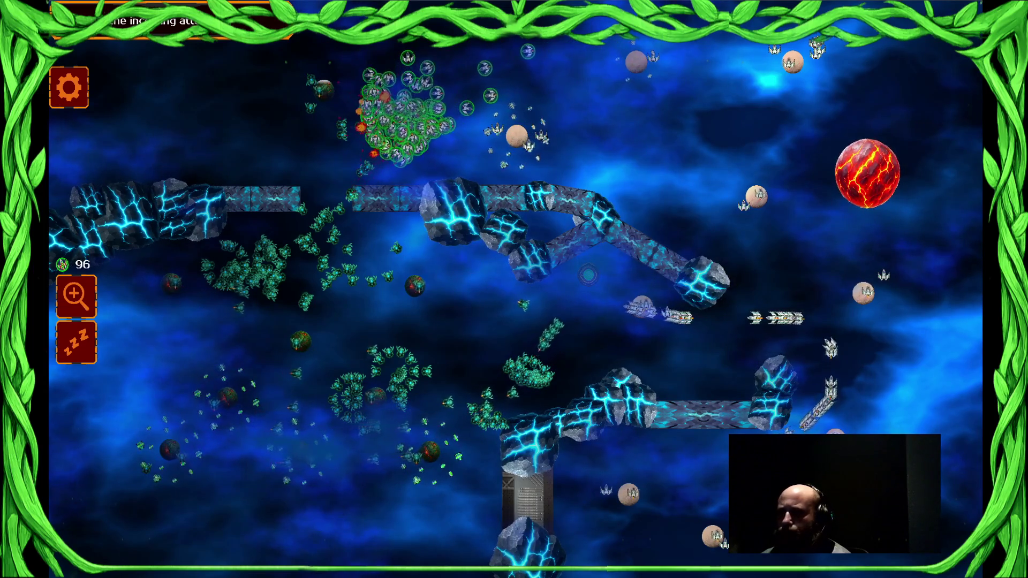
- Shield the right fleet and the top ship cluster, then open the game's settings panel
click(780, 278)
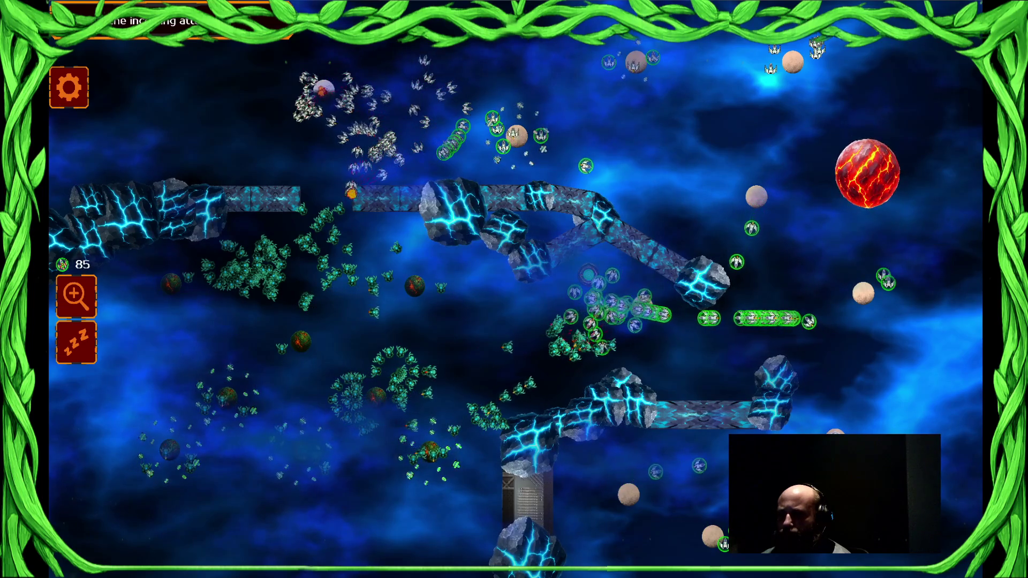
click(538, 83)
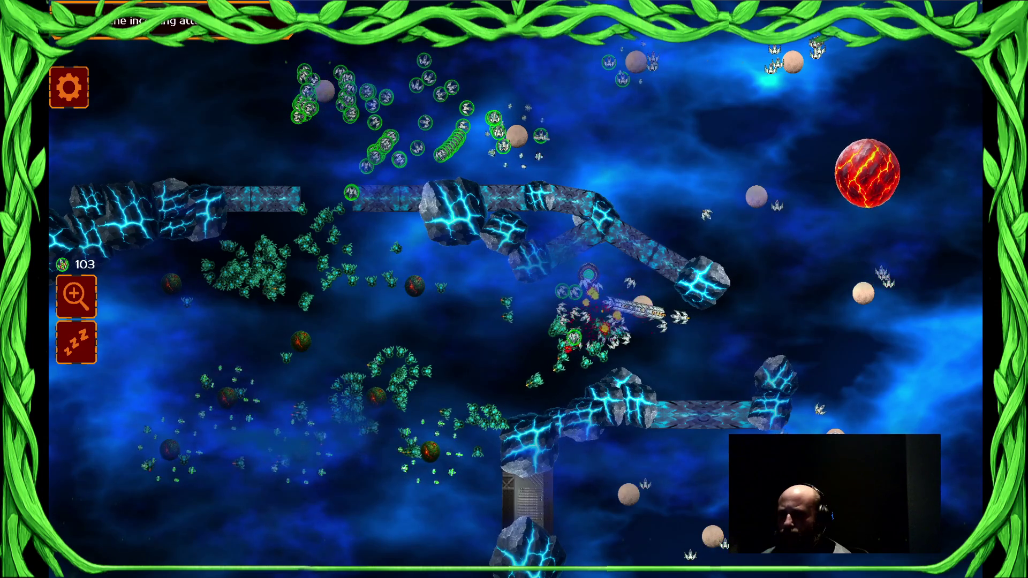
key(Escape)
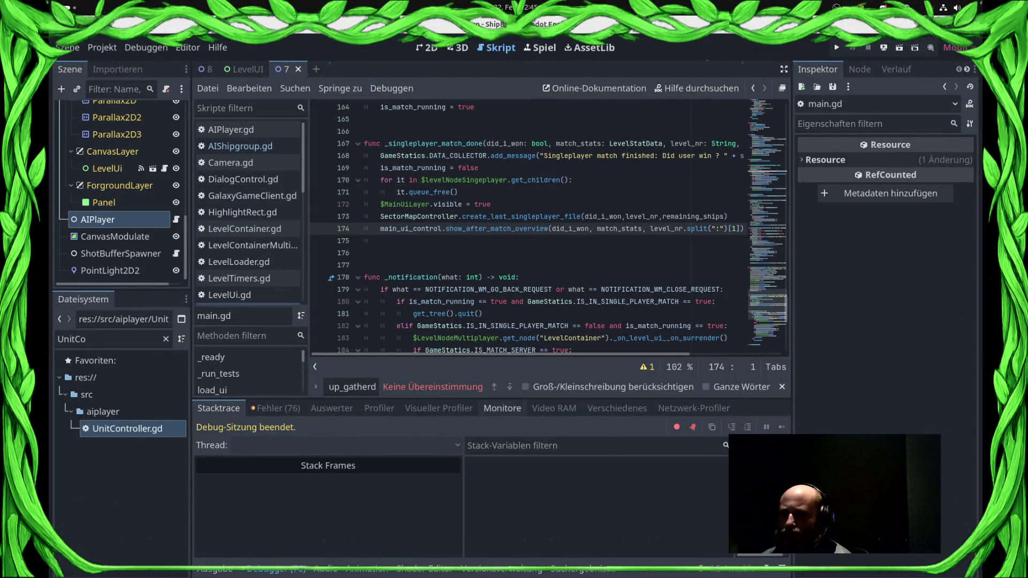
- Switch from main.gd through AIPlayer.gd to AIShipgroup.gd in the script list
scroll(535, 244, down, 5)
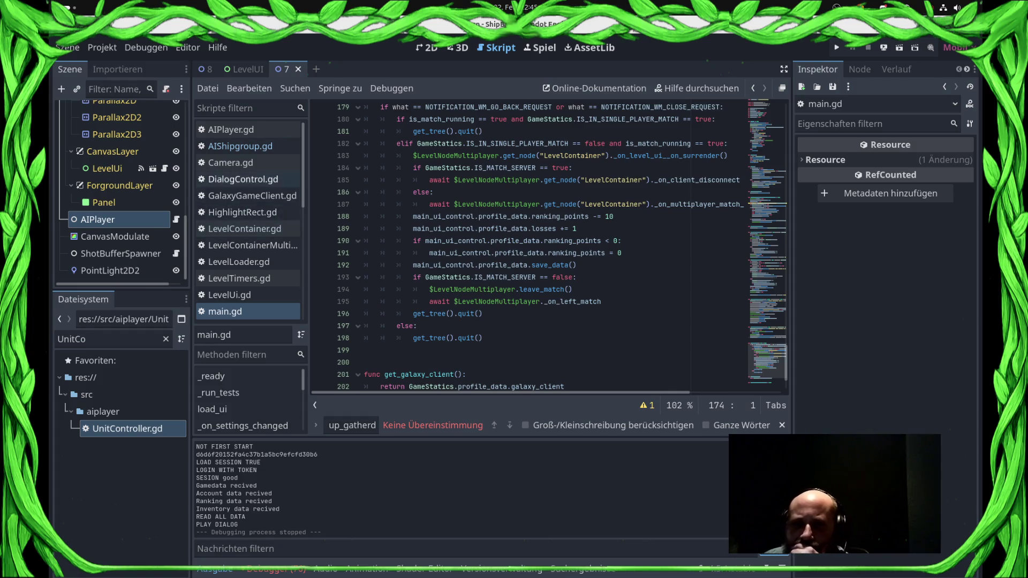
click(231, 129)
click(241, 146)
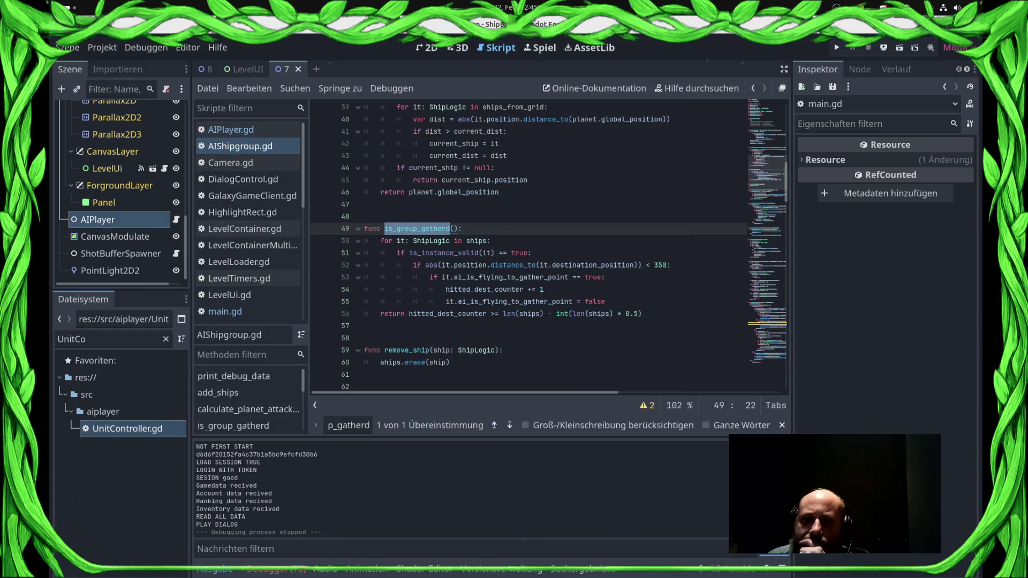
- Filter the FileSystem dock to 'Dec' and reopen UnitController.gd
double_click(71, 339)
text(Dec)
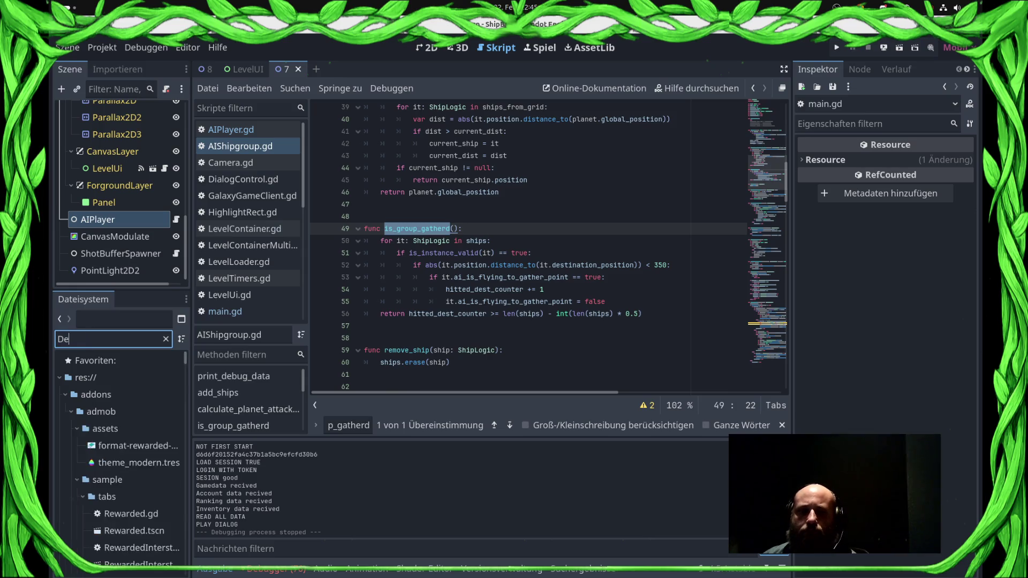
click(240, 147)
key(Up)
key(Down)
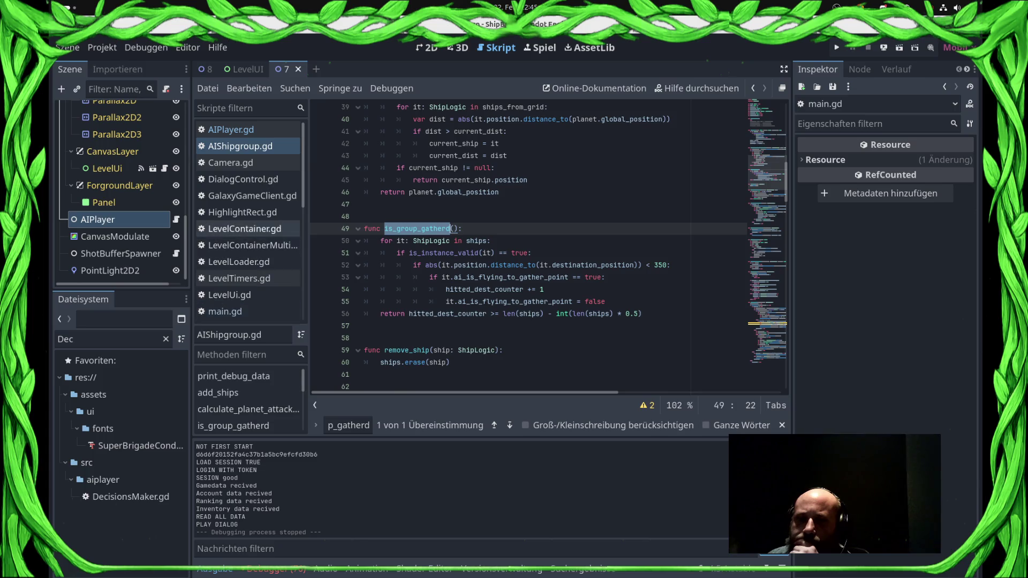
scroll(247, 202, down, 5)
scroll(246, 225, up, 8)
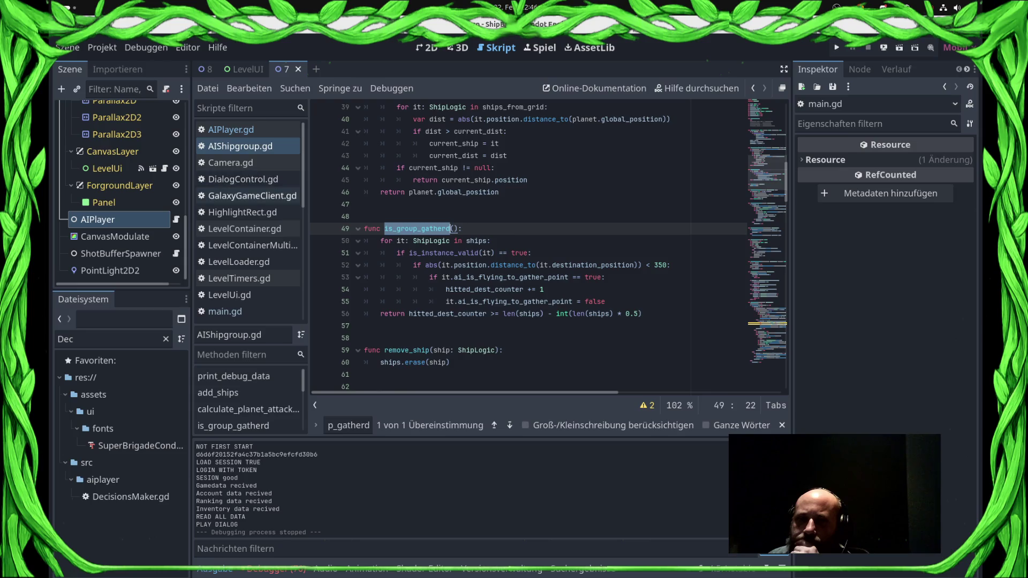
scroll(247, 229, down, 2)
scroll(247, 211, down, 10)
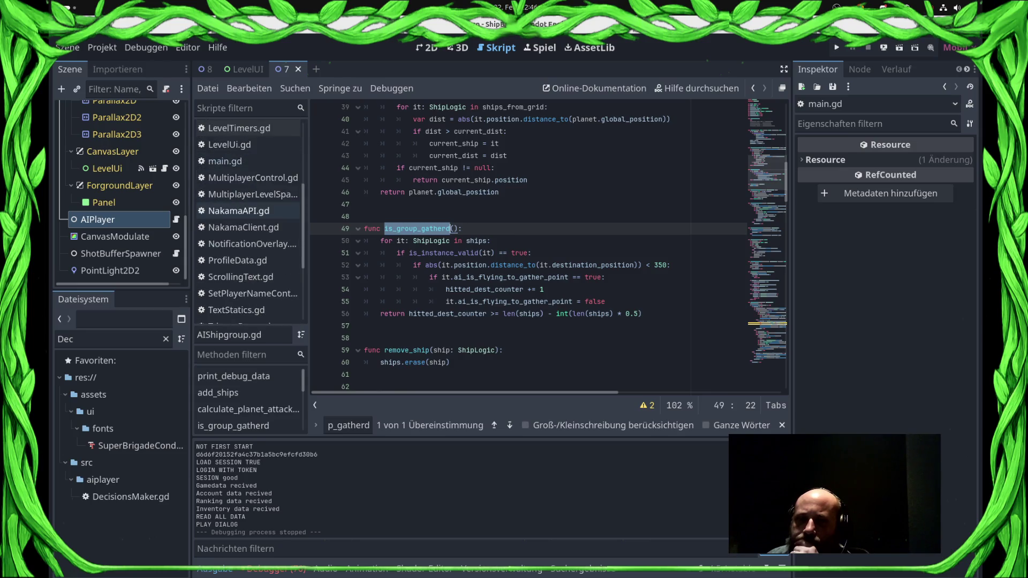
click(243, 298)
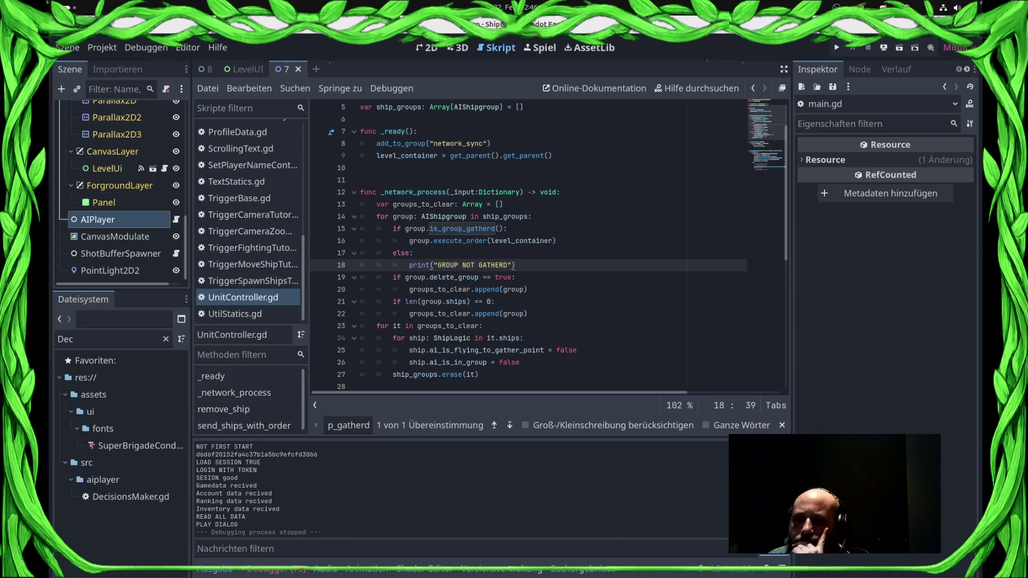
- Add a print of "GATHERD AND EXECUTING ORDER" inside the gathered branch
key(Up)
key(Up)
key(Up)
key(Return)
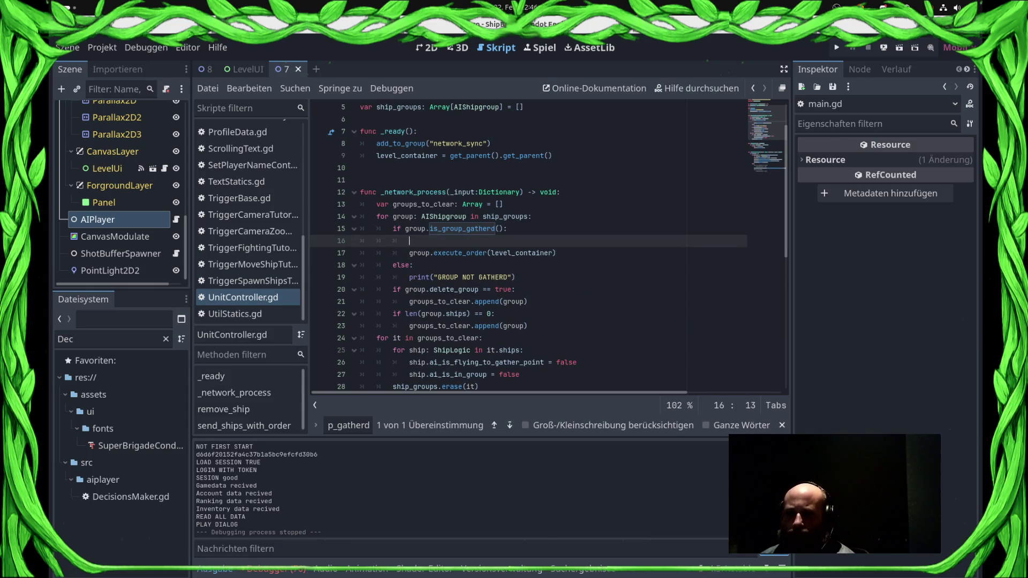
key(BackSpace)
text(print)
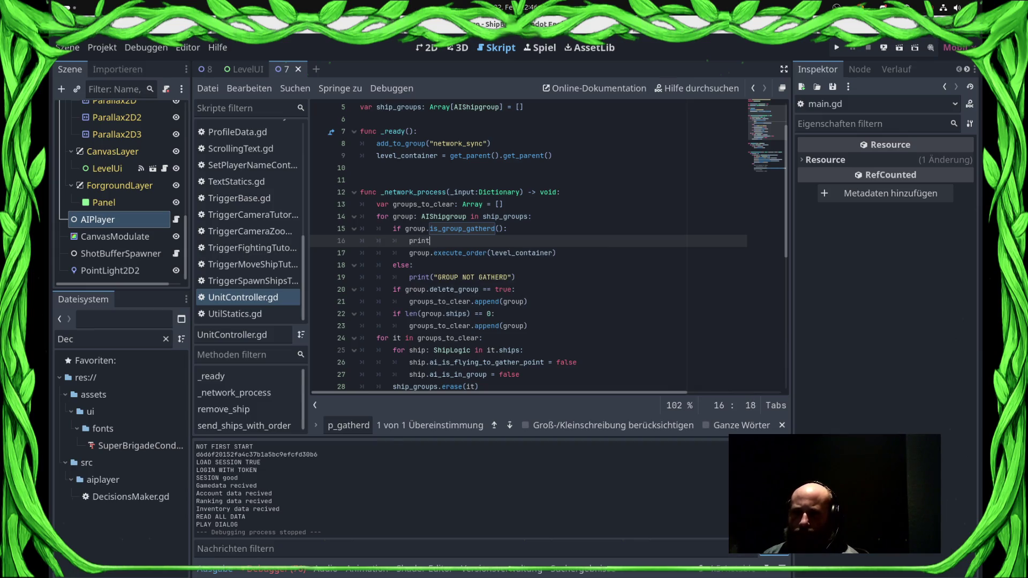
text(GATHERD END)
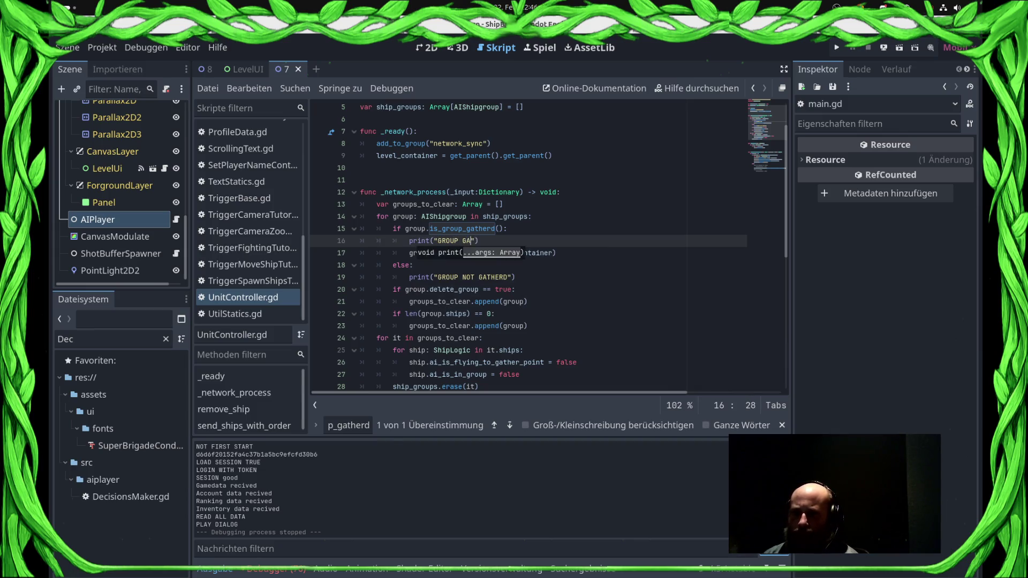
key(BackSpace)
key(BackSpace)
key(BackSpace)
text(DN)
key(BackSpace)
key(BackSpace)
text(ND EXECUTING ORDER)
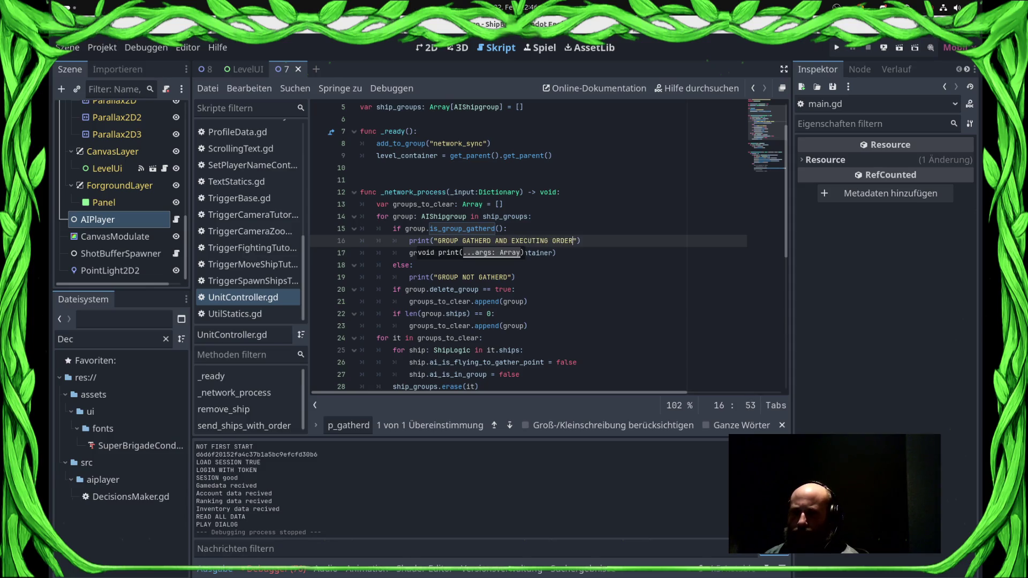
- Print "SHIP GROUPS: " with len(ship_groups) after the groups_to_clear declaration, then save UnitController.gd
key(Escape)
key(Up)
key(Up)
key(Up)
key(Return)
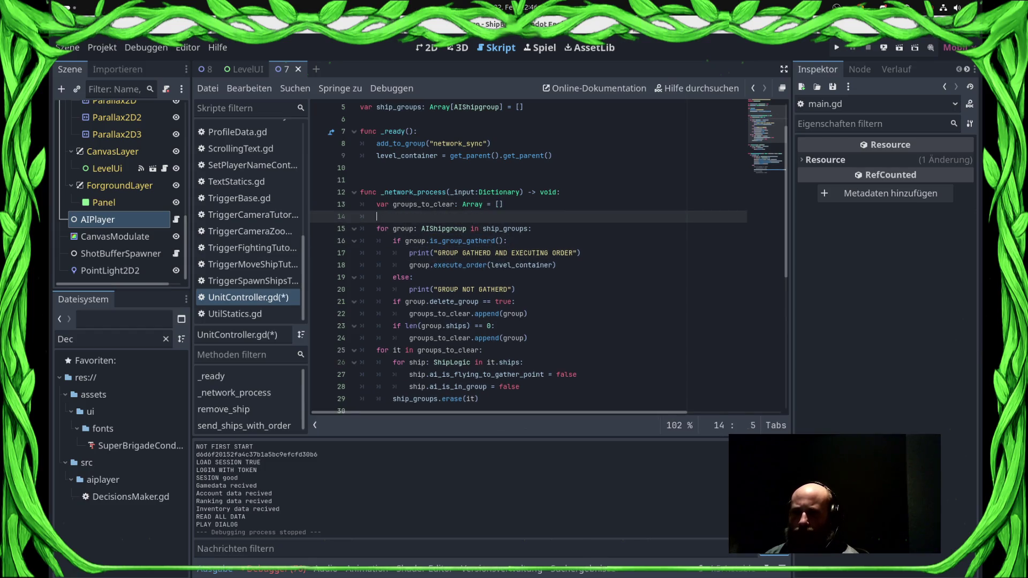
text(int()
key(BackSpace)
key(BackSpace)
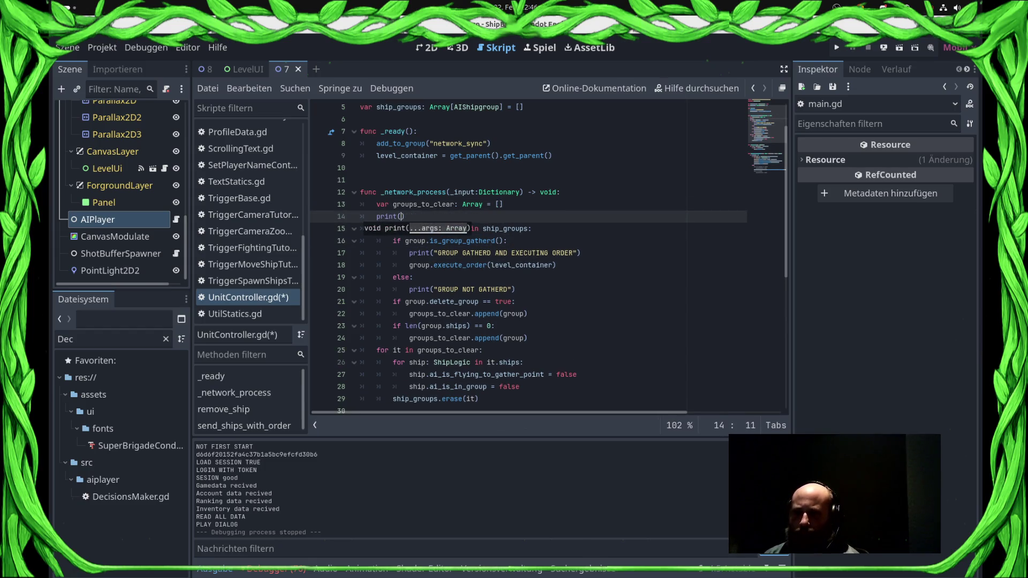
key(BackSpace)
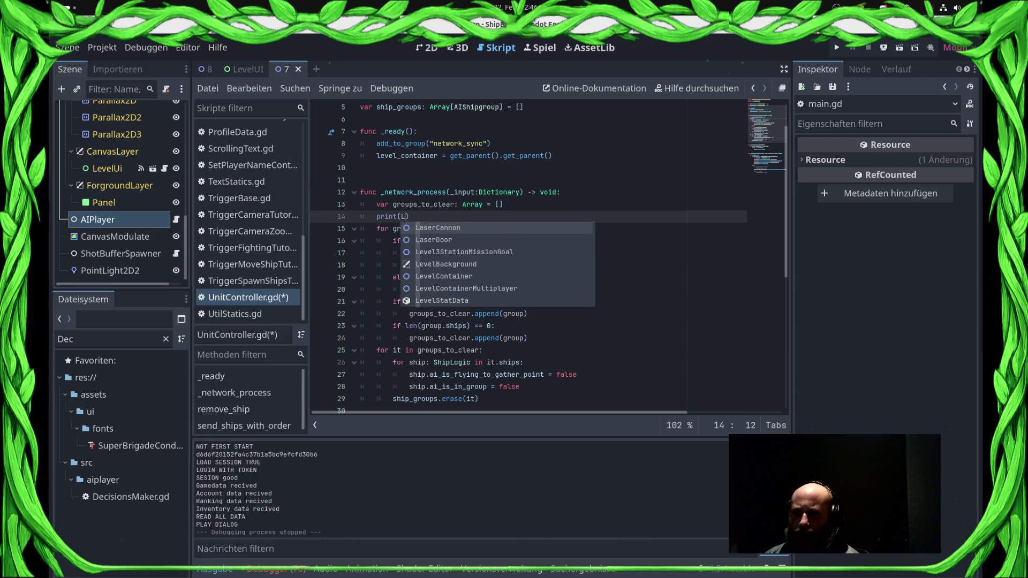
key(BackSpace)
text(len()
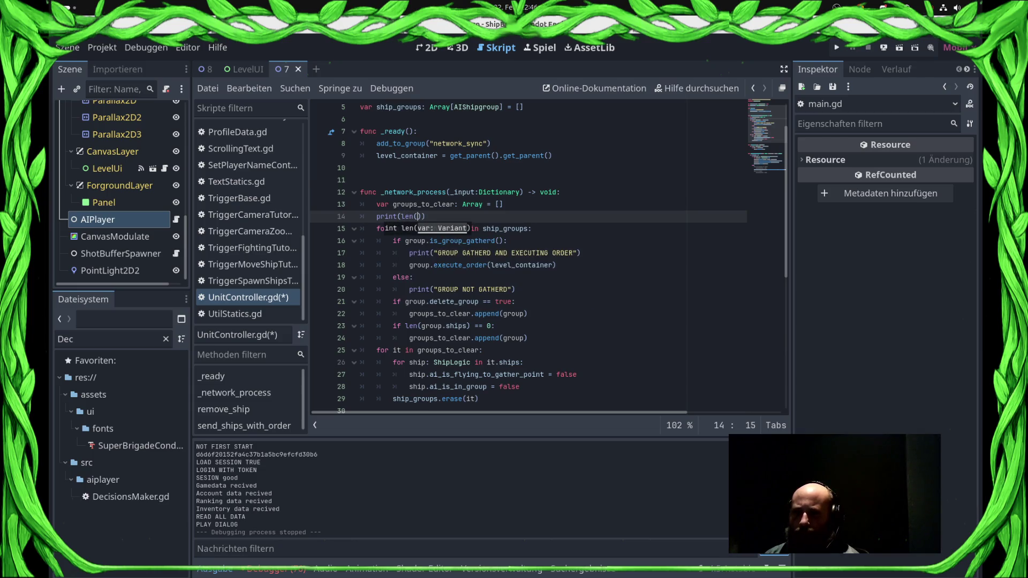
text(shi)
key(Return)
text())
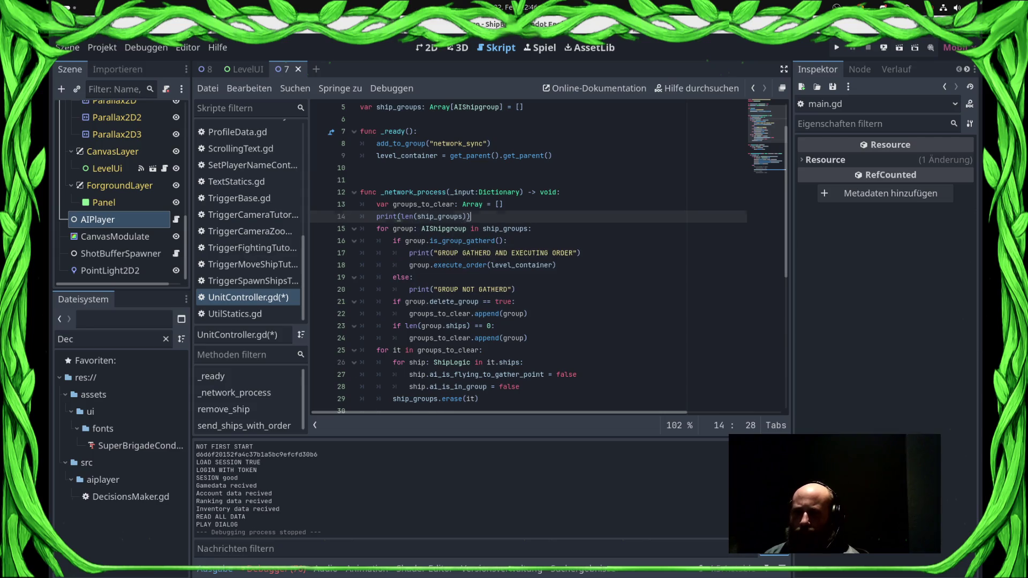
key(Return)
key(Up)
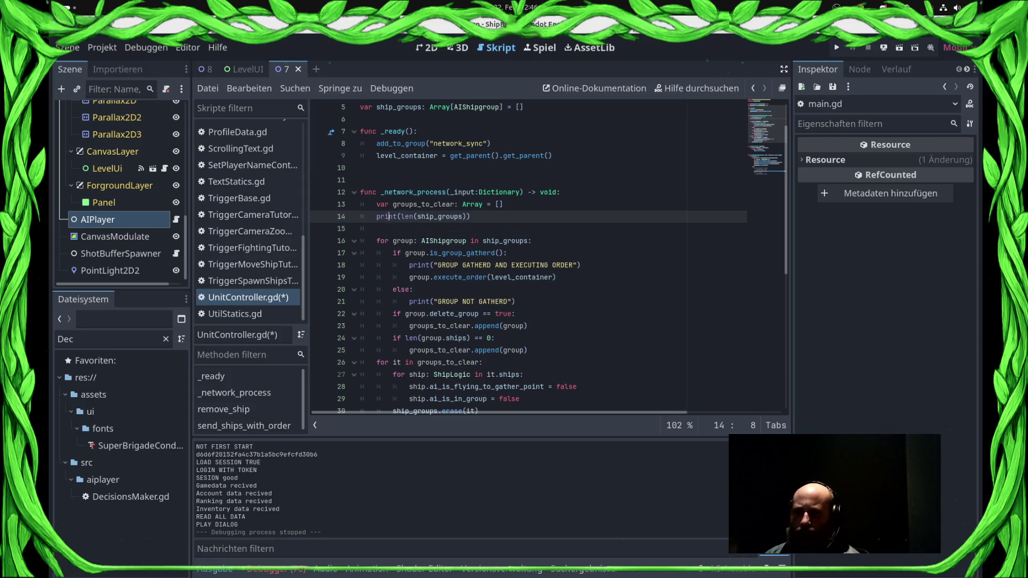
text("SHIP GROU)
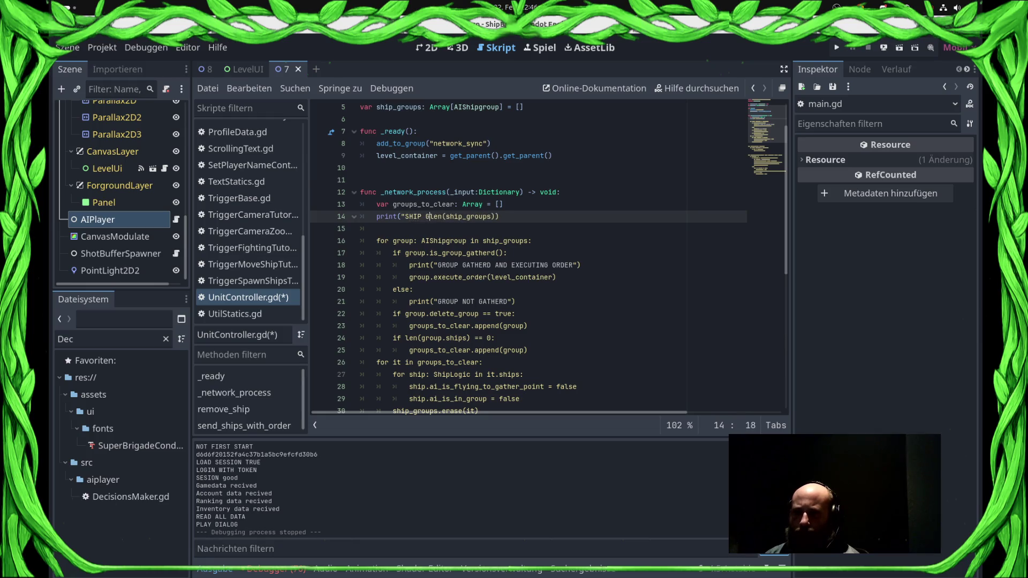
text(PS: " + )
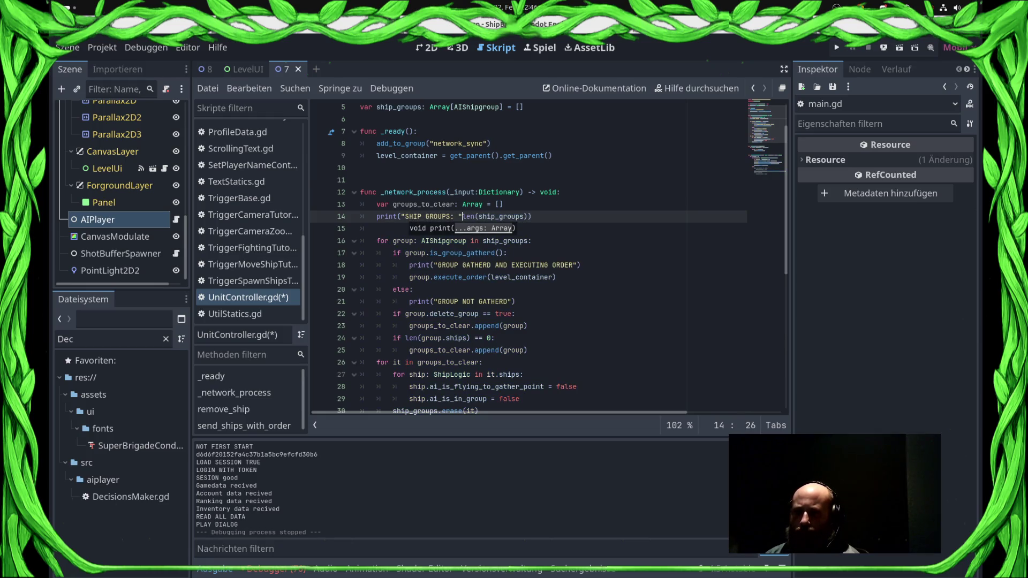
text(str()
key(End)
key(BackSpace)
key(ctrl+s)
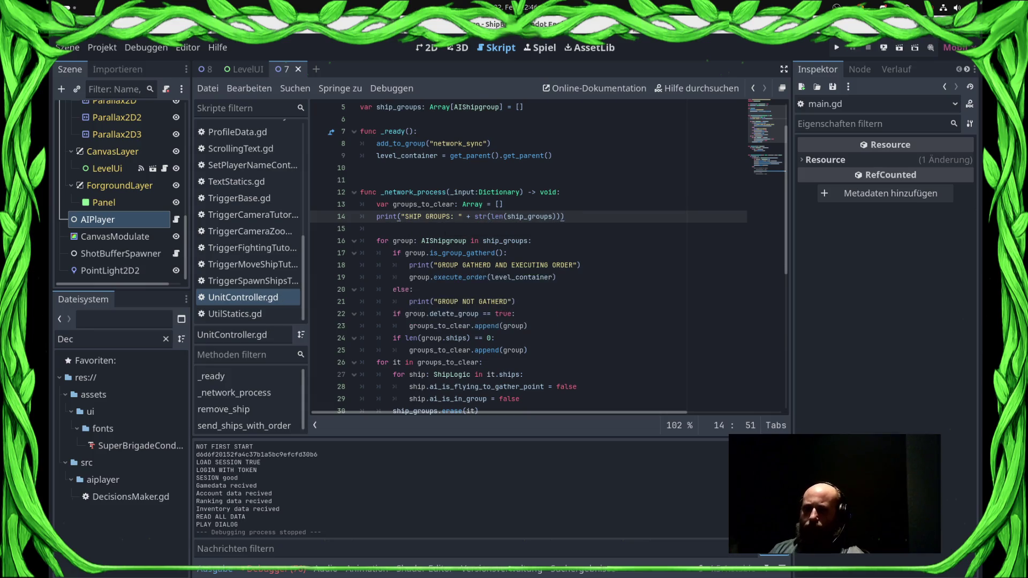
- Review the group-clearing loop and delete_group check, then jump to execute_order's definition
scroll(535, 257, down, 2)
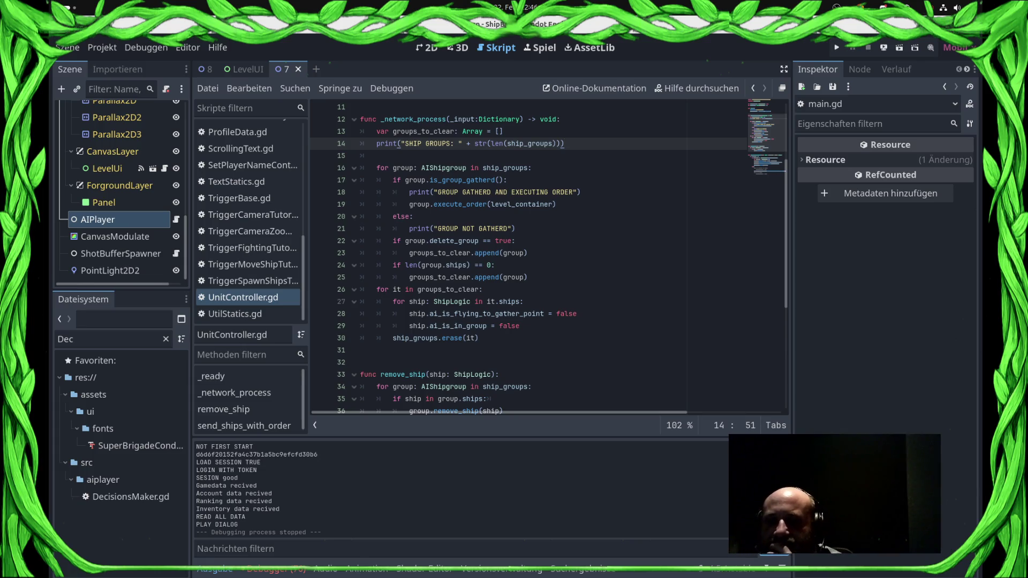
click(524, 301)
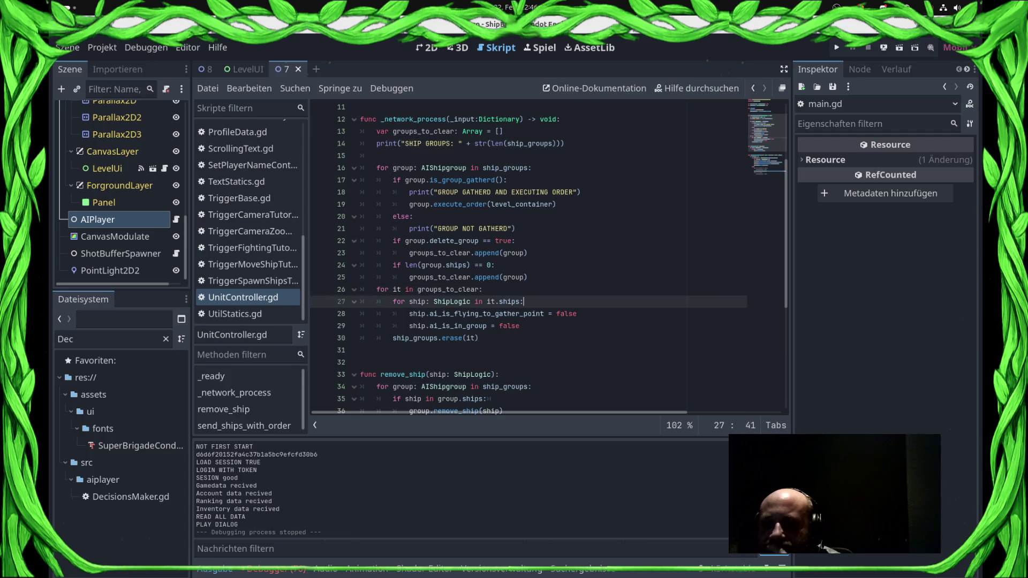
click(478, 337)
click(528, 277)
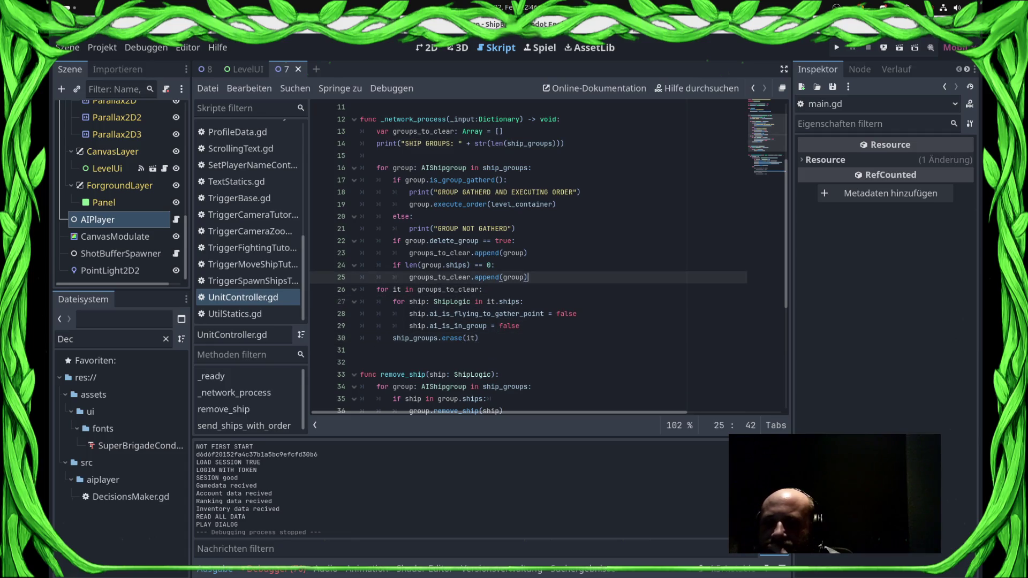
double_click(454, 240)
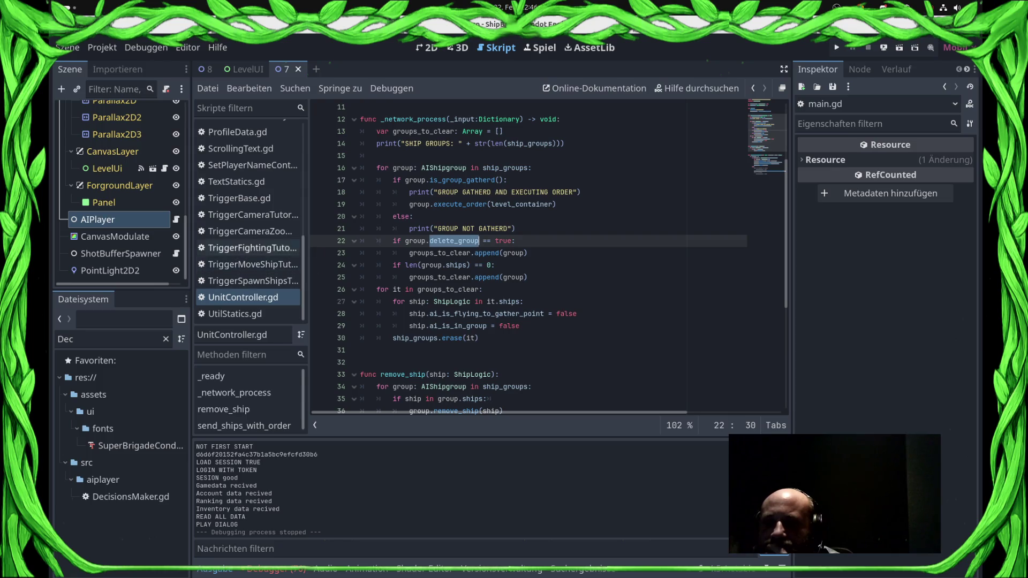
mouse_move(528, 253)
mouse_down()
mouse_move(360, 240)
mouse_move(361, 216)
mouse_move(361, 241)
mouse_up()
click(444, 204)
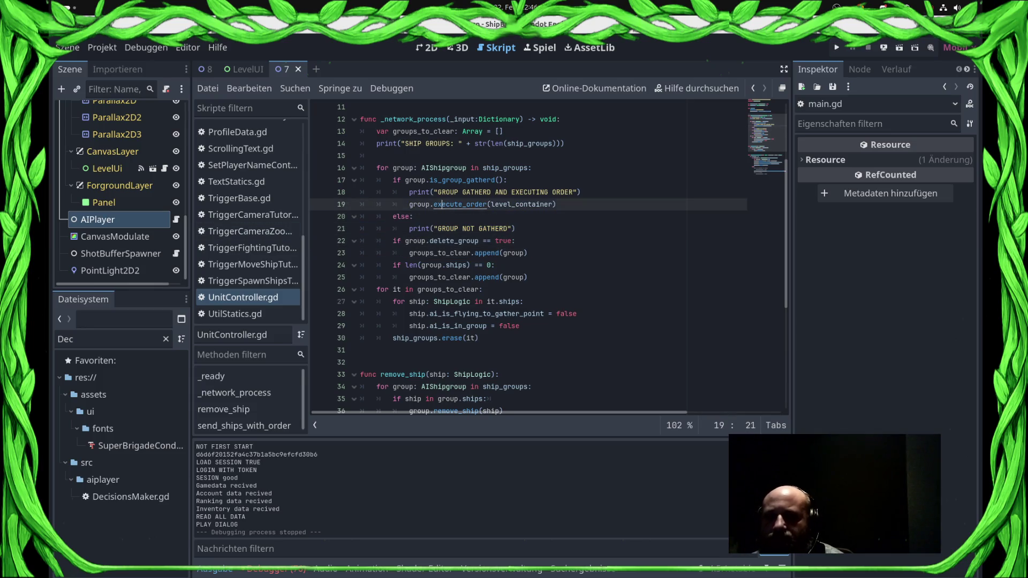
ctrl+click(444, 204)
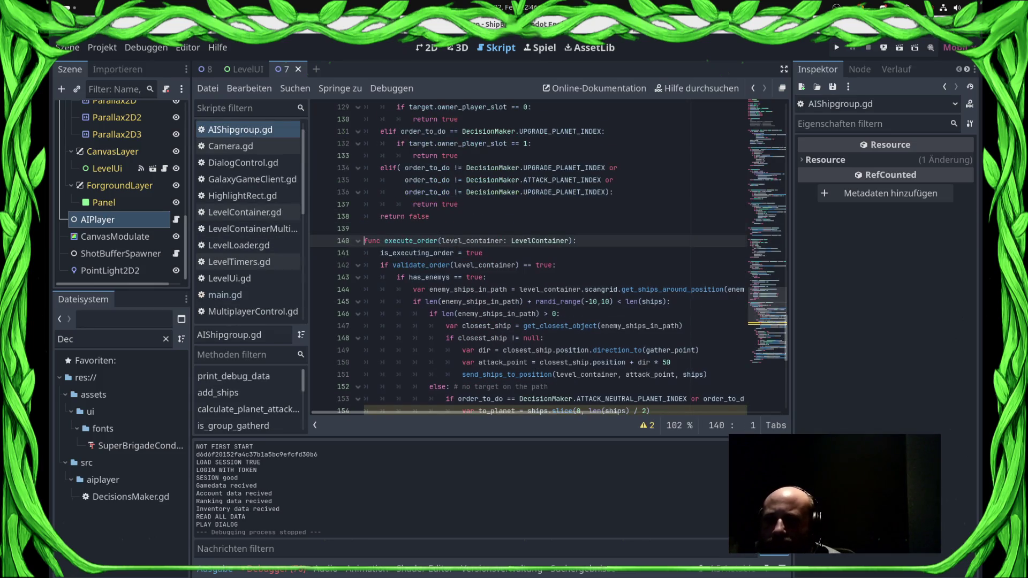
- Review execute_order's neutral-planet and enemy-ships-in-path checks in AIShipgroup.gd
scroll(541, 224, down, 3)
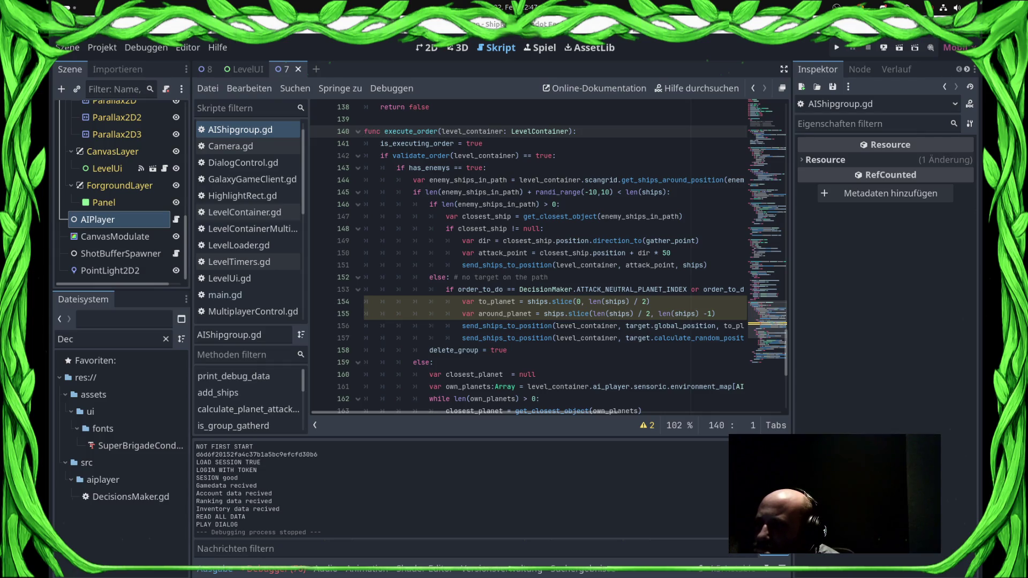
click(630, 289)
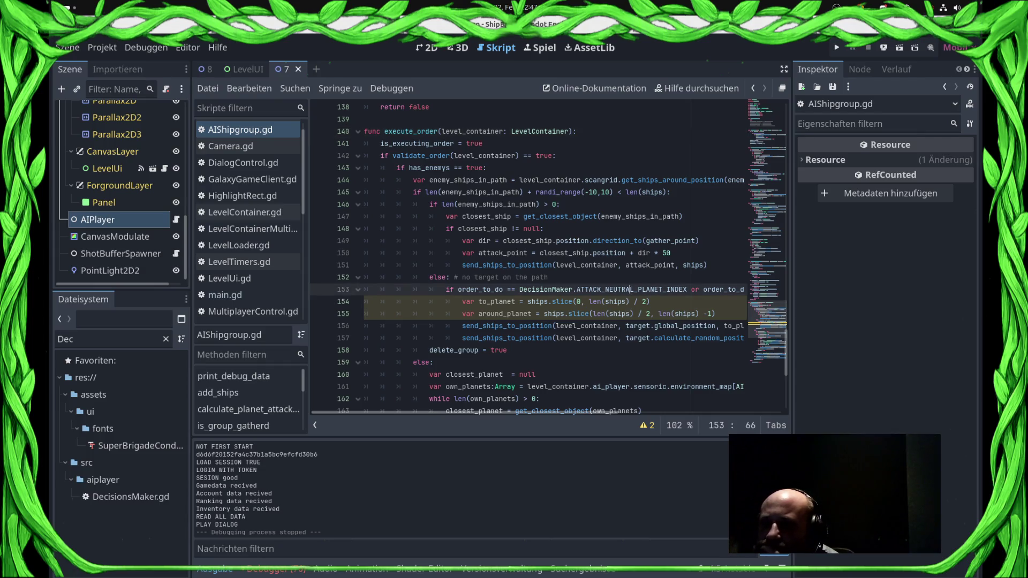
click(549, 277)
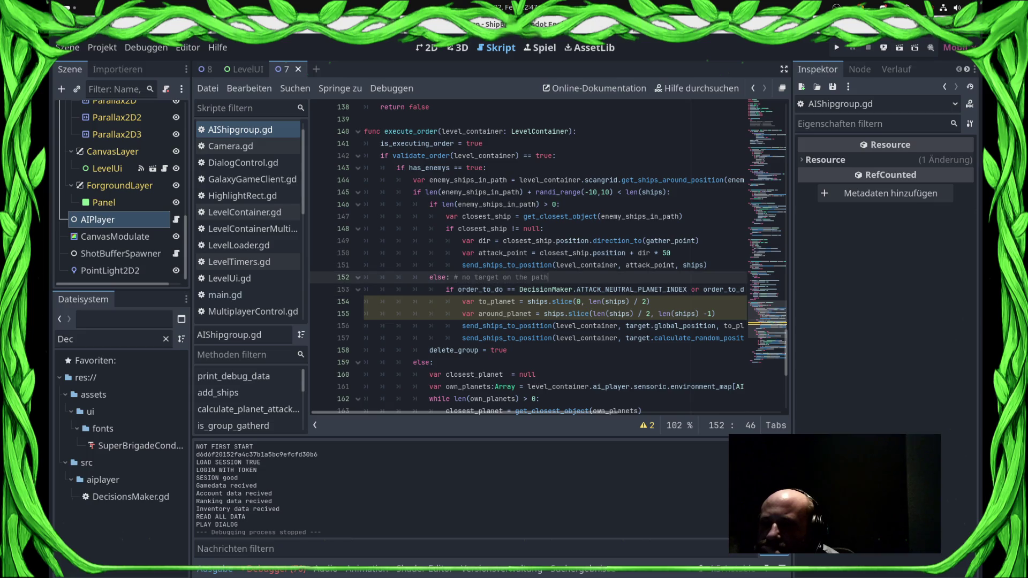
double_click(632, 289)
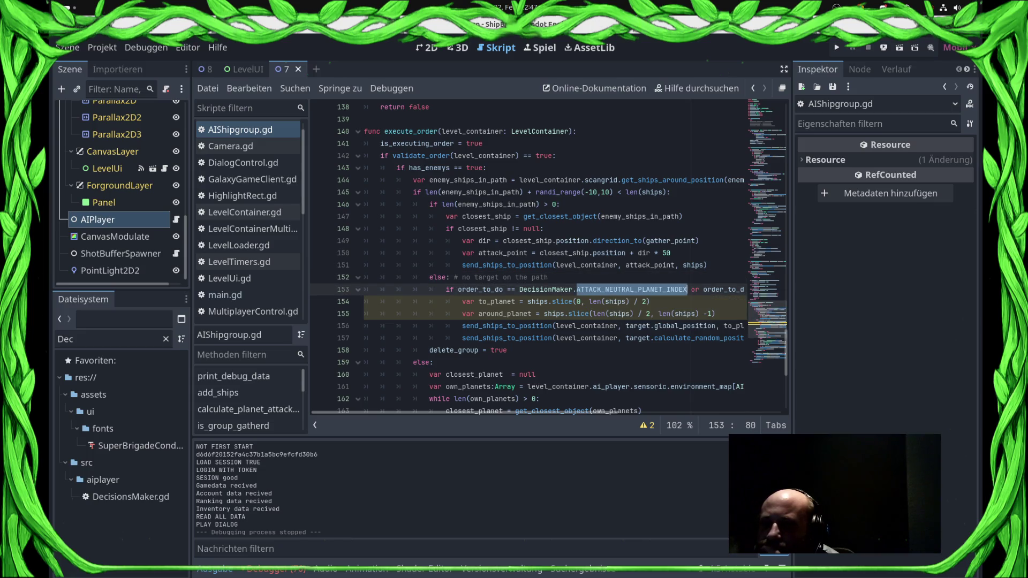
scroll(548, 260, down, 1)
click(560, 168)
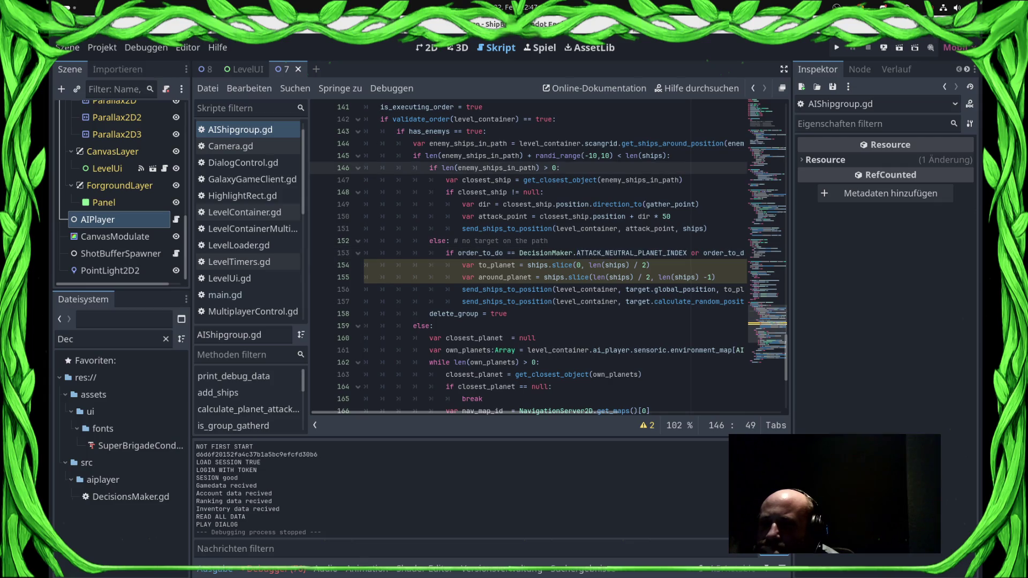
click(556, 168)
- Remove the ' * 50' factor from the attack point on line 150 and save
mouse_move(446, 180)
mouse_down()
mouse_move(712, 229)
mouse_move(675, 217)
mouse_move(708, 228)
mouse_move(462, 229)
mouse_up()
double_click(609, 217)
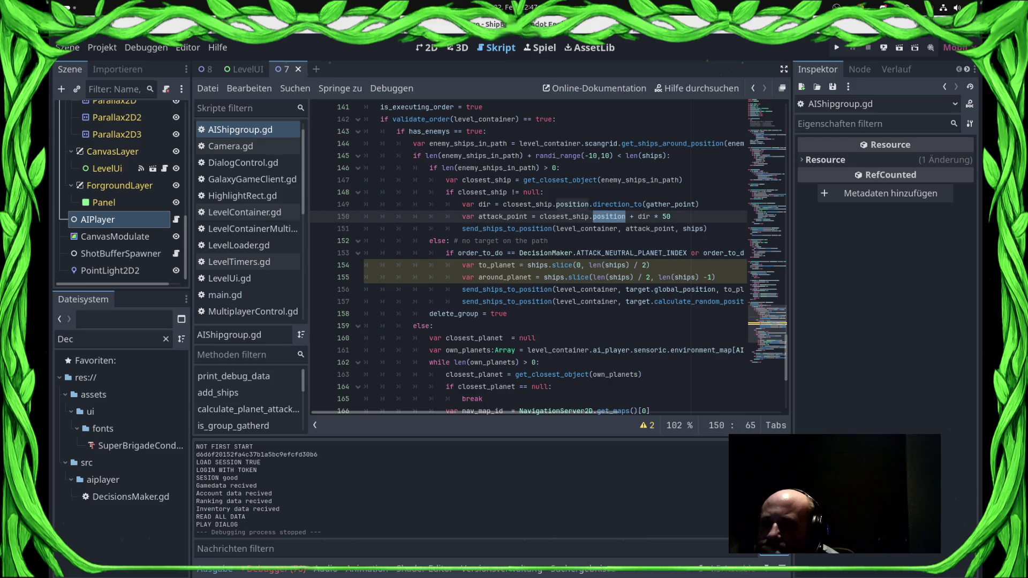
click(673, 217)
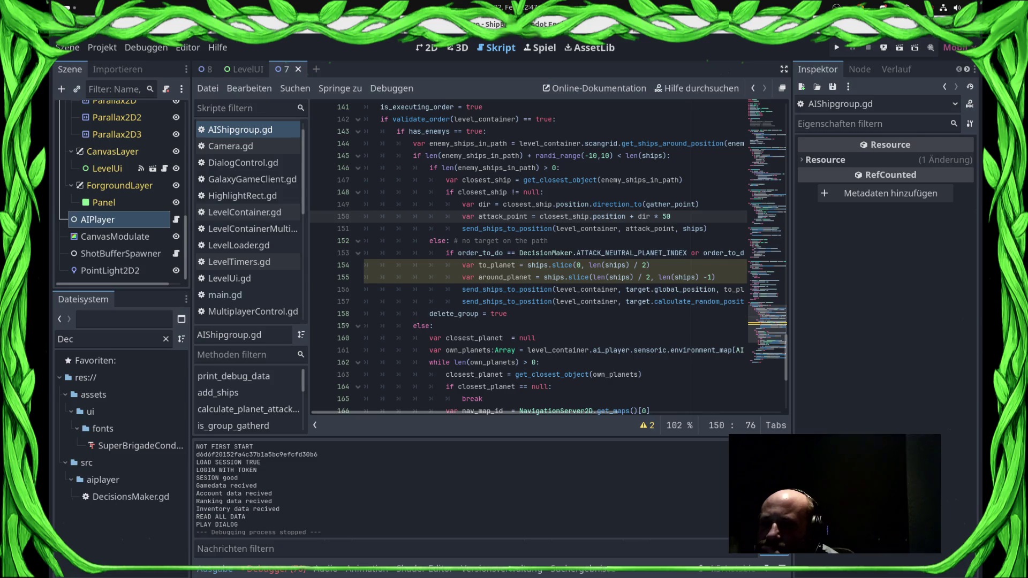
key(shift+Left)
key(shift+Left)
key(shift+Left)
key(BackSpace)
key(BackSpace)
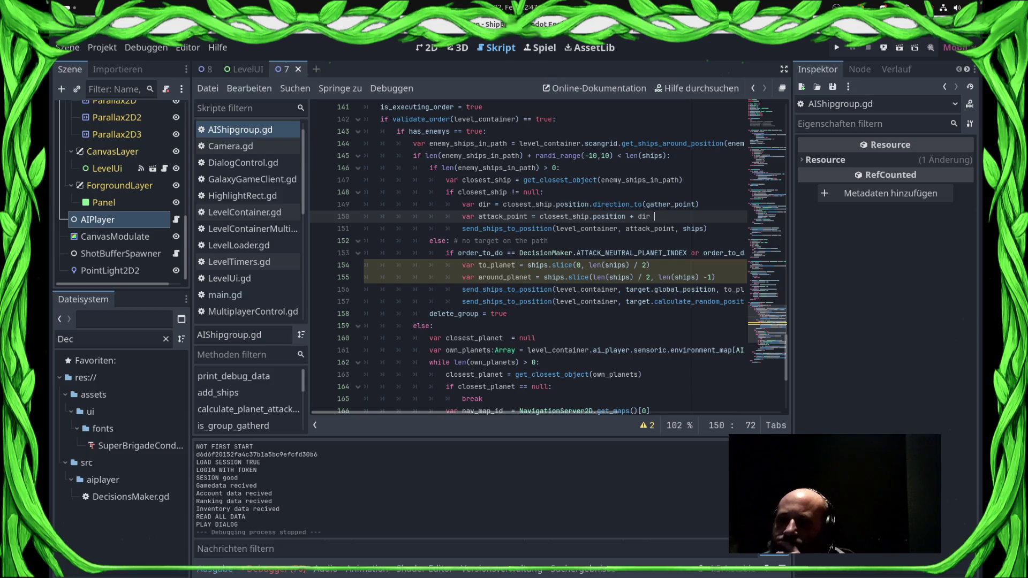
key(ctrl+s)
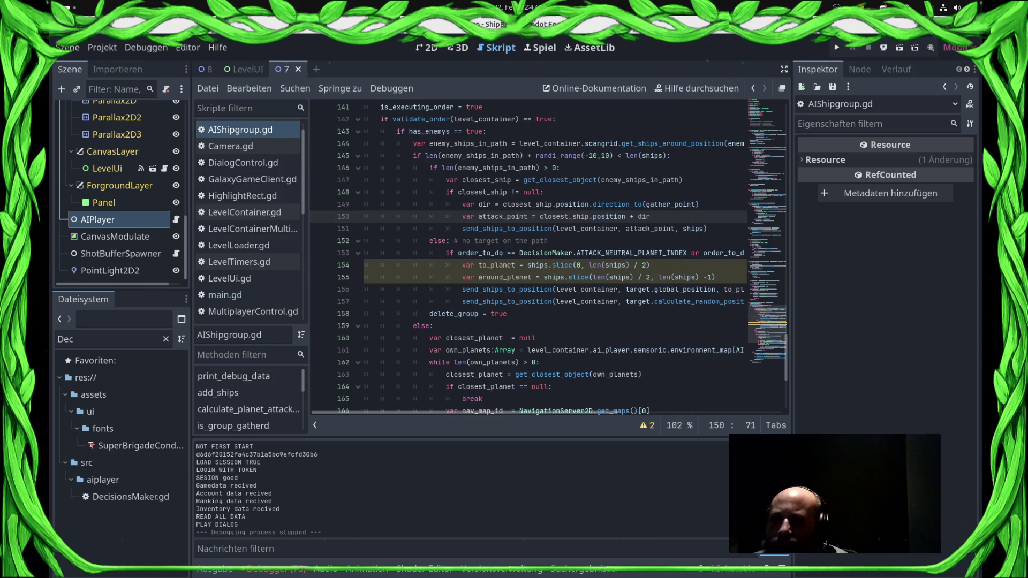
- Look over the remaining execute_order code: delete_group, the own-planets loop and final else
scroll(548, 257, down, 4)
scroll(549, 257, up, 3)
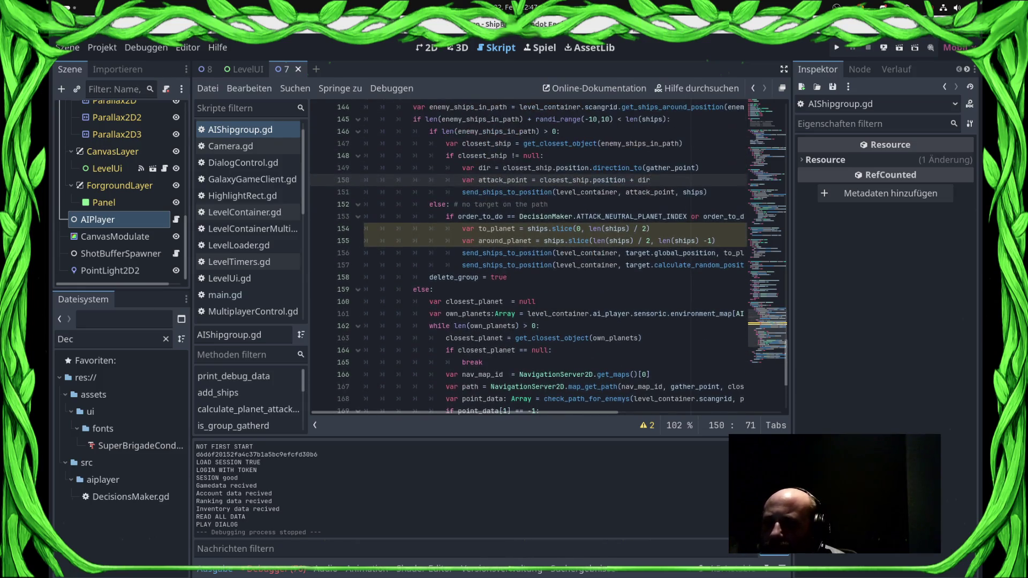
click(708, 192)
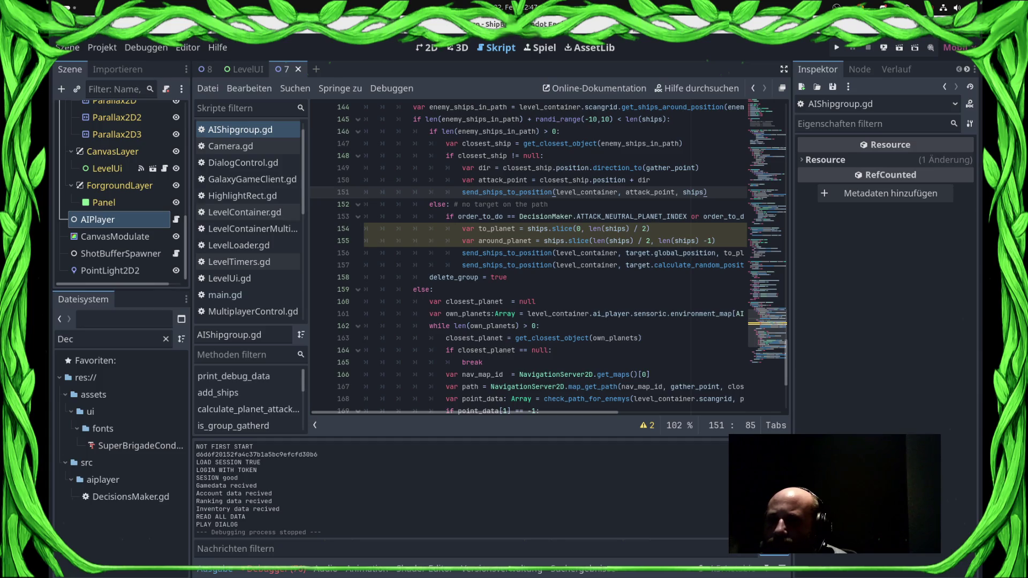
mouse_move(706, 192)
scroll(706, 193, up, 1)
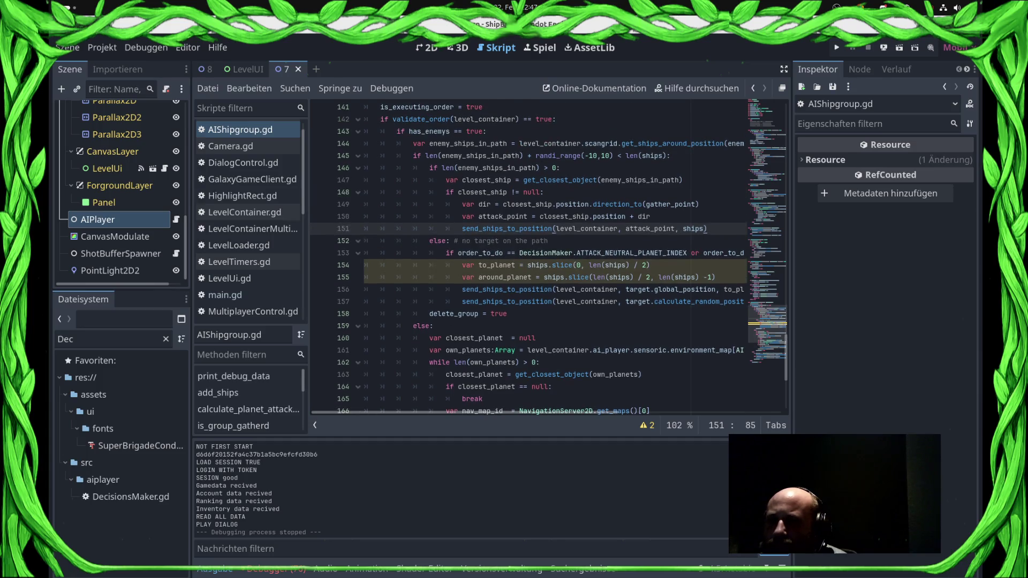
click(454, 314)
double_click(454, 314)
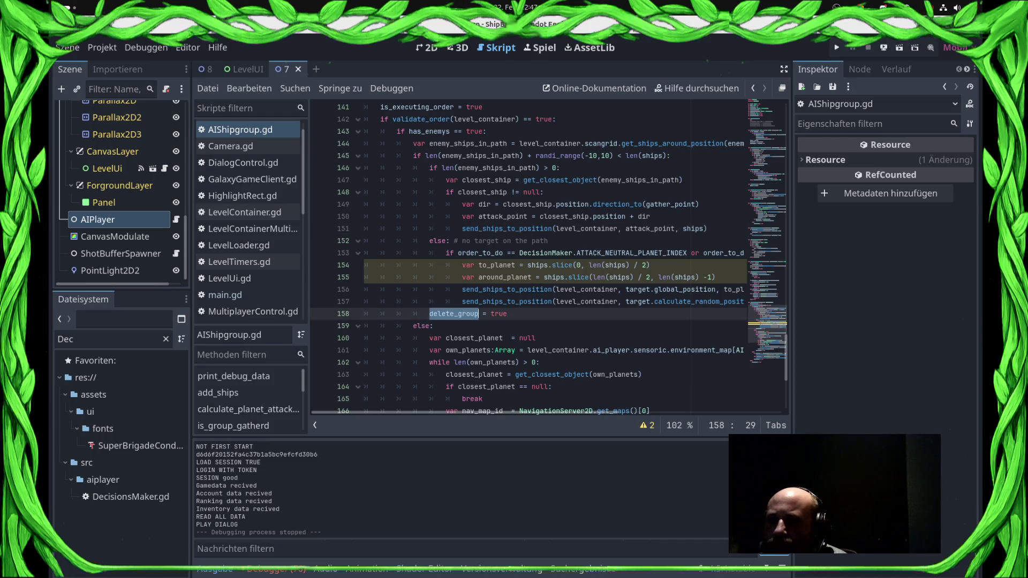
scroll(550, 258, down, 4)
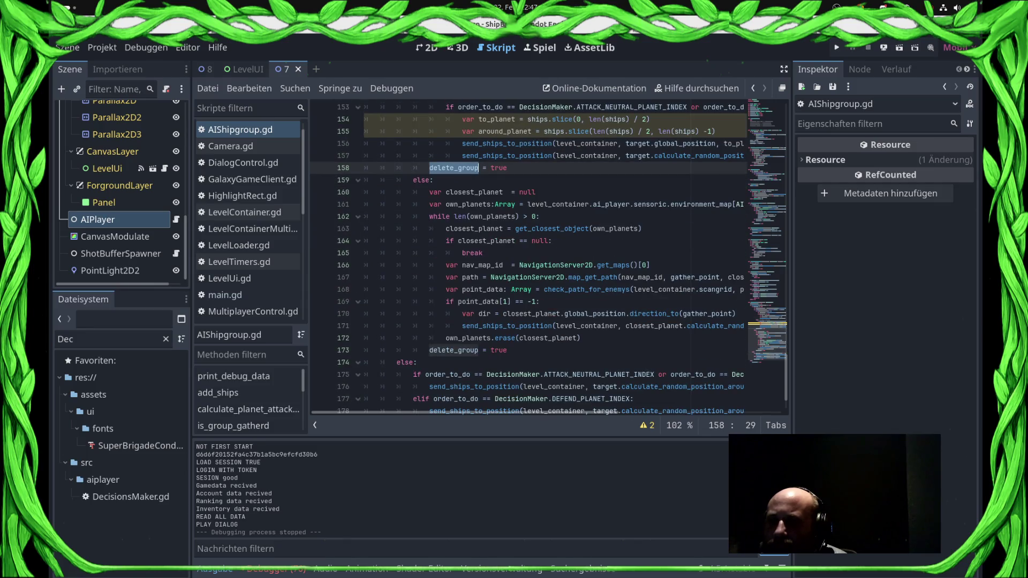
click(429, 217)
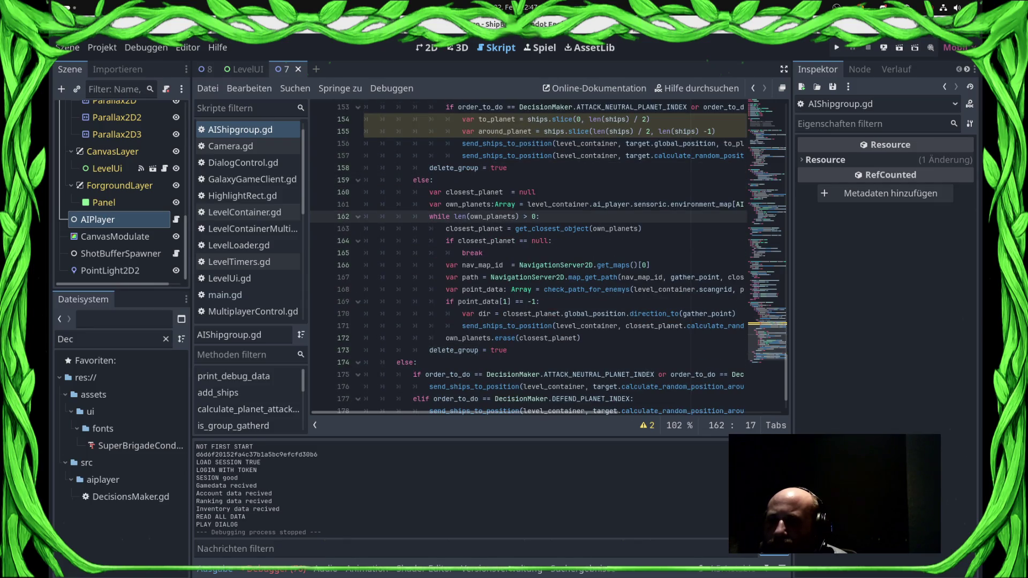
scroll(550, 257, down, 2)
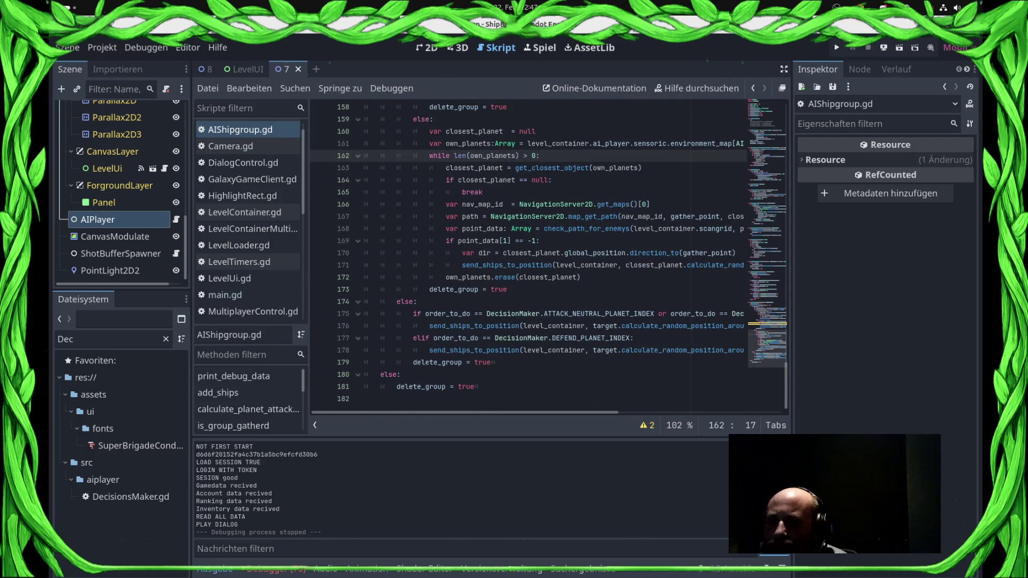
click(400, 374)
click(496, 363)
- Run the game with F5 and start the Sector0/7 level
key(F5)
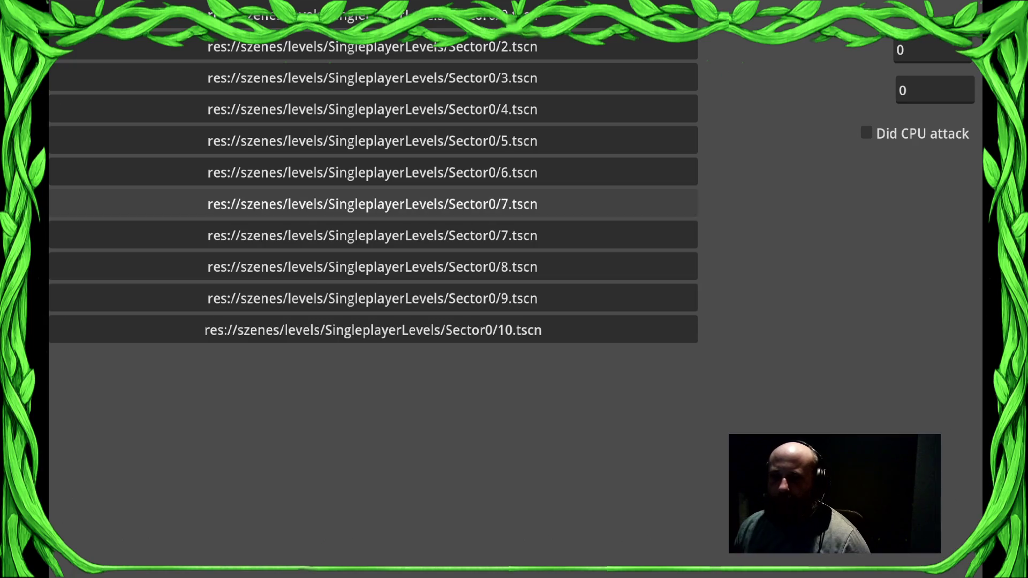
click(375, 201)
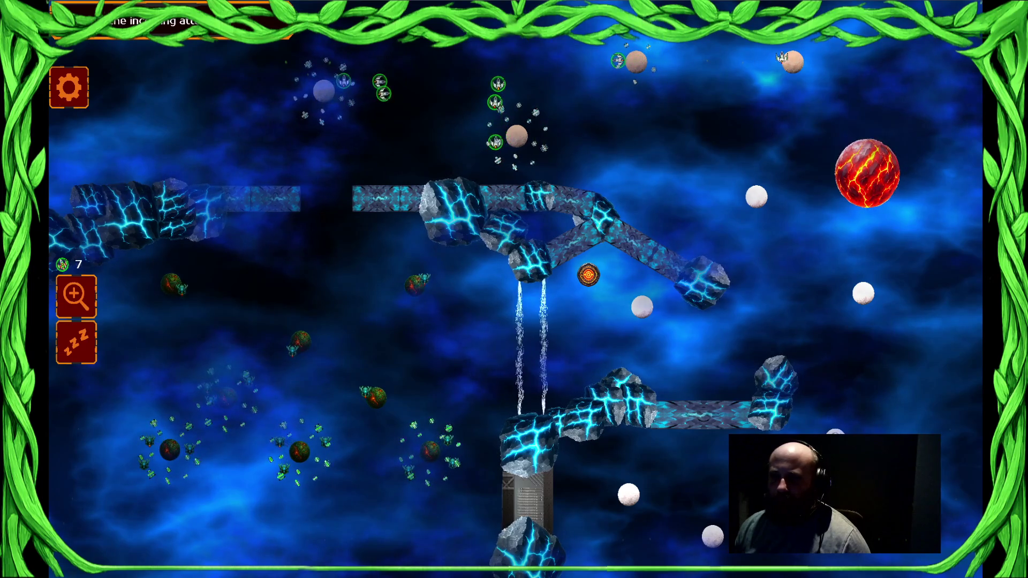
key(super)
click(798, 418)
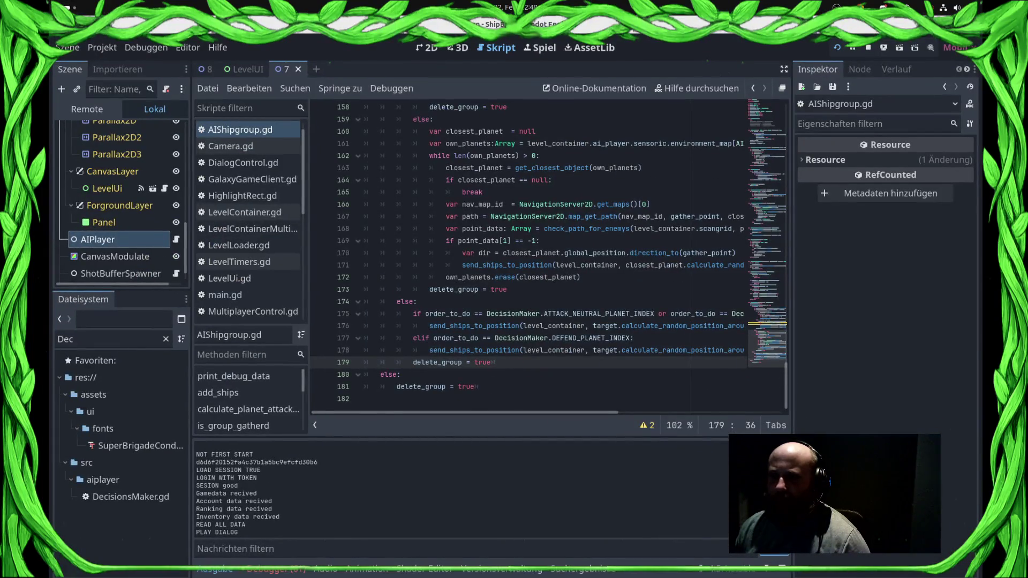
key(alt+Tab)
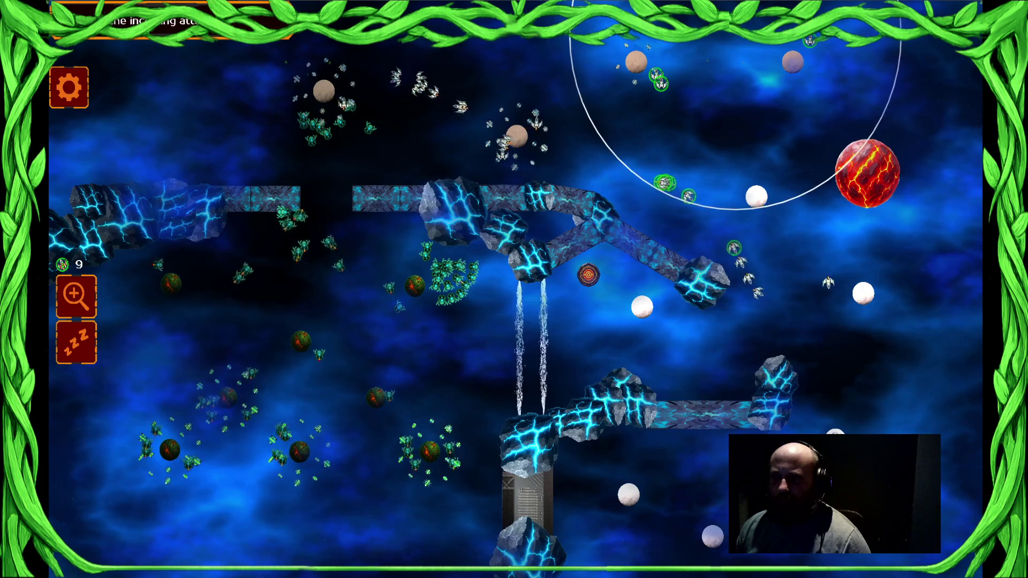
- Select a group of ships and send them toward the top planets
drag(486, 119, 442, 67)
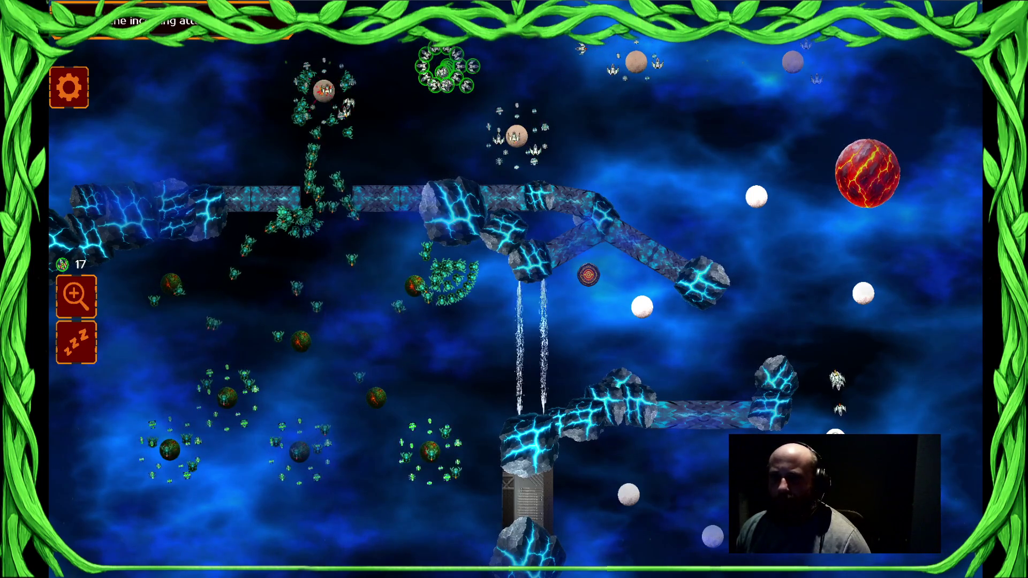
drag(516, 137, 693, 137)
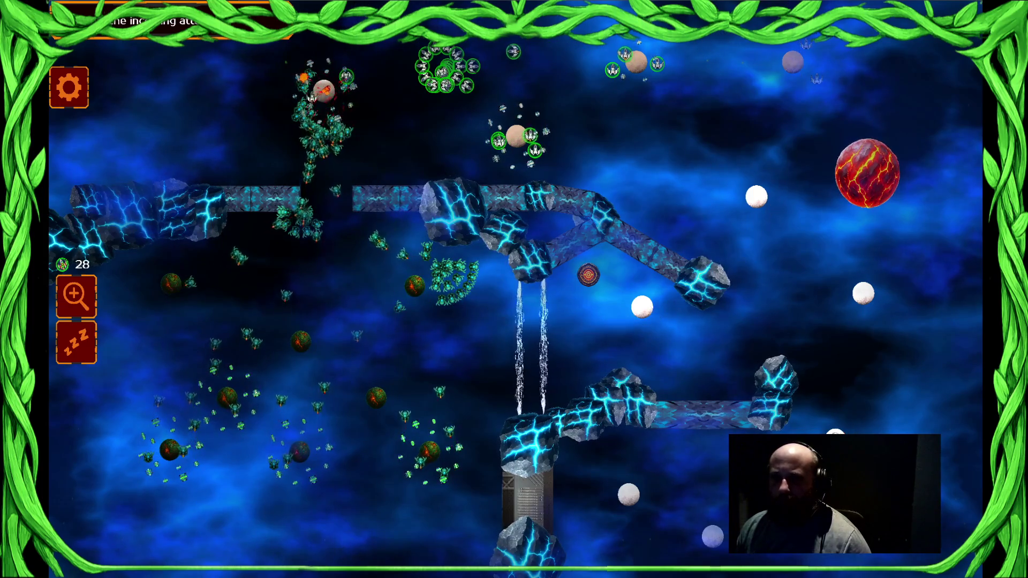
drag(517, 136, 621, 136)
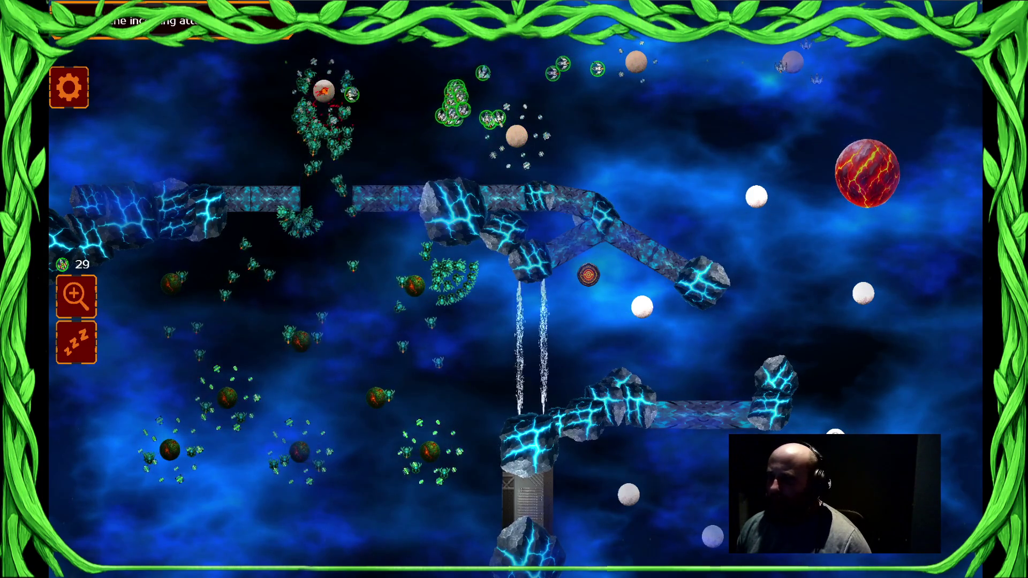
drag(517, 136, 708, 137)
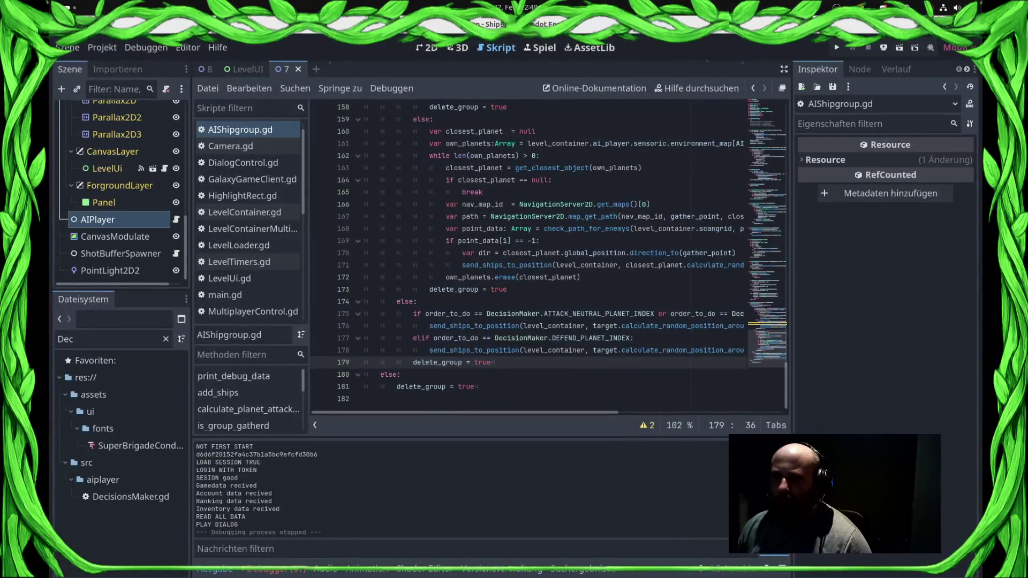
- Scroll up through AIShipgroup.gd in the restored Godot script editor
scroll(535, 257, up, 15)
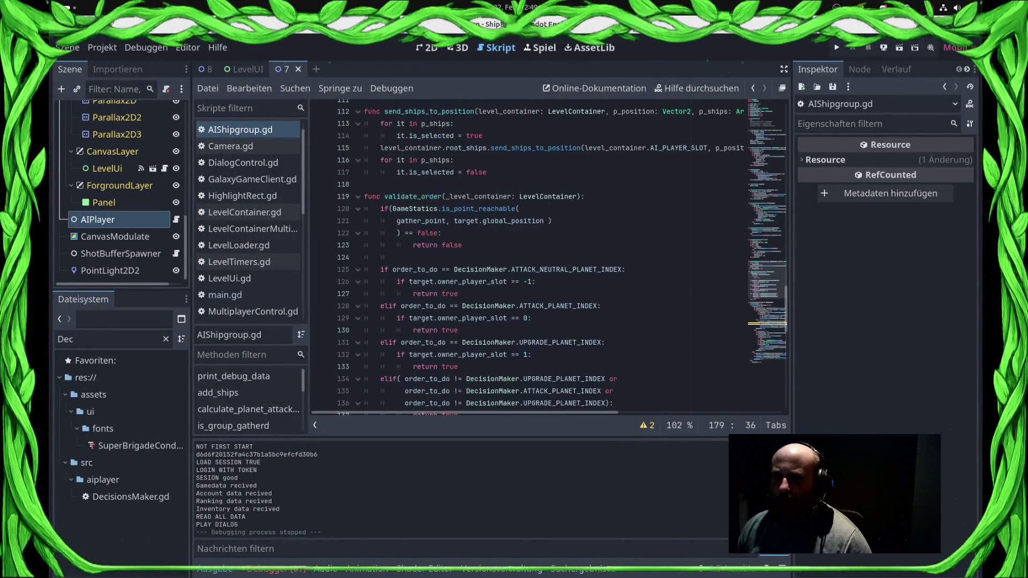
scroll(589, 343, up, 4)
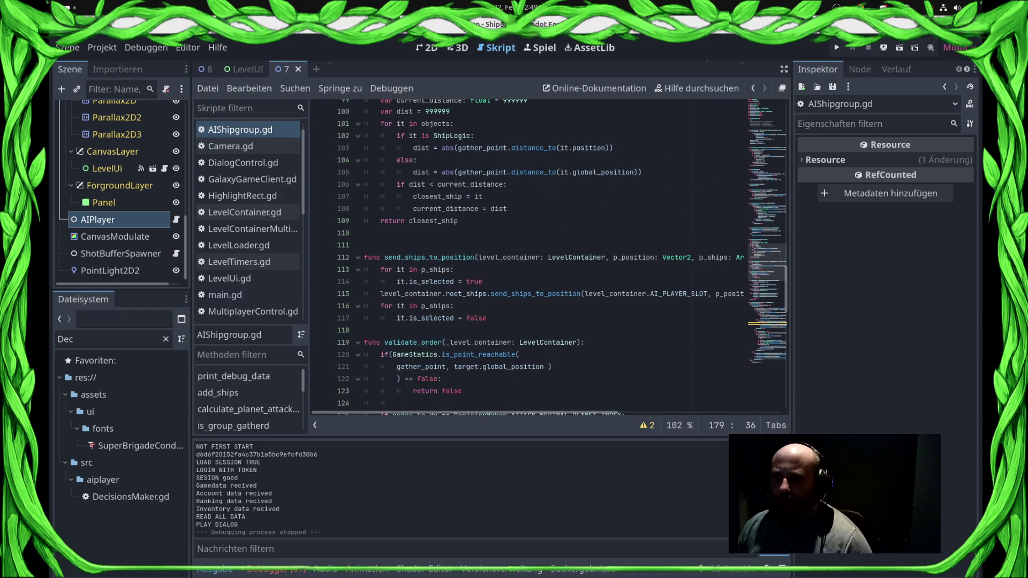
scroll(536, 257, down, 4)
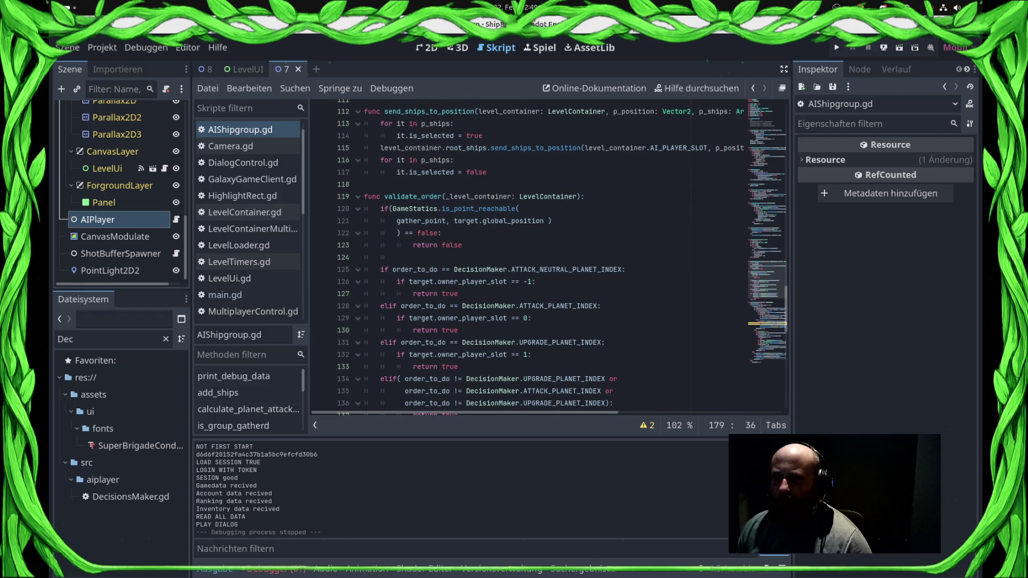
click(462, 208)
click(461, 245)
scroll(530, 257, down, 2)
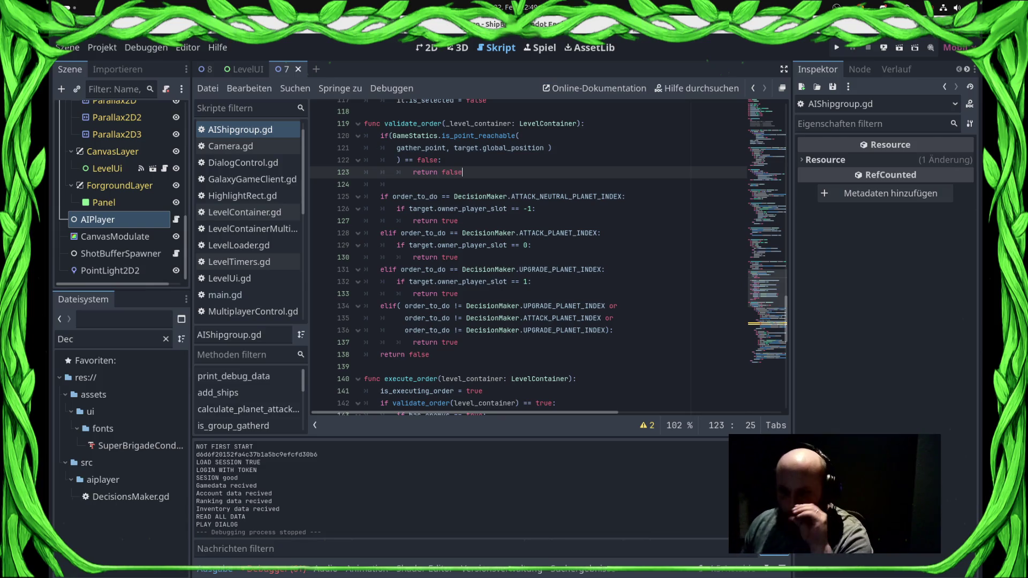
scroll(530, 257, up, 3)
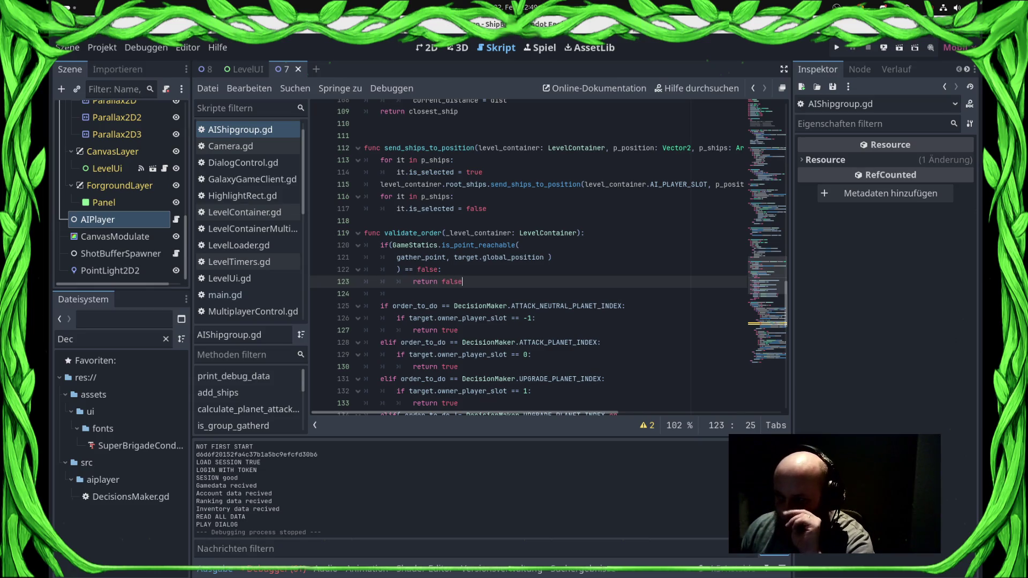
scroll(536, 257, up, 7)
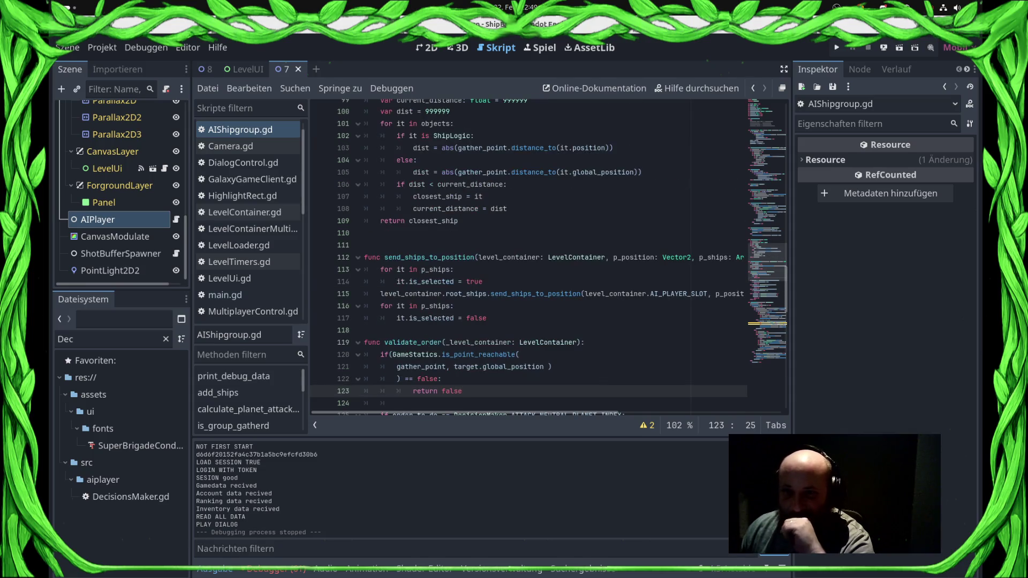
scroll(536, 257, up, 3)
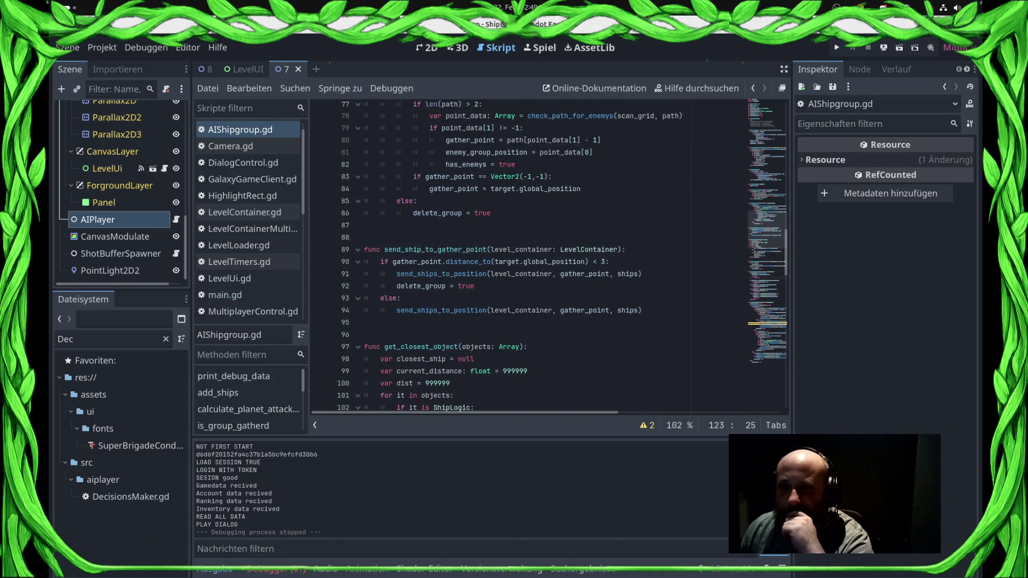
scroll(549, 255, up, 1)
click(511, 346)
scroll(511, 346, up, 5)
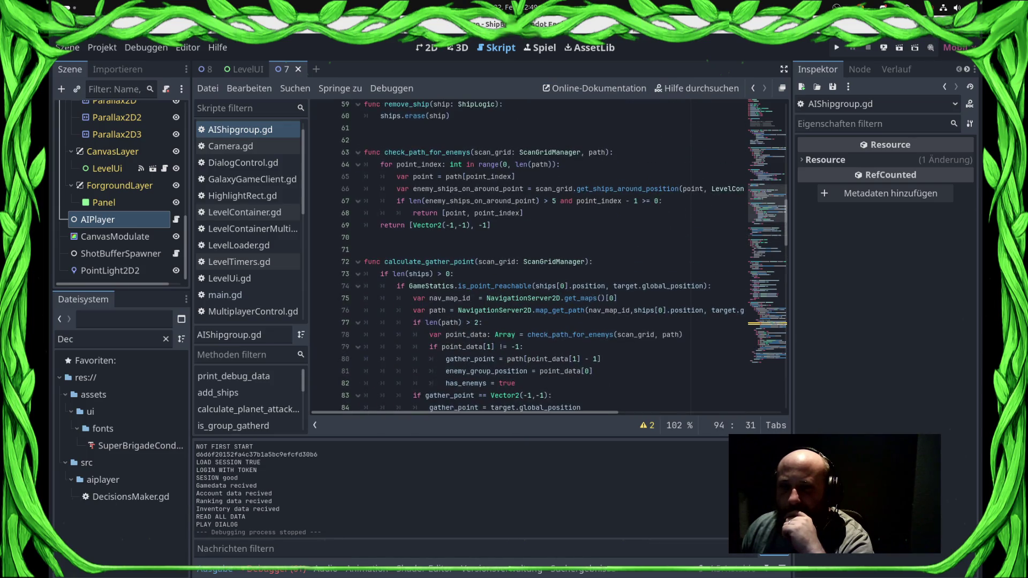
double_click(429, 153)
scroll(428, 152, up, 5)
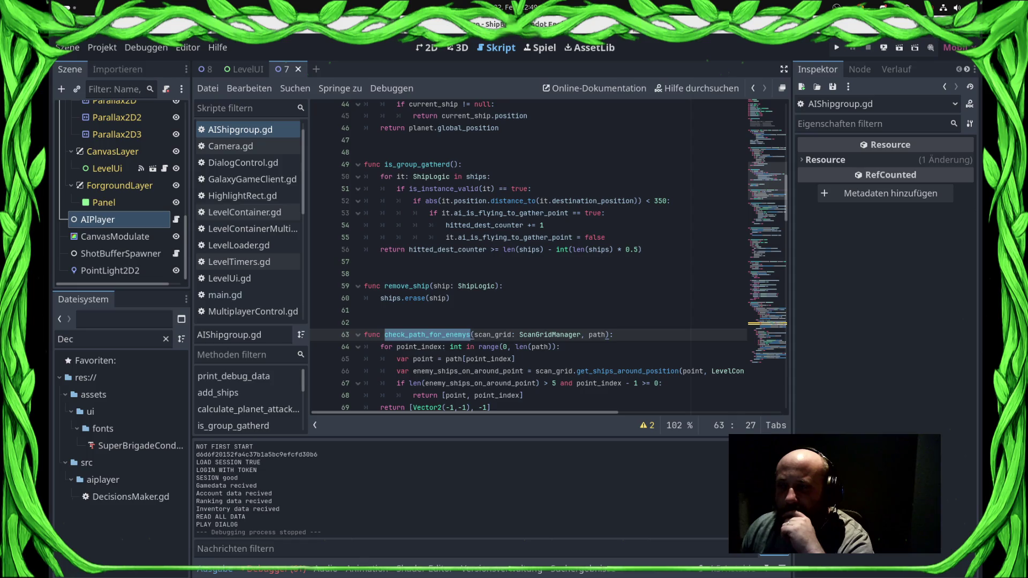
scroll(548, 257, up, 5)
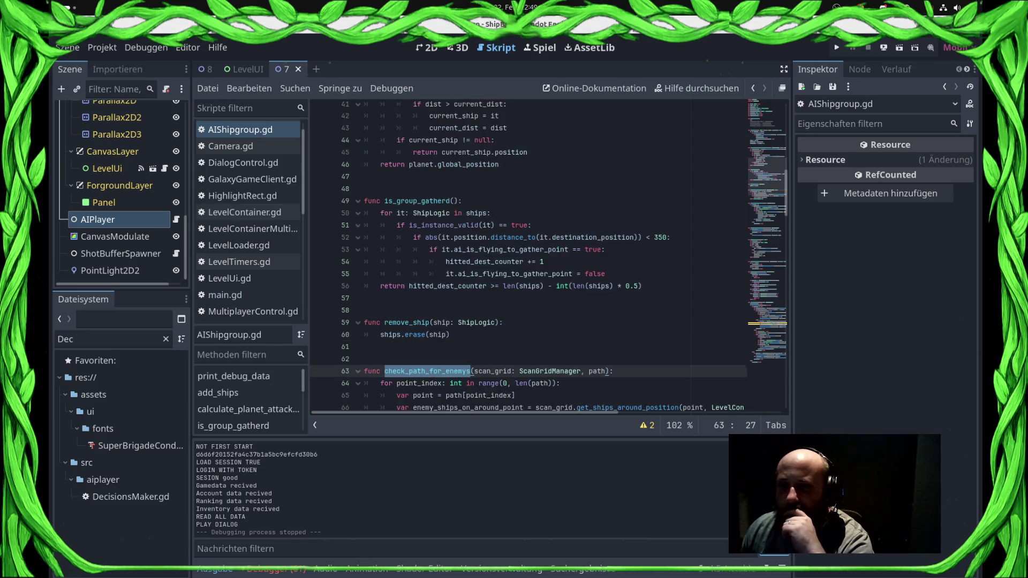
scroll(542, 257, up, 7)
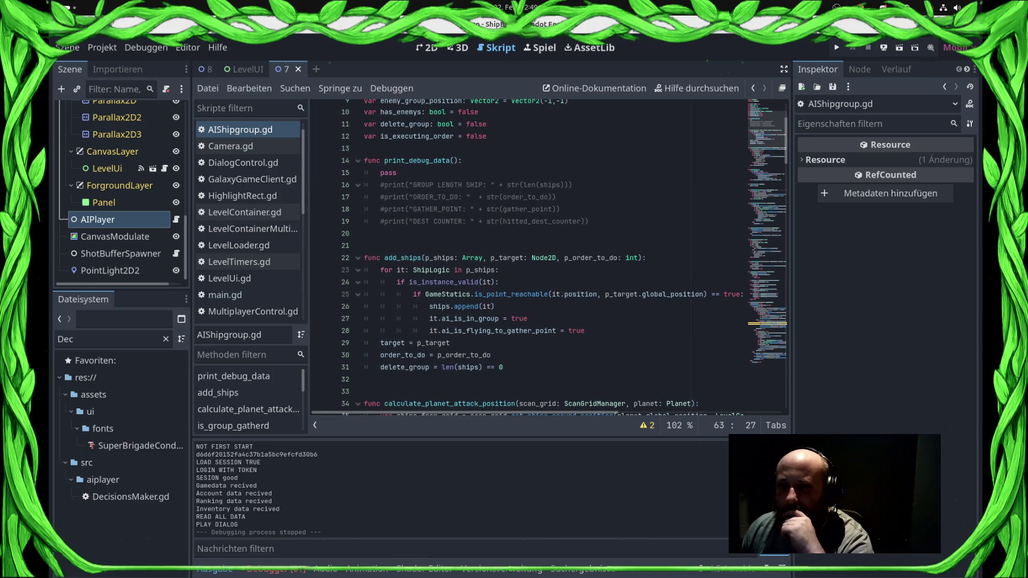
click(399, 173)
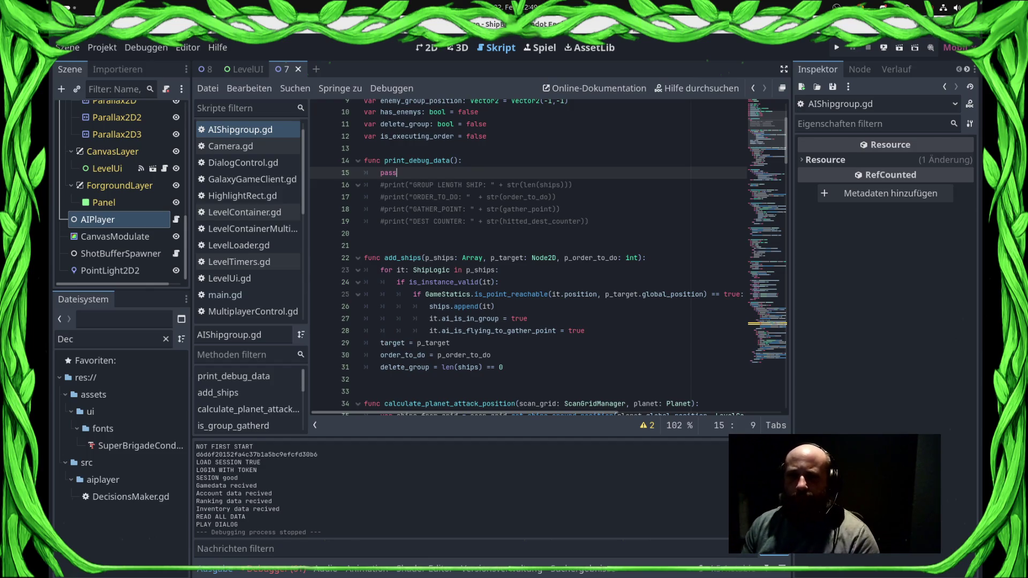
- Delete pass and uncomment the four debug print lines in print_debug_data, then save
key(ctrl+shift+Left)
key(Delete)
key(Down)
key(Delete)
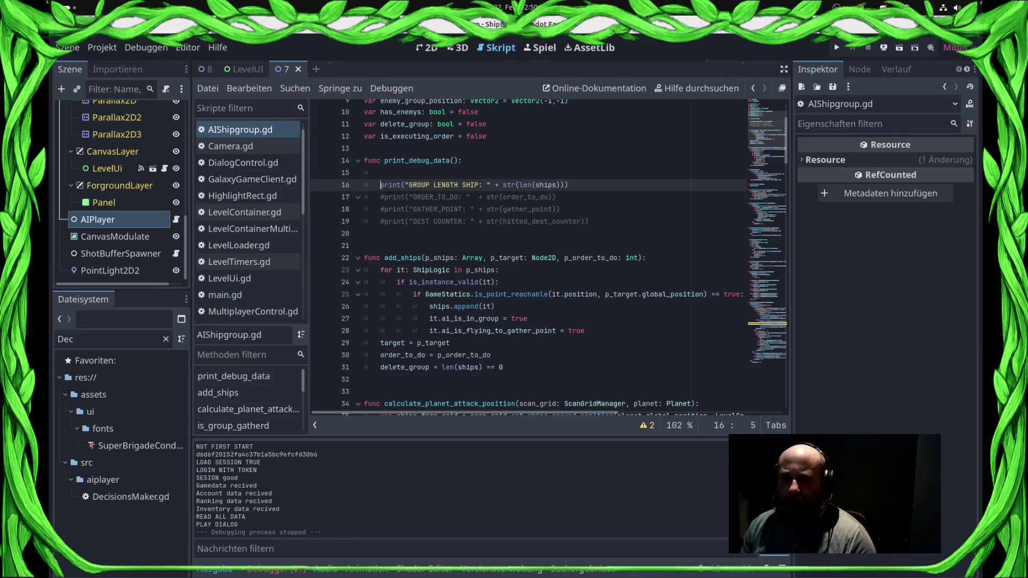
key(Down)
key(Delete)
key(Down)
key(Delete)
key(Down)
key(Delete)
key(ctrl+s)
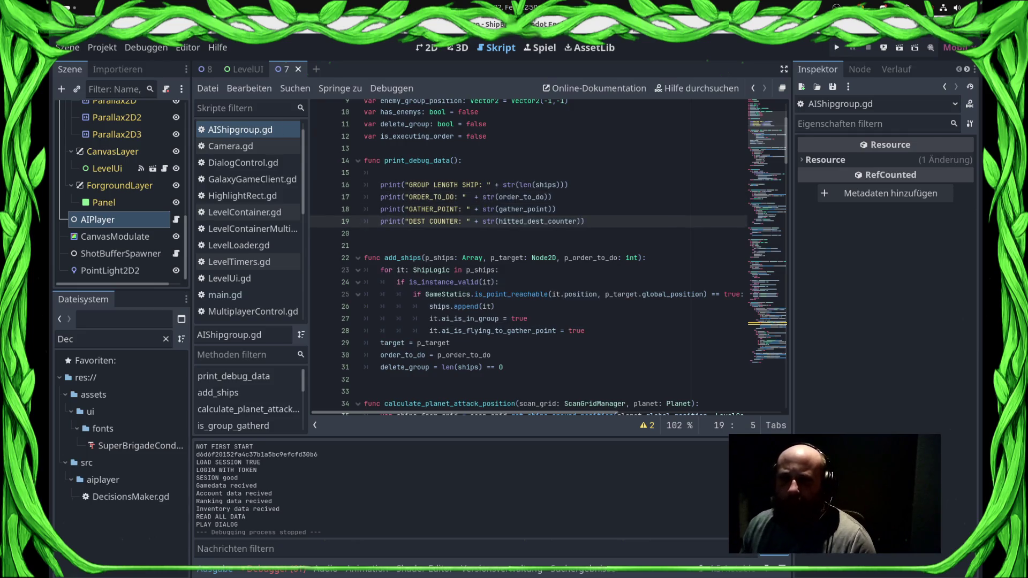
- Comment the four debug print lines out again with Ctrl+K and save
double_click(409, 161)
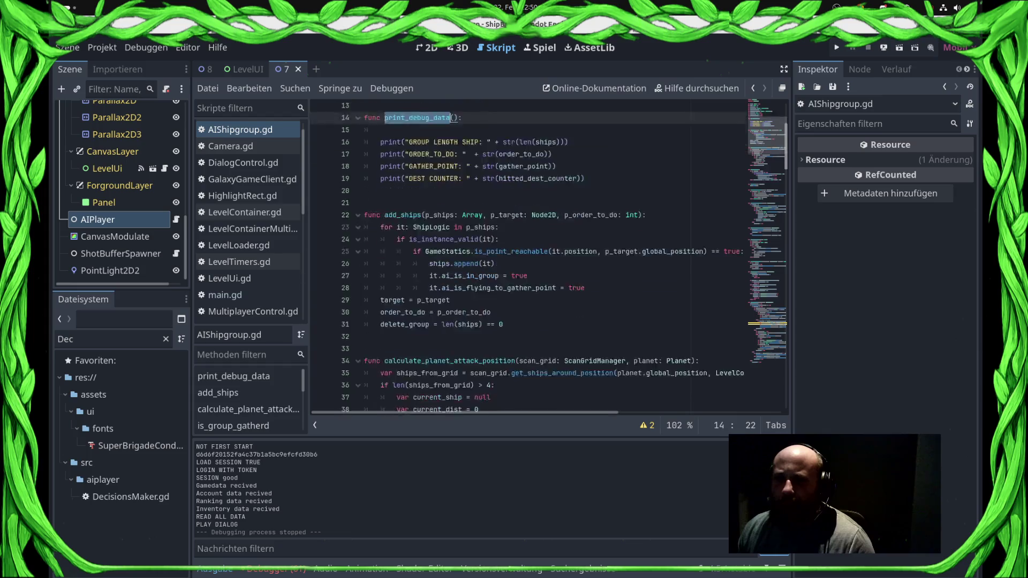
scroll(535, 257, down, 20)
scroll(535, 257, up, 10)
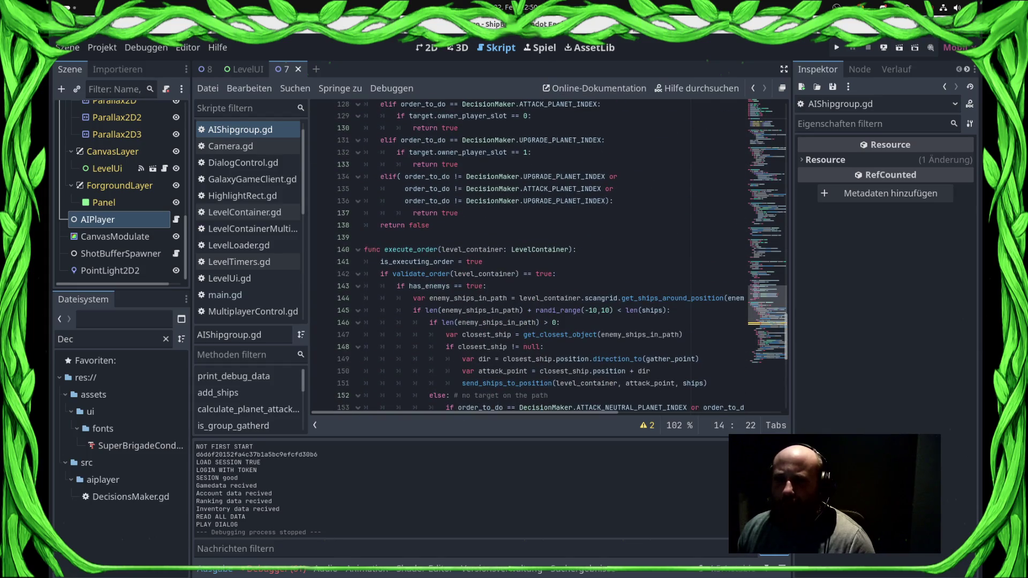
scroll(535, 257, up, 15)
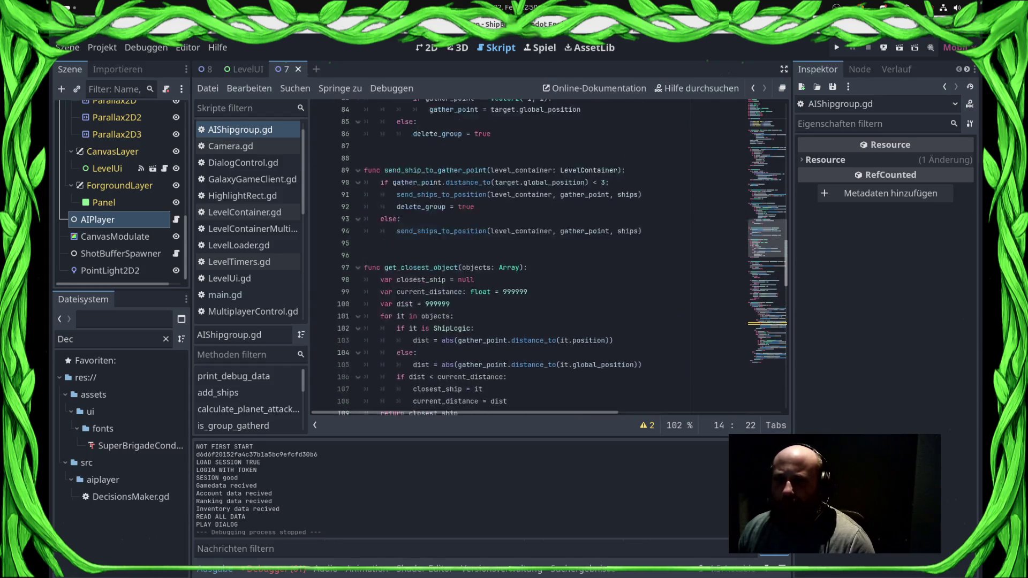
scroll(535, 257, up, 20)
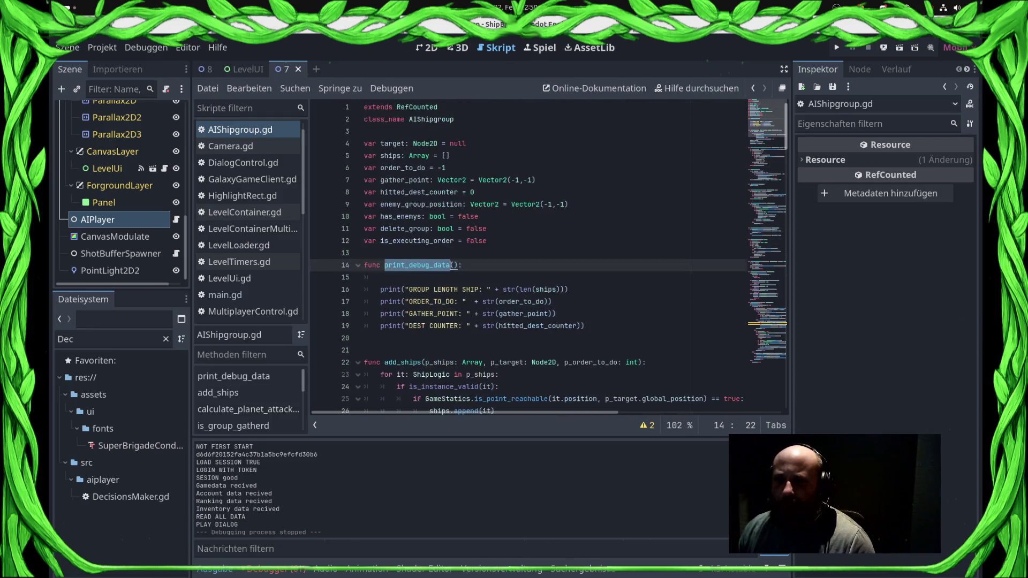
drag(380, 290, 364, 338)
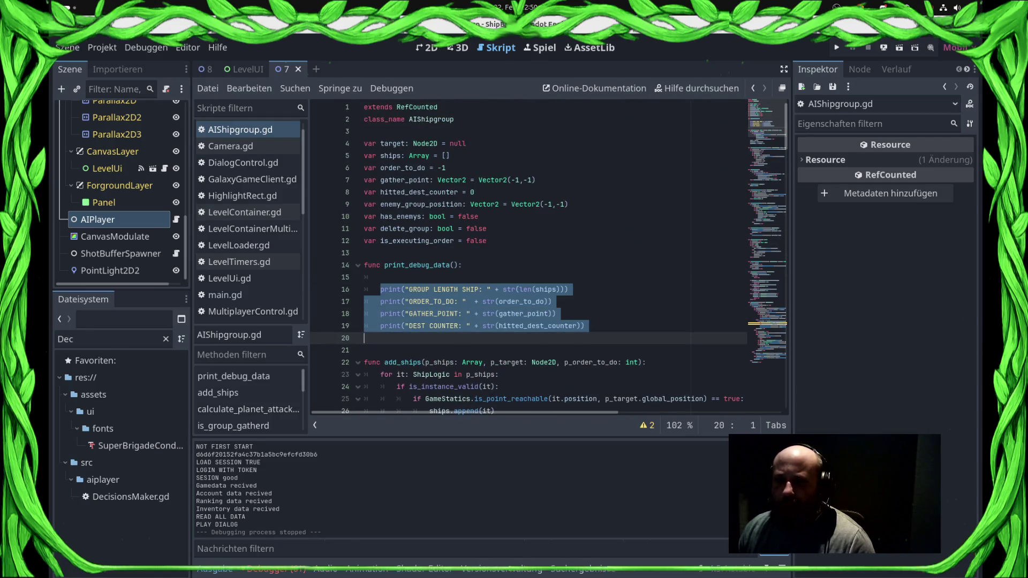
key(ctrl+k)
key(ctrl+s)
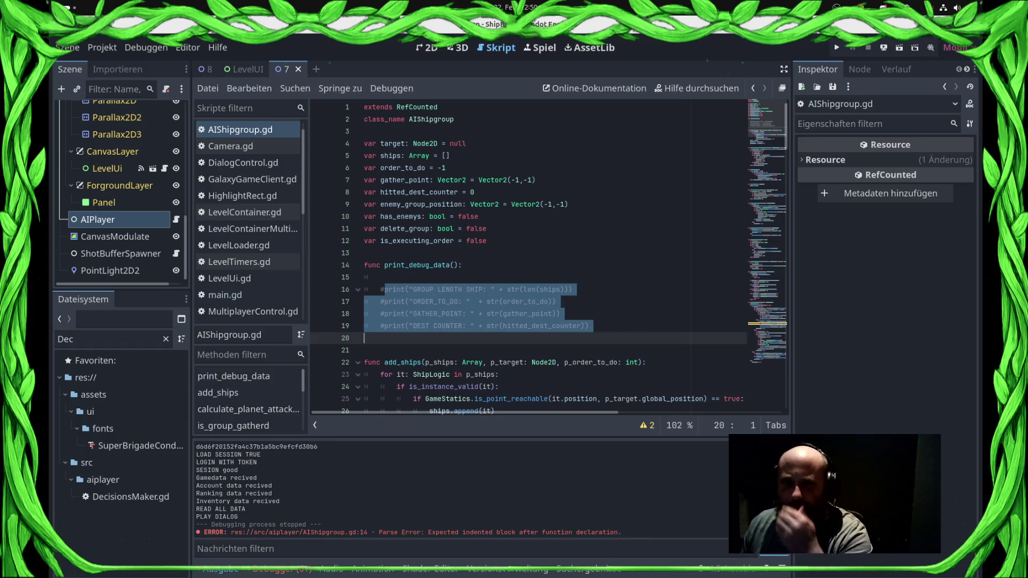
- Restore pass on line 15 of print_debug_data and save the script
scroll(550, 265, down, 3)
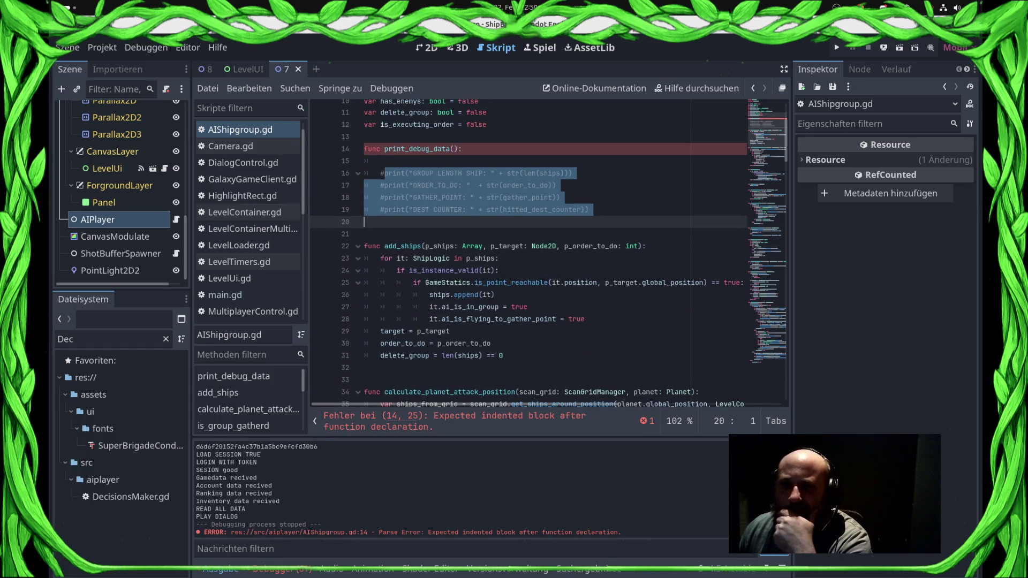
click(381, 160)
text(pass)
key(ctrl+s)
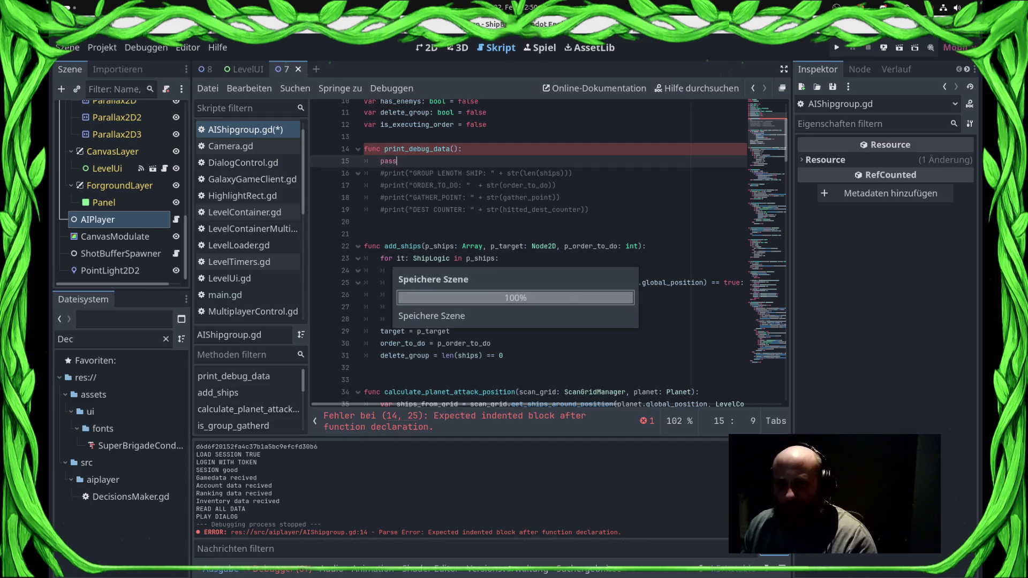
scroll(535, 257, down, 15)
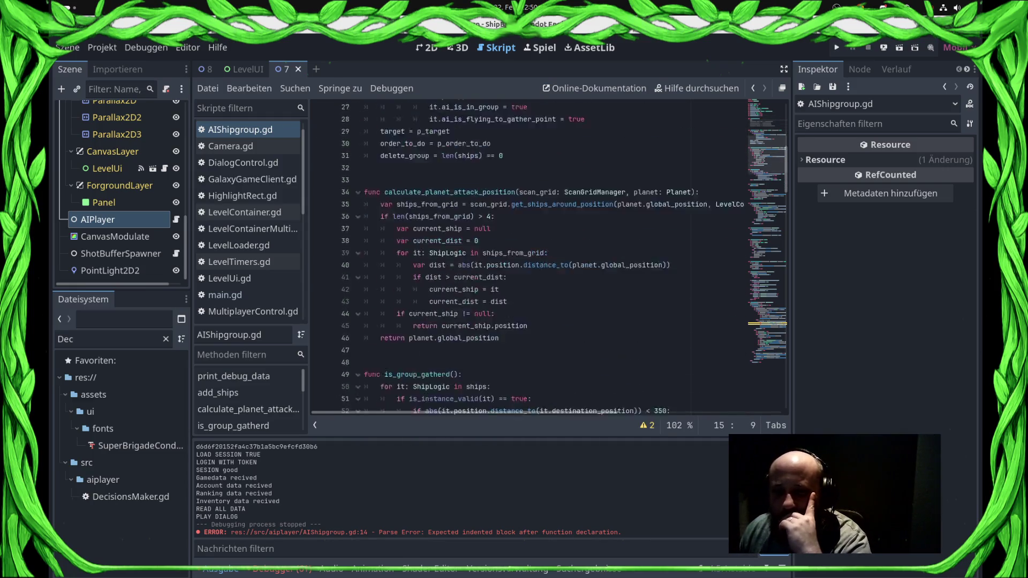
- Scroll through AIShipgroup.gd, then open main.gd, LevelContainer.gd and finally UnitController.gd
scroll(536, 257, down, 20)
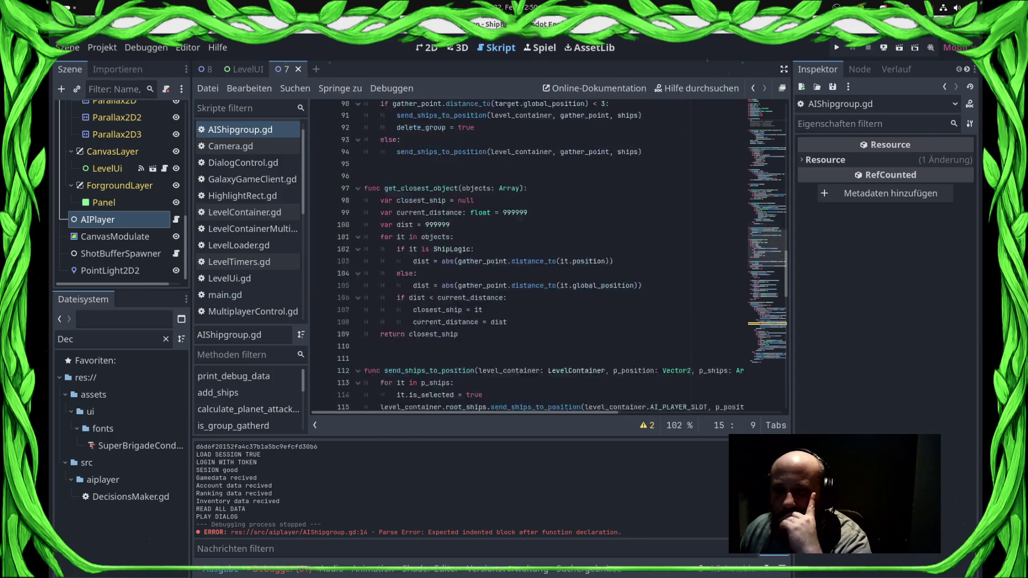
scroll(536, 257, down, 3)
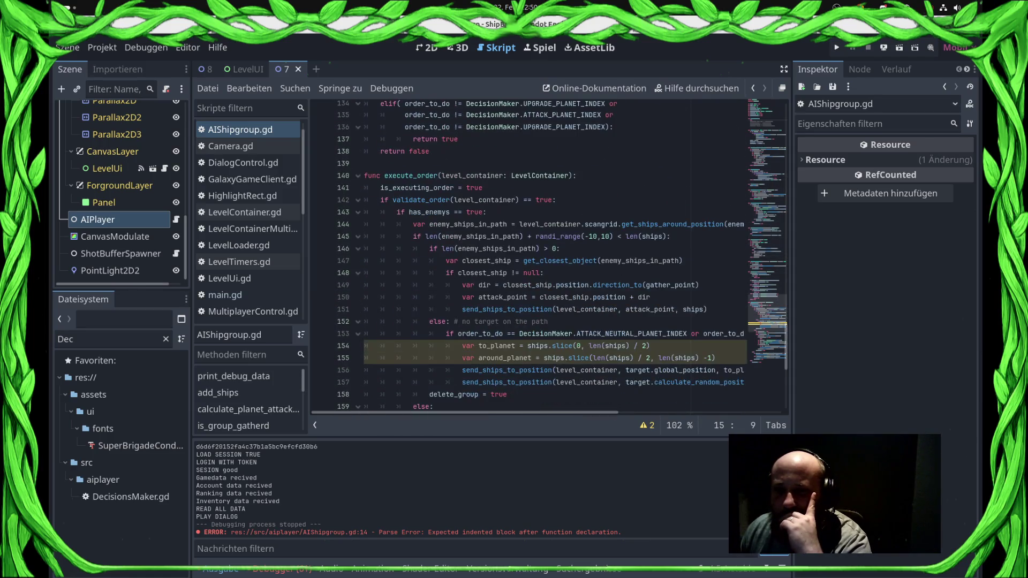
scroll(536, 257, down, 2)
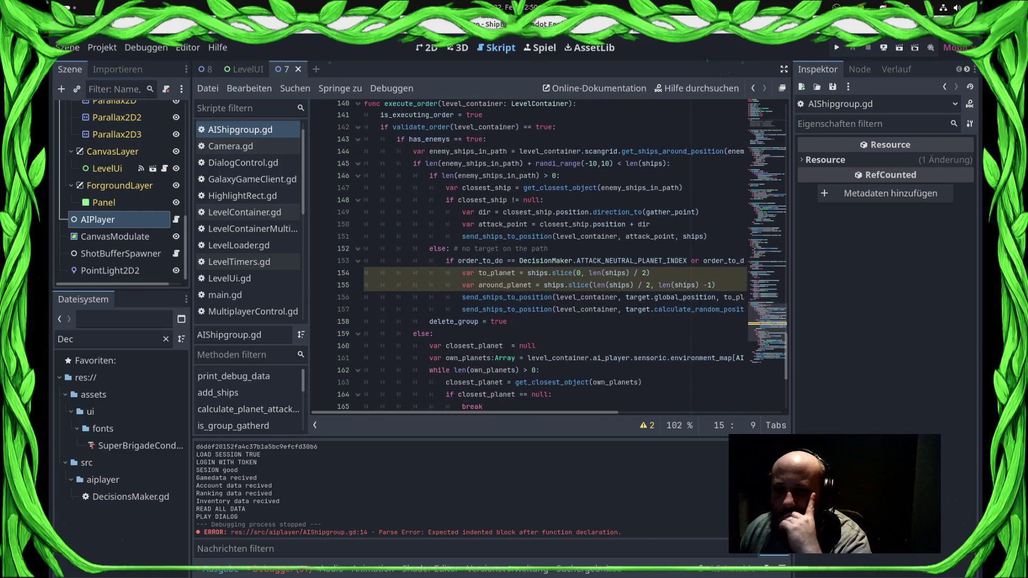
click(225, 295)
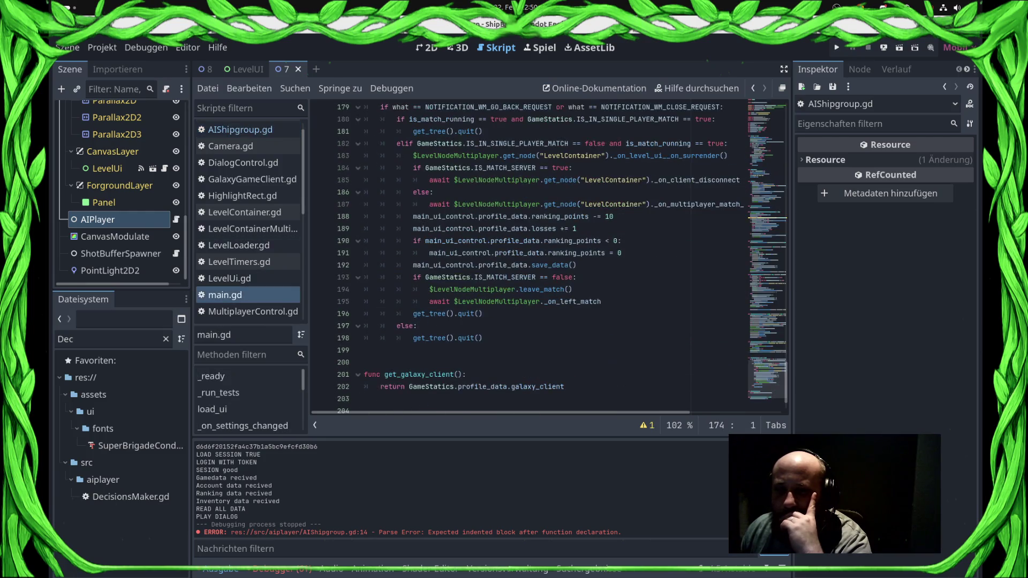
click(244, 212)
scroll(246, 241, down, 6)
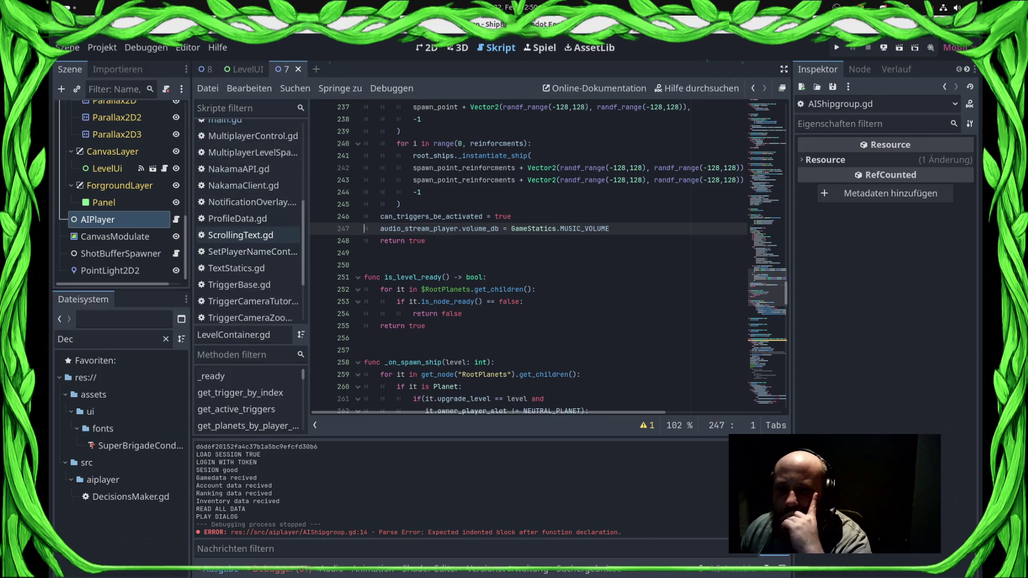
click(243, 297)
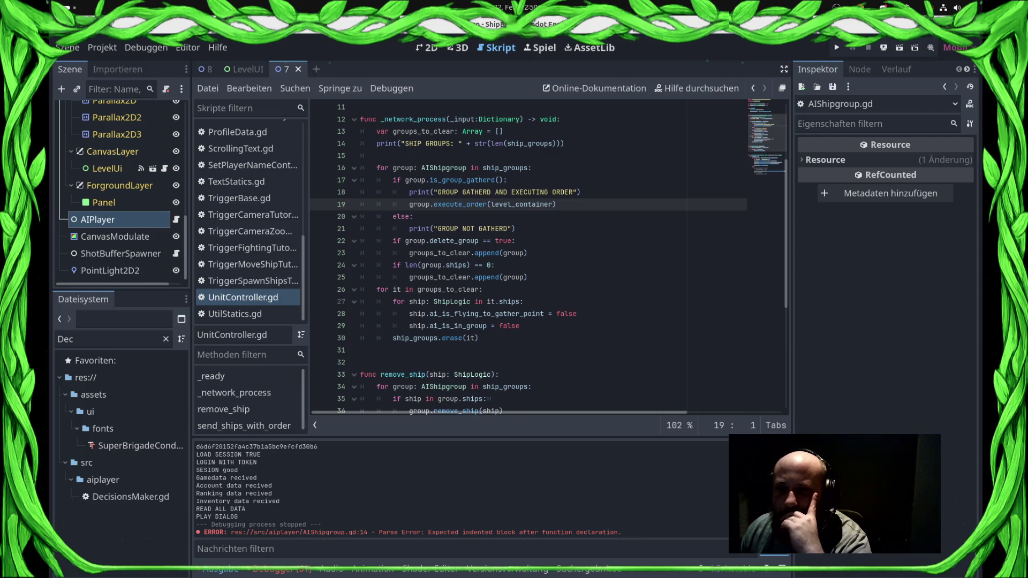
- Rename the _network_process function in UnitController.gd to _process
click(511, 168)
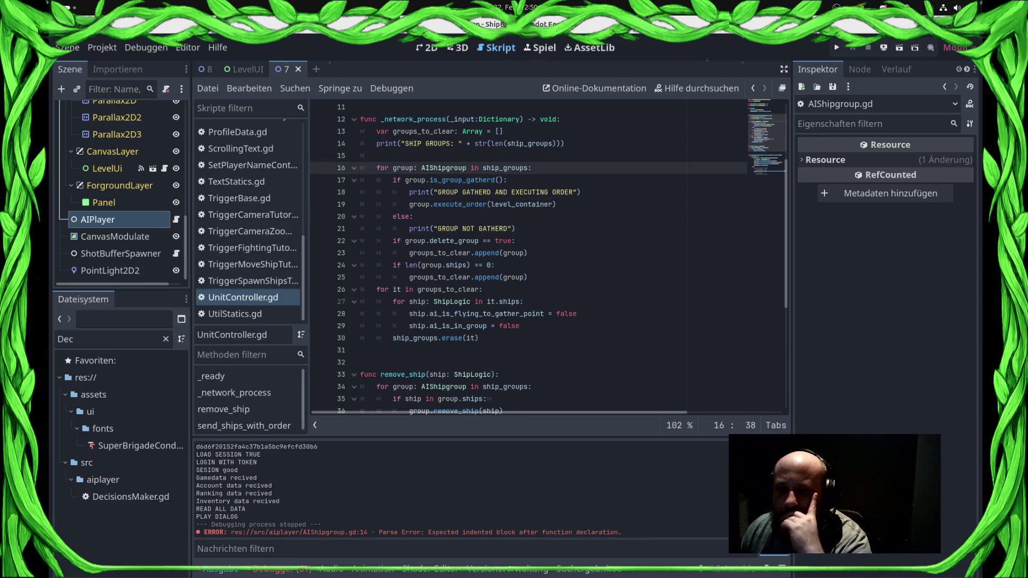
key(F5)
scroll(535, 258, up, 5)
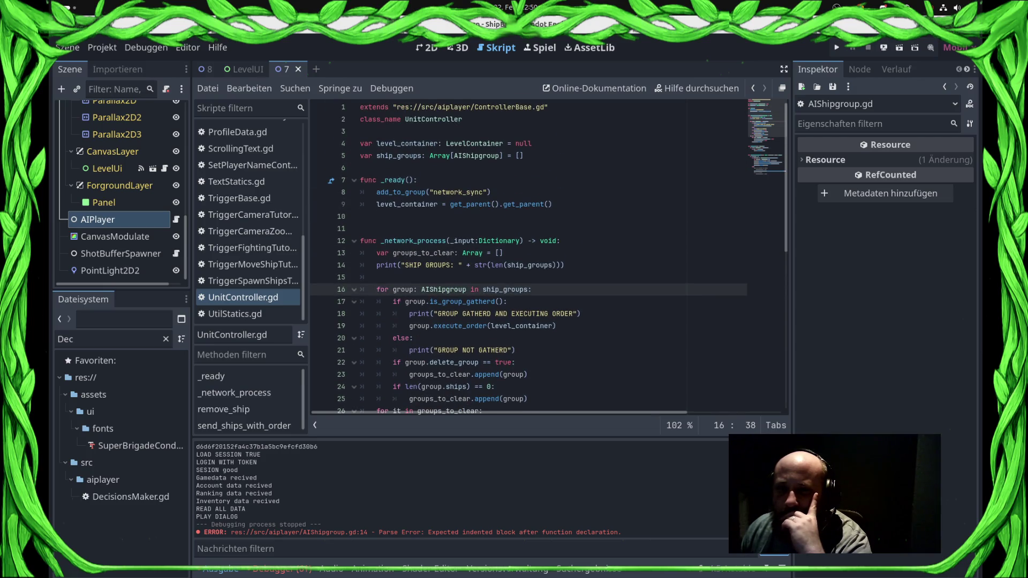
double_click(413, 240)
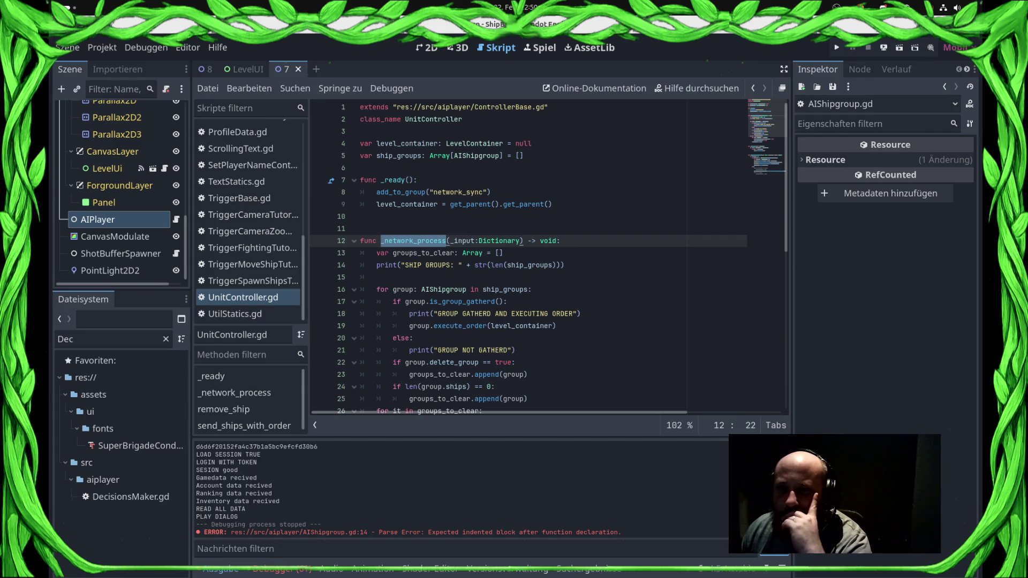
click(418, 240)
drag(417, 241, 380, 240)
key(BackSpace)
text(_)
- Replace the _input:Dictionary parameter with delta: float and save
click(421, 240)
drag(418, 240, 488, 241)
key(BackSpace)
text(delta)
key(ctrl+s)
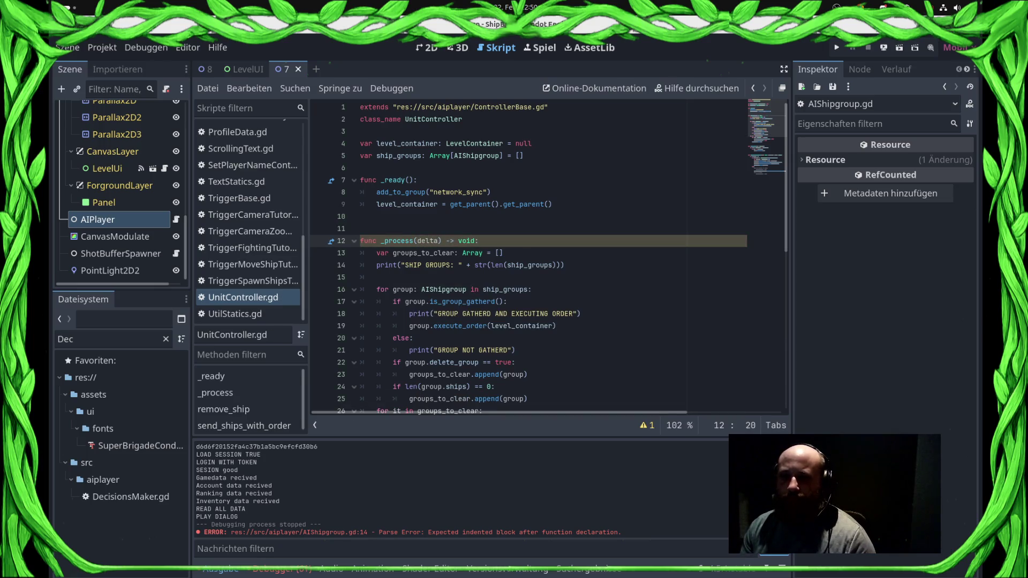
text(: float)
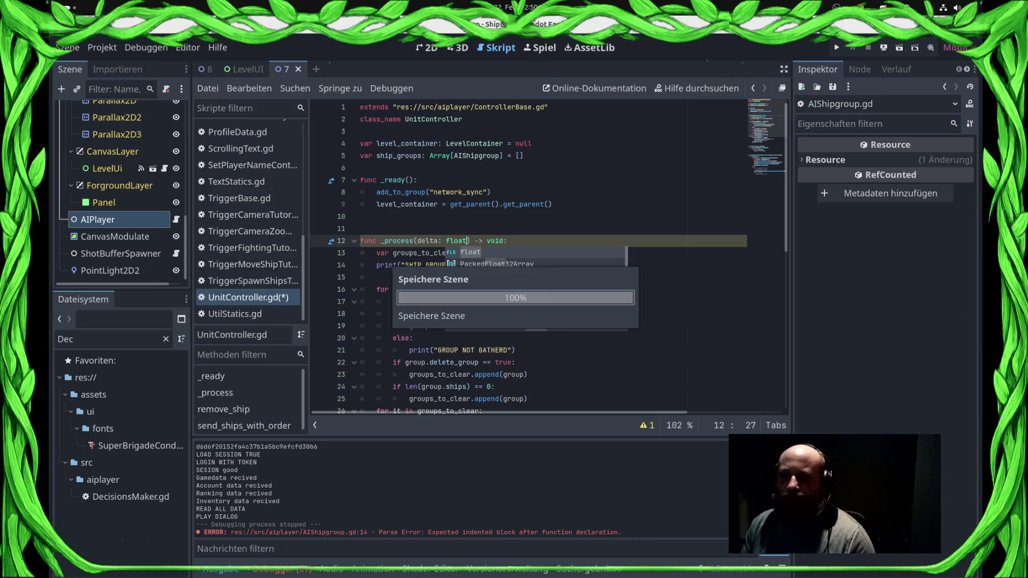
click(428, 192)
- Prefix the parameter with an underscore to make it _delta and relaunch the game
click(503, 252)
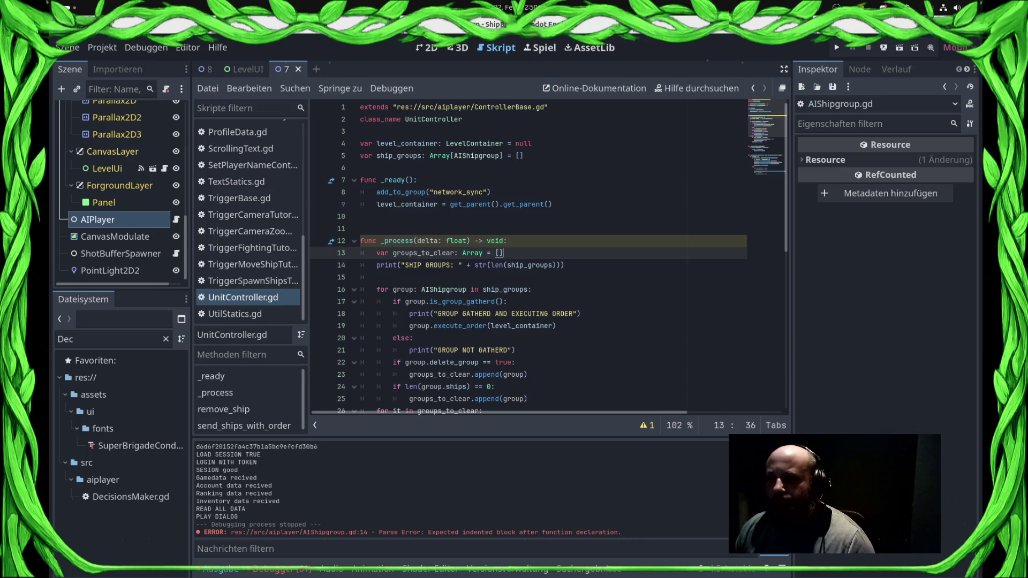
click(417, 240)
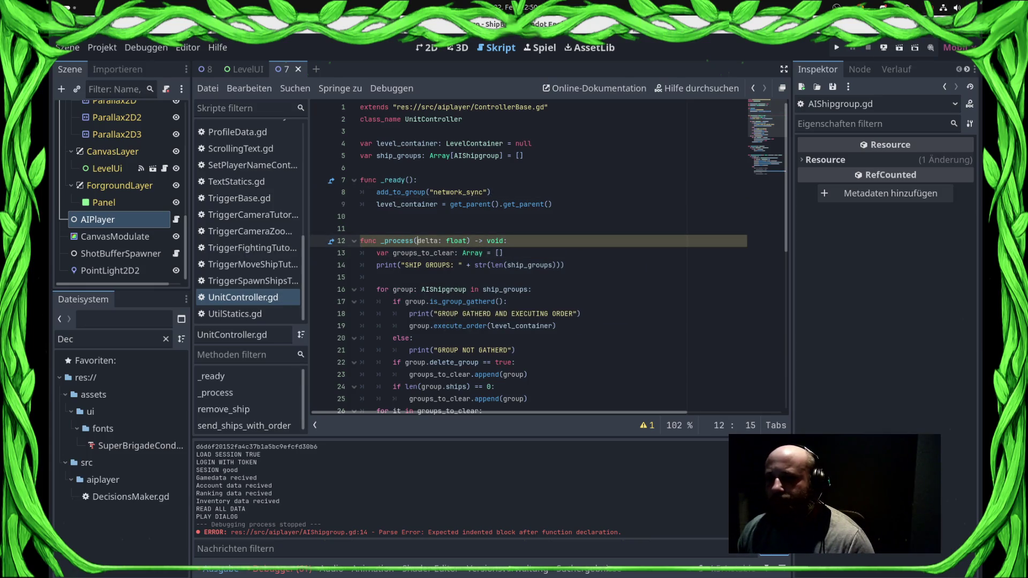
text(_)
key(Escape)
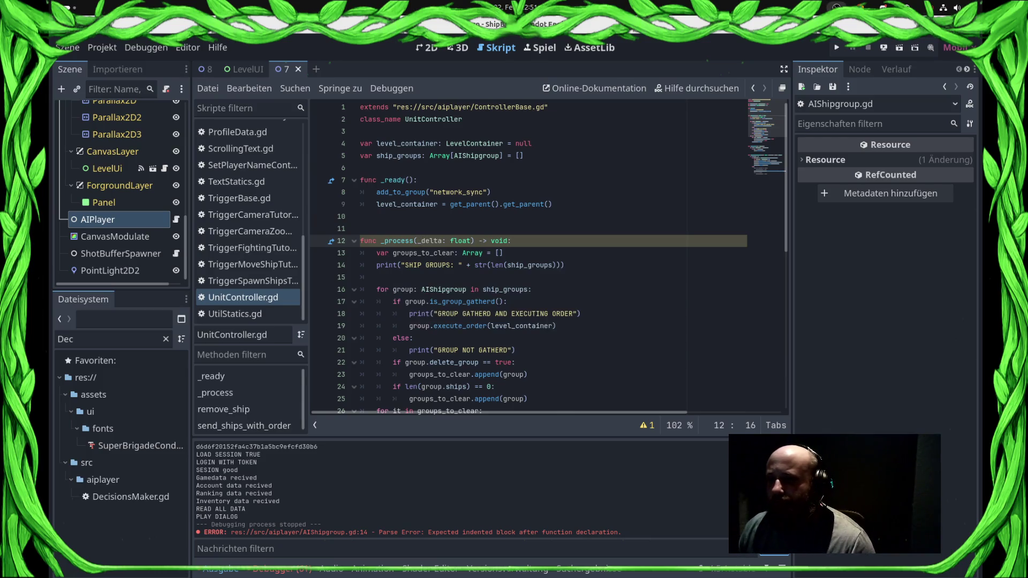
key(F5)
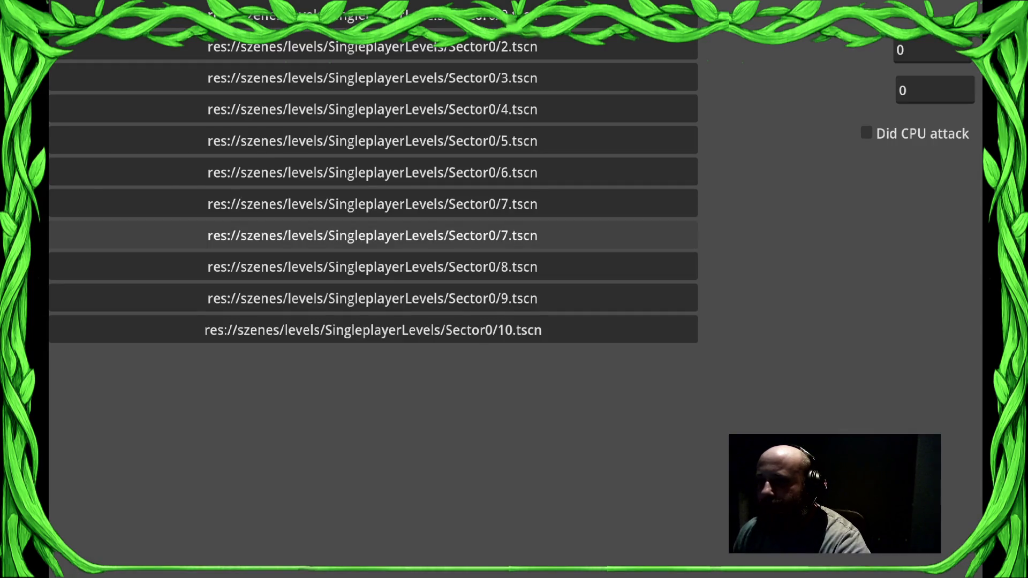
- Start a Sector0 level from the in-game level list
click(373, 234)
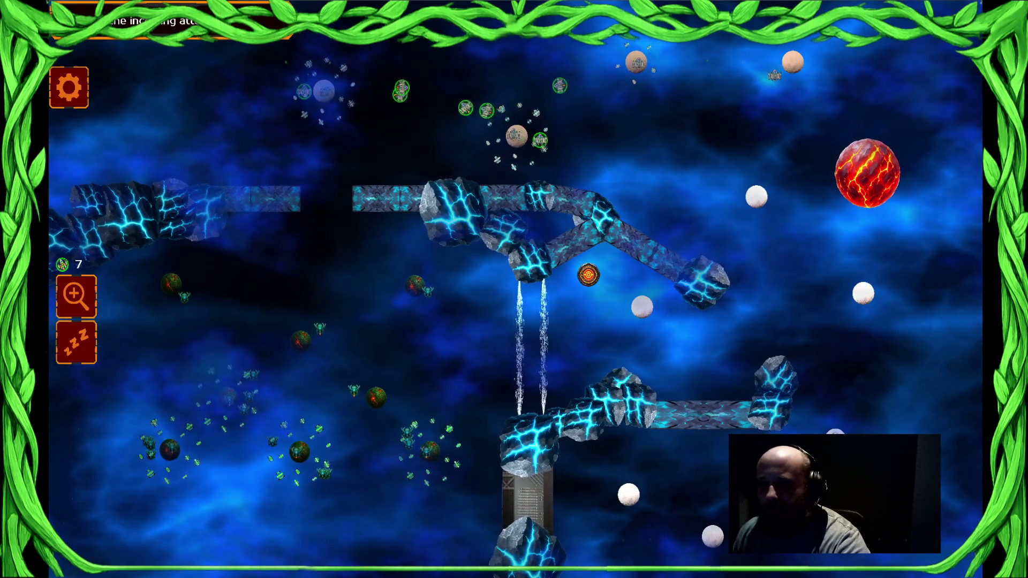
- Switch to the Godot editor and back to resume the paused game
key(super)
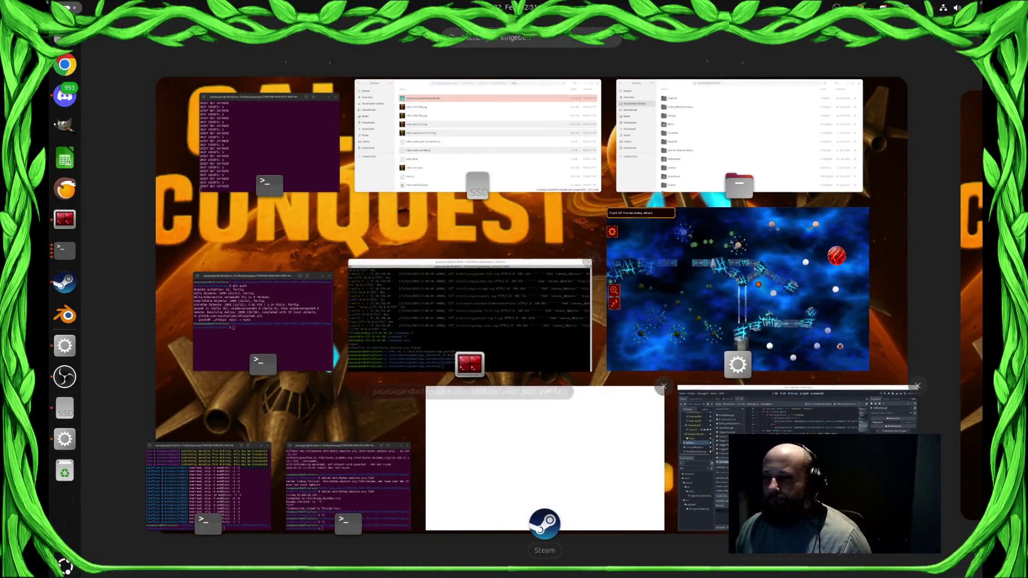
click(798, 407)
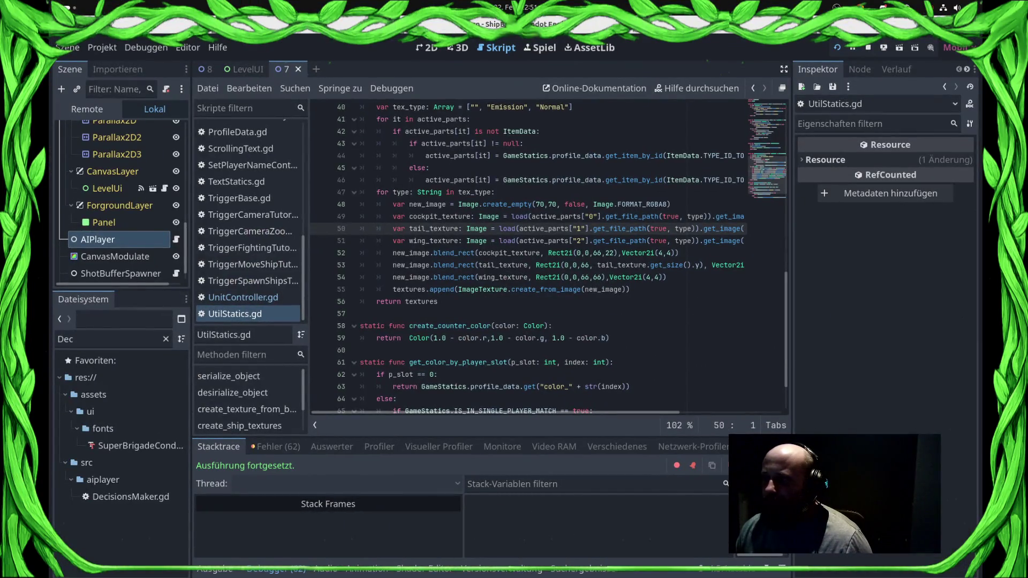
key(alt+Tab)
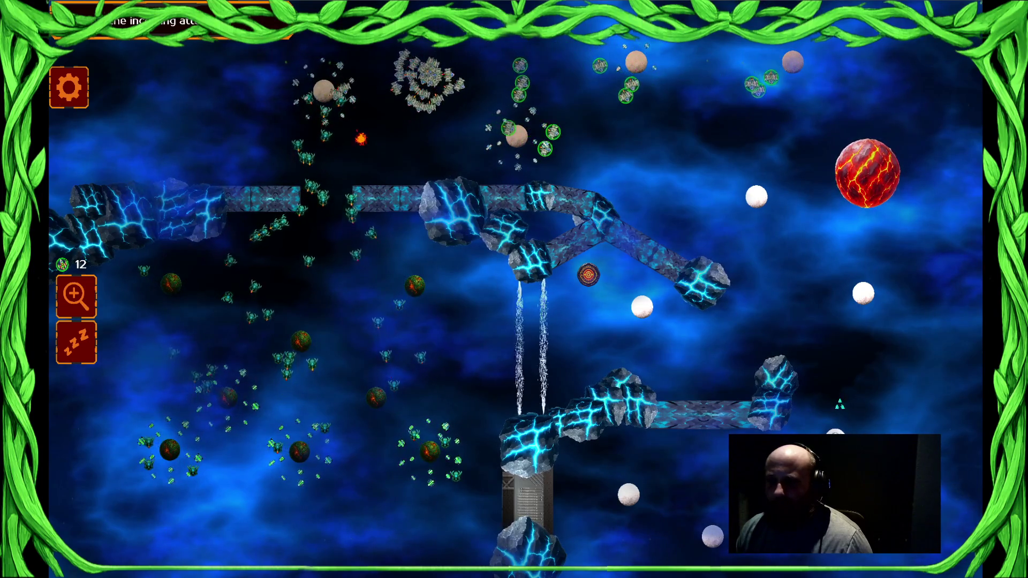
- Select ship clusters around the upper planets and send them to the upper-left planet
click(401, 103)
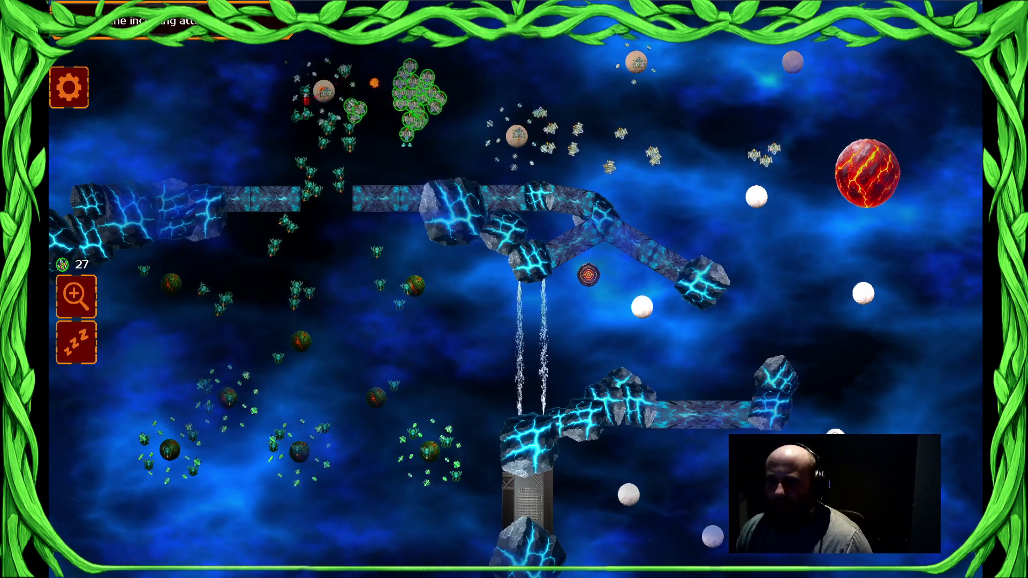
click(600, 75)
click(324, 91)
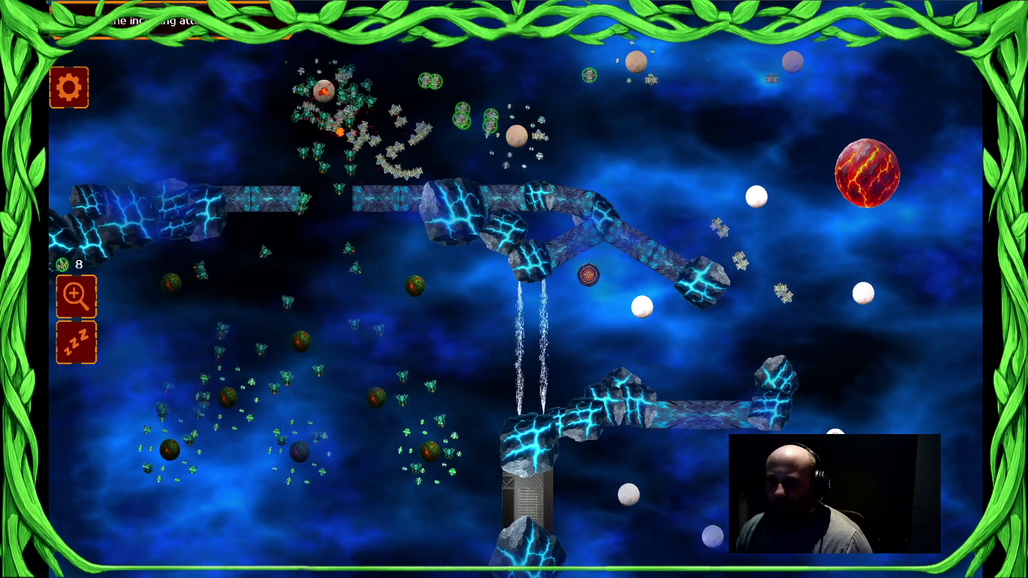
click(594, 127)
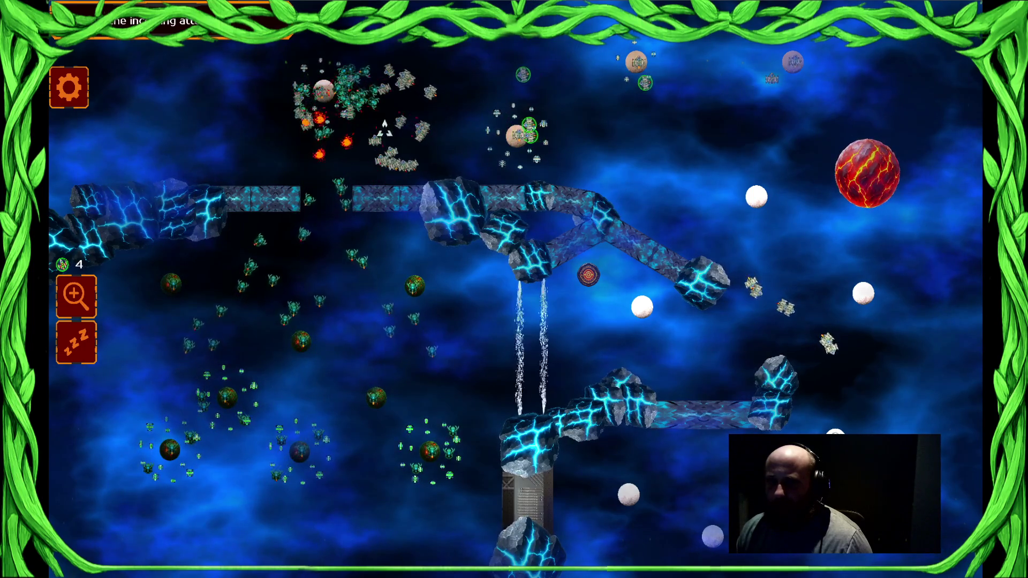
click(696, 283)
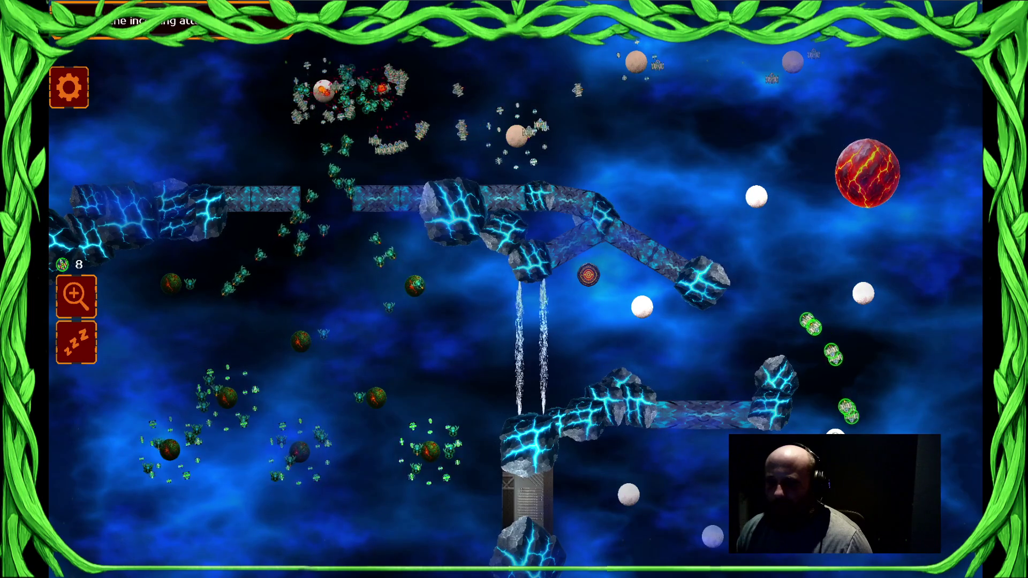
click(476, 128)
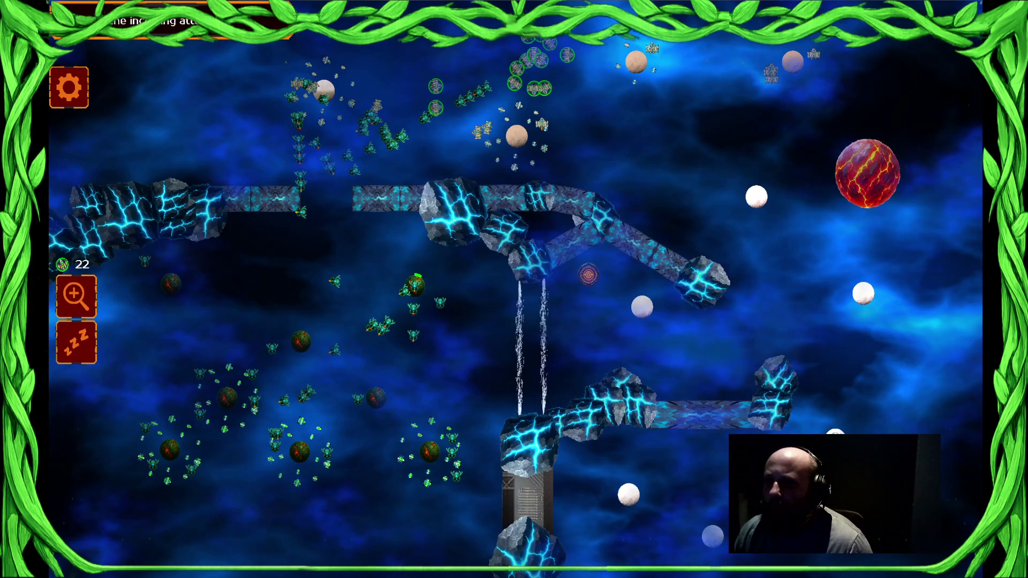
key(alt+F4)
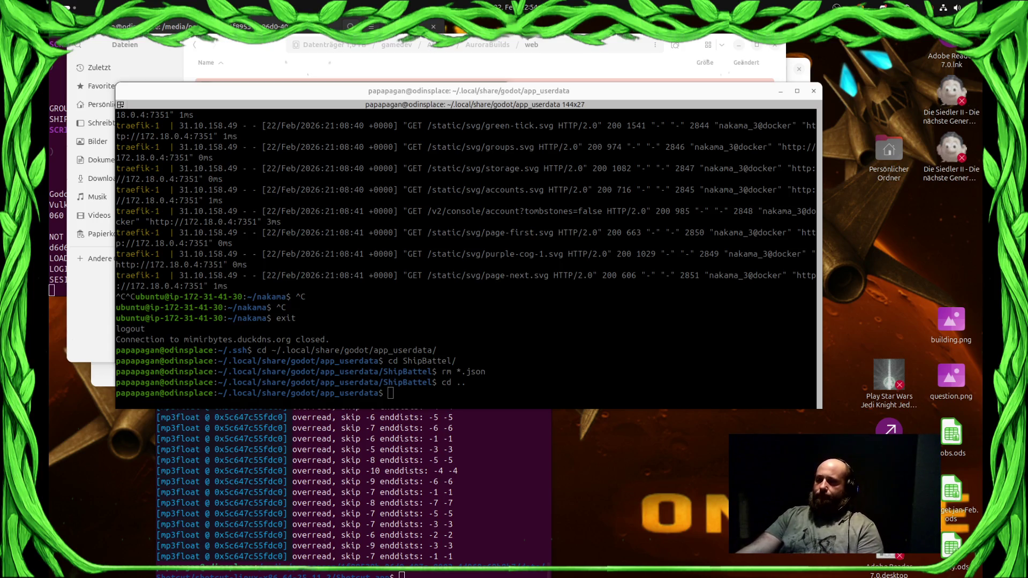
- Raise the ShipBattel Godot editor window from the dock
mouse_move(53, 219)
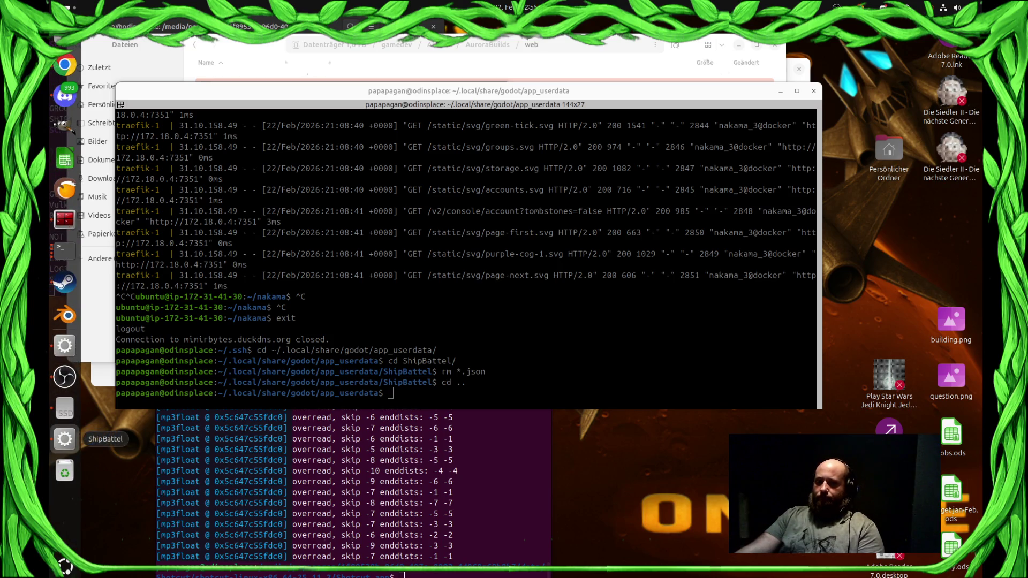
click(64, 440)
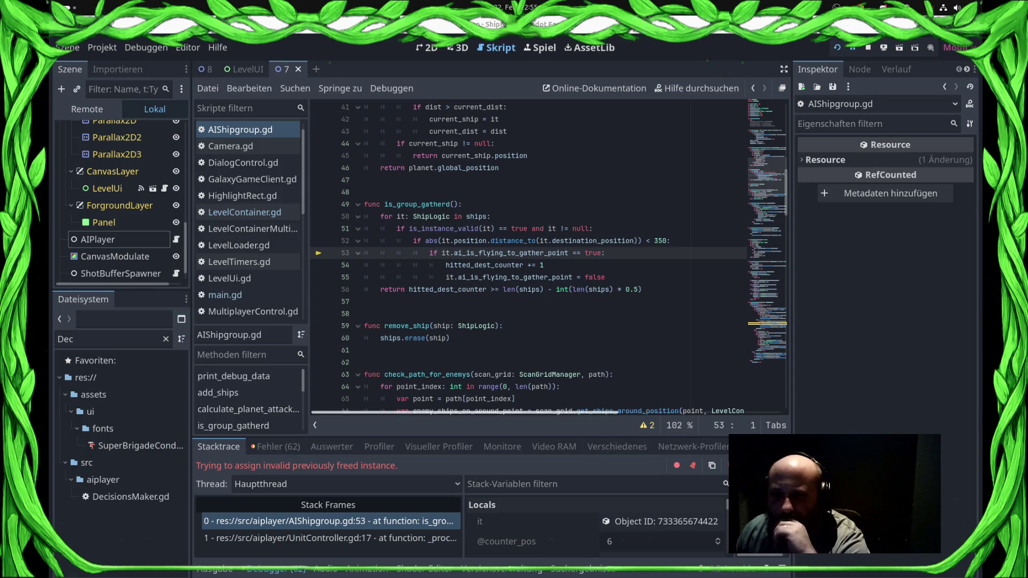
- Stop the running game from the toolbar and open LevelContainer.gd
mouse_move(557, 253)
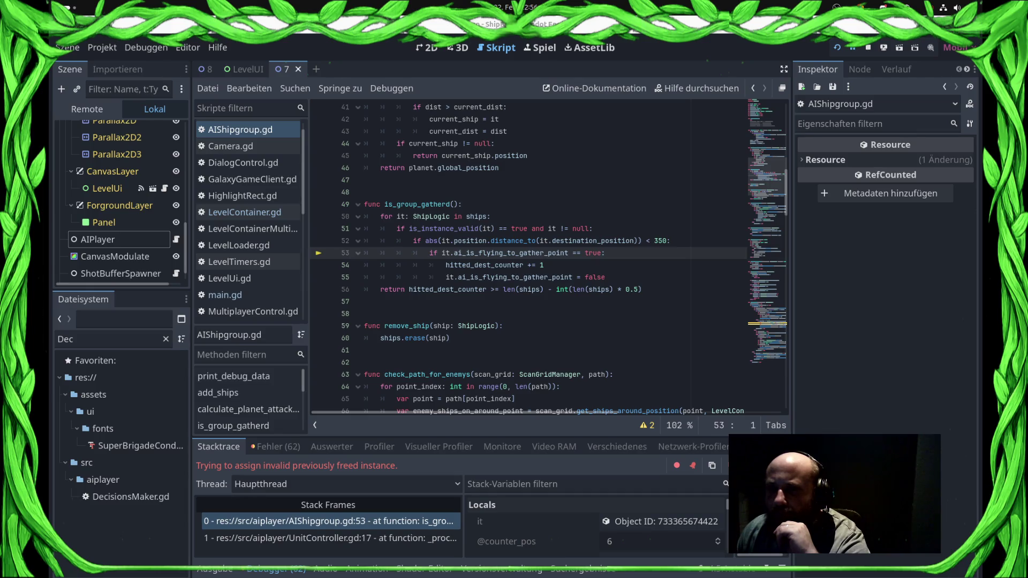
mouse_move(544, 277)
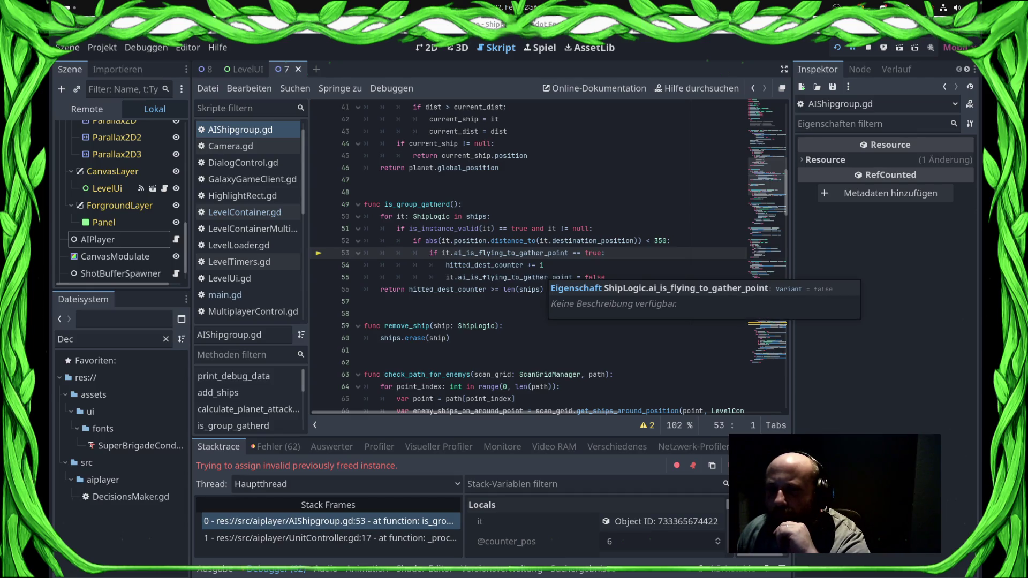
scroll(544, 277, up, 13)
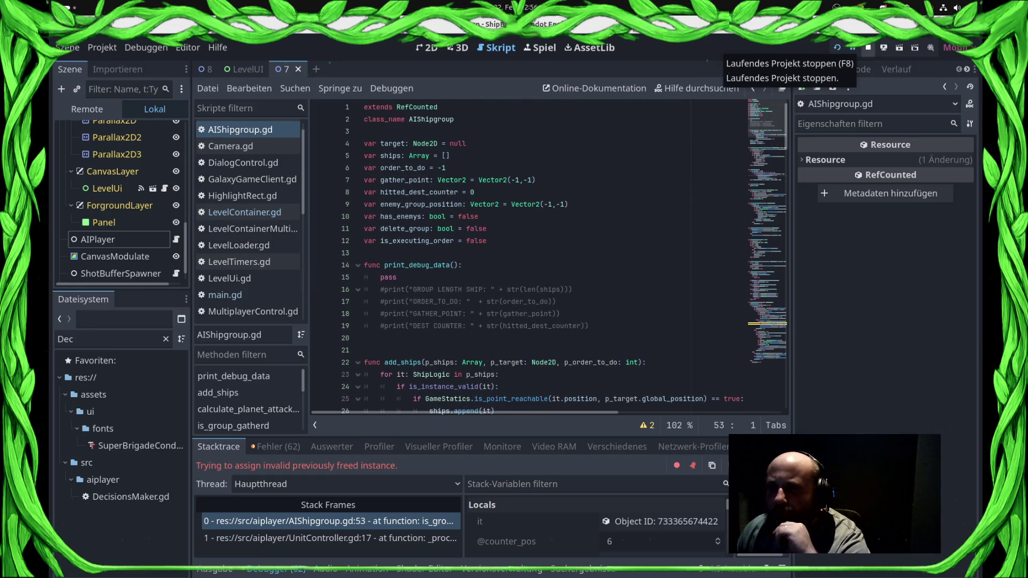
click(868, 48)
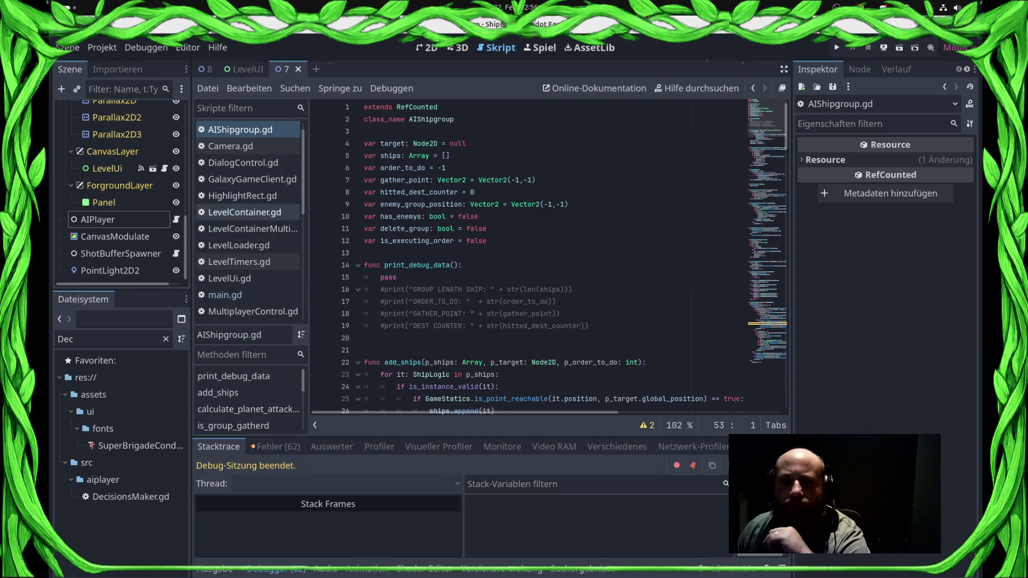
click(245, 212)
- Scroll through LevelContainer.gd to its _process function
scroll(528, 254, down, 15)
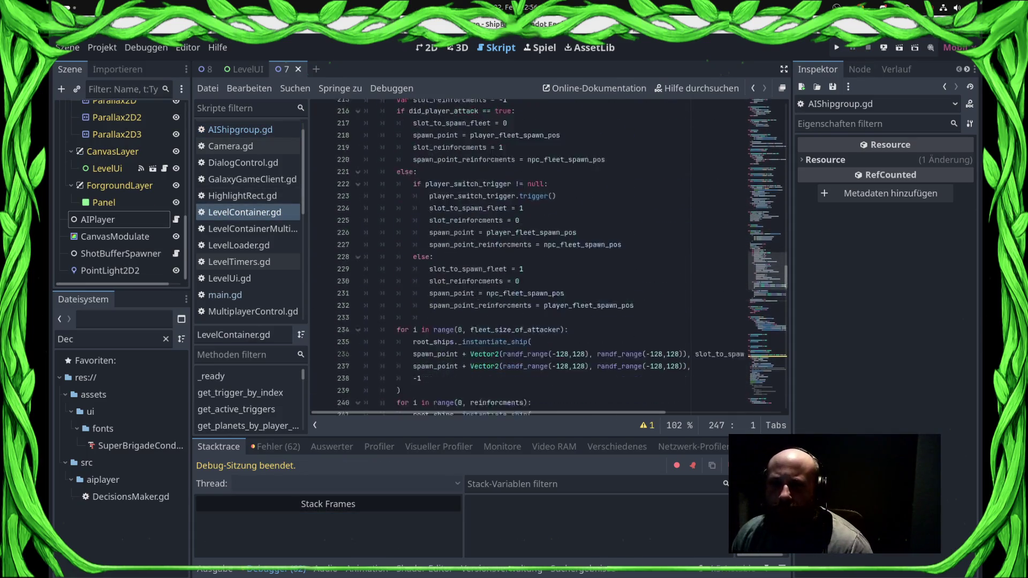
scroll(527, 255, down, 4)
scroll(247, 401, down, 5)
scroll(247, 402, down, 6)
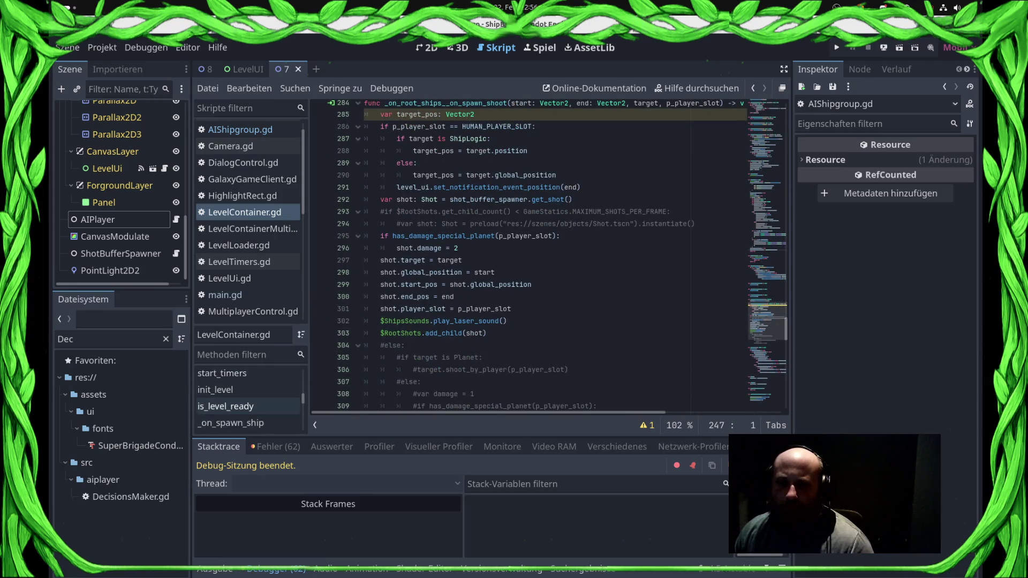
click(248, 401)
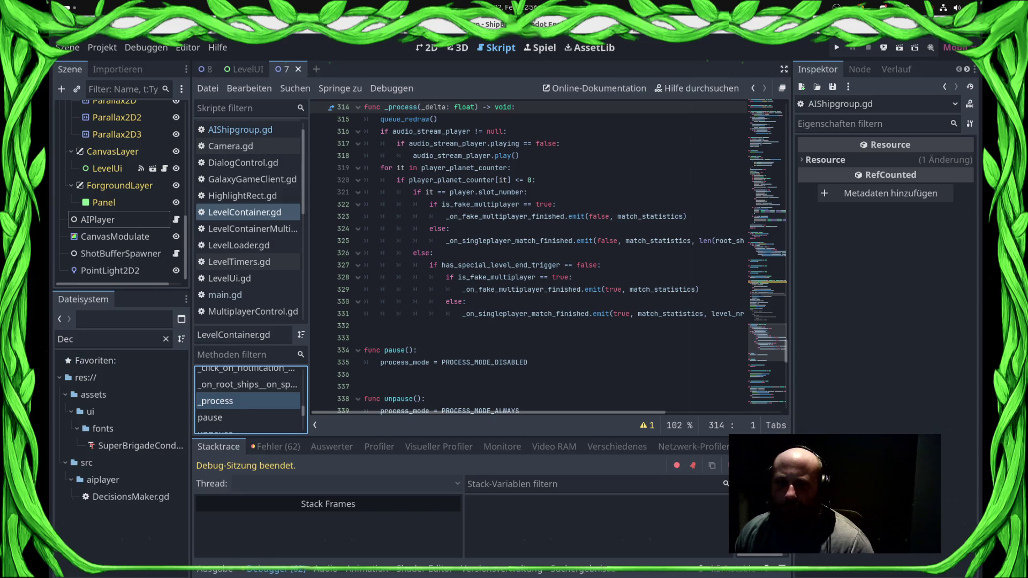
- Filter the FileSystem by 'Shipproc', open ShipProcessor.gd, and inspect remove_ships_server's free and hide lines
double_click(65, 339)
text(Shipproc)
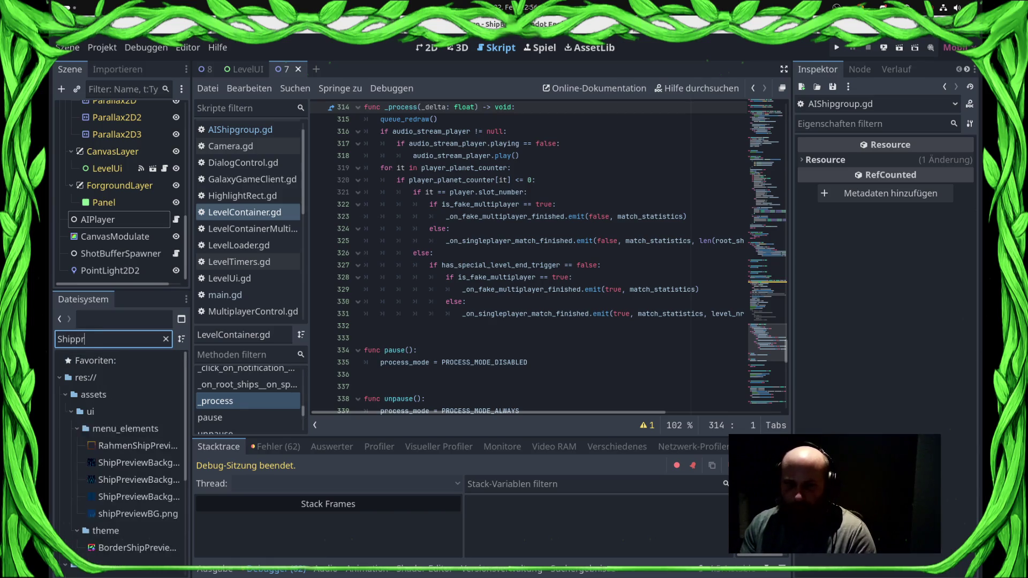
double_click(121, 412)
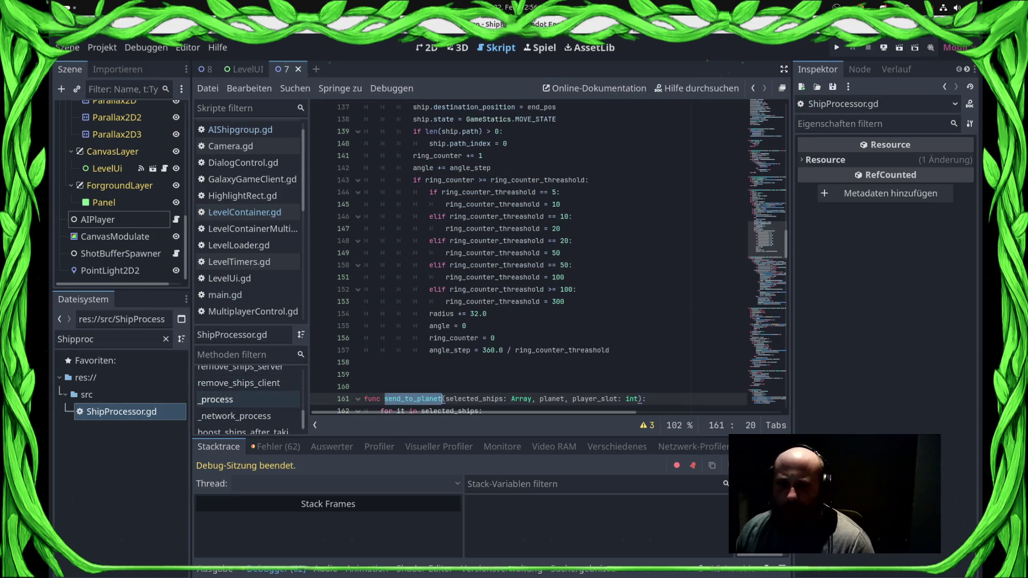
click(235, 416)
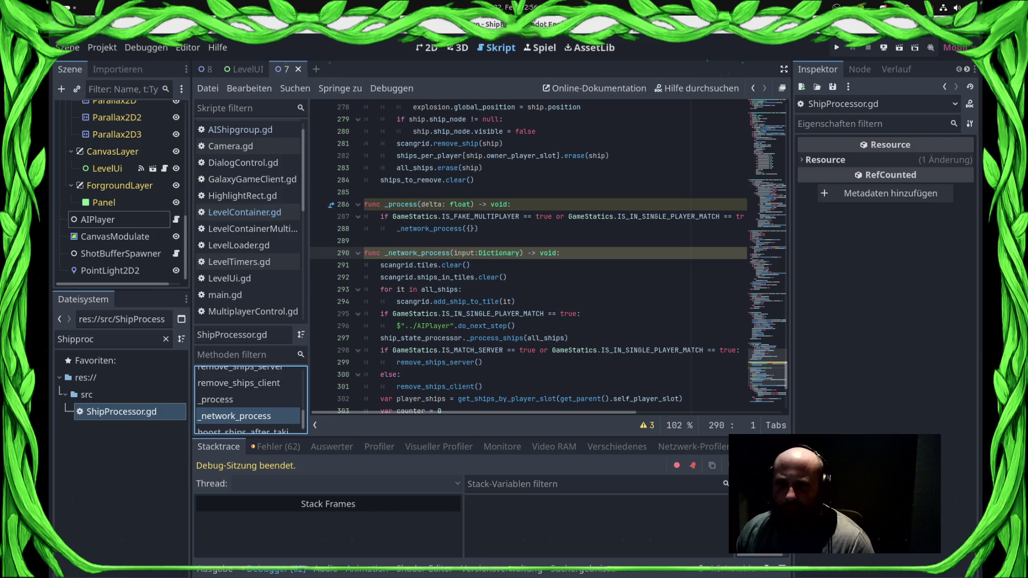
scroll(529, 257, down, 4)
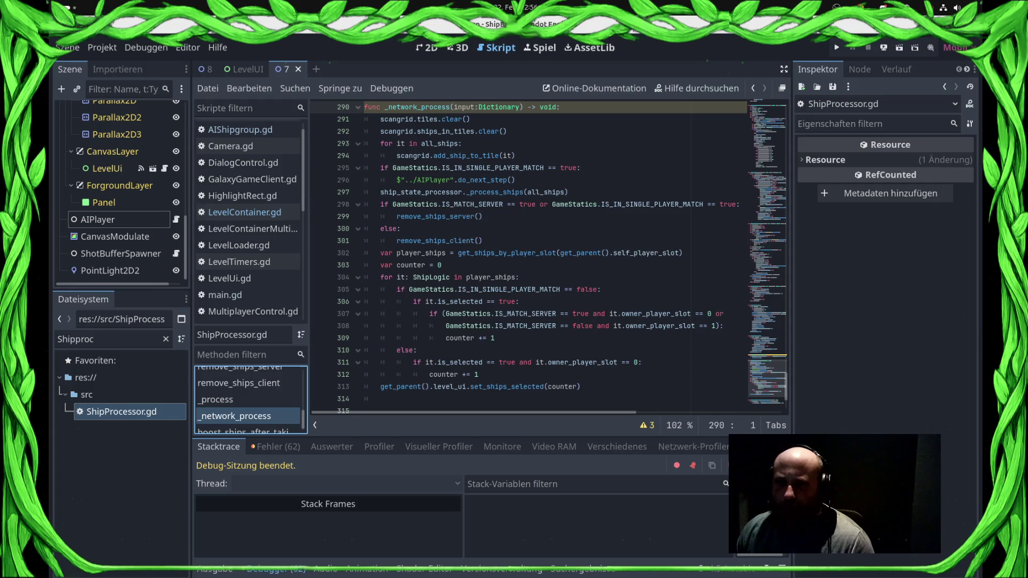
ctrl+click(434, 216)
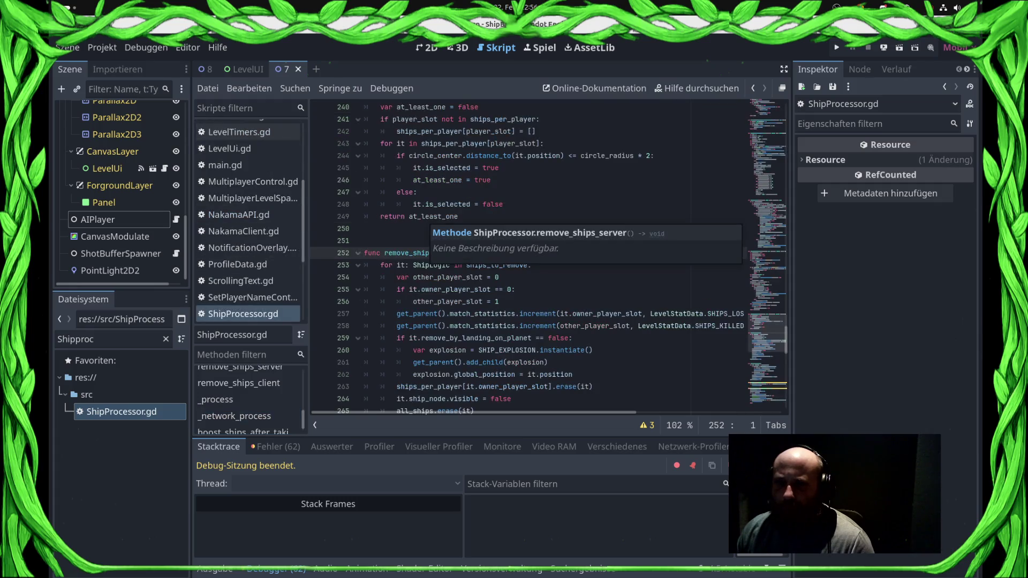
scroll(535, 257, down, 2)
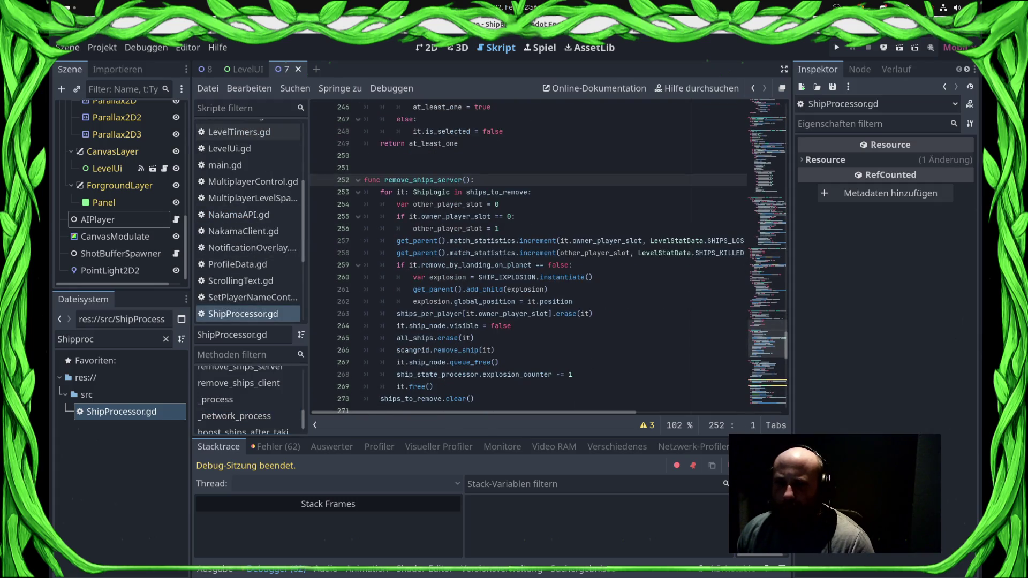
click(433, 387)
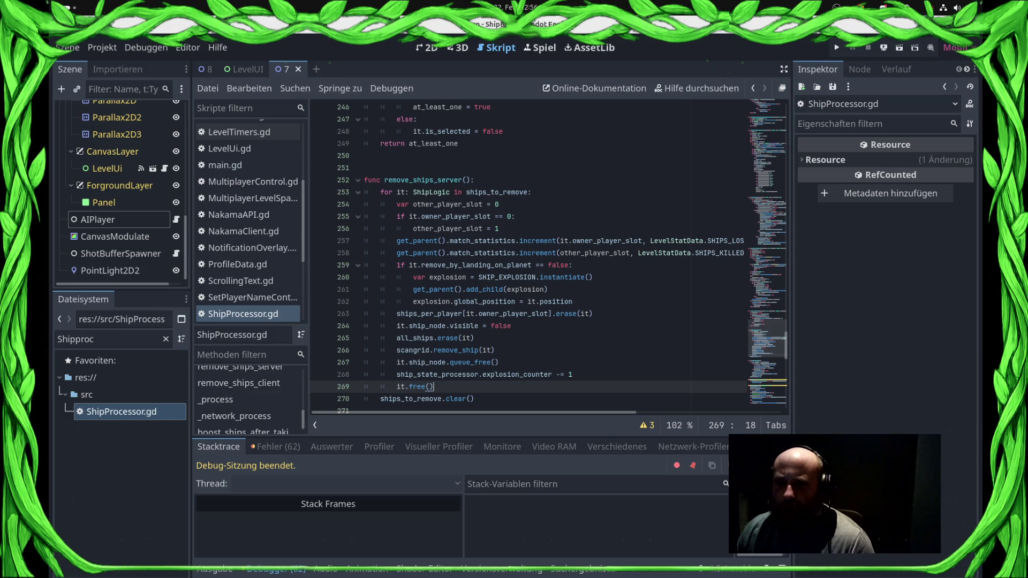
click(511, 325)
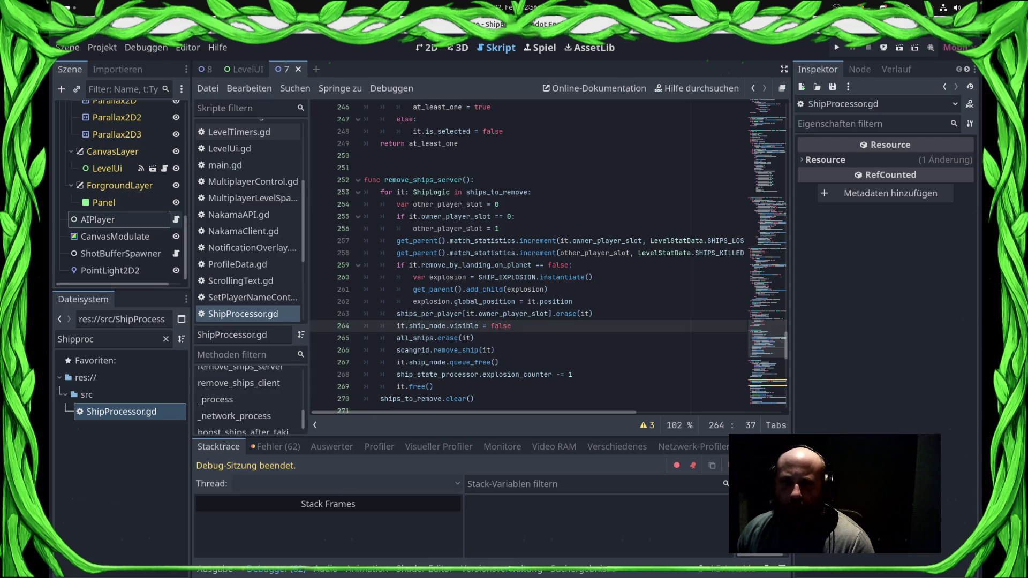
- Review AIPlayer.gd, UnitController.gd and LevelContainer.gd, then return to ShipProcessor's ships_per_player erase line
click(176, 220)
scroll(536, 257, up, 7)
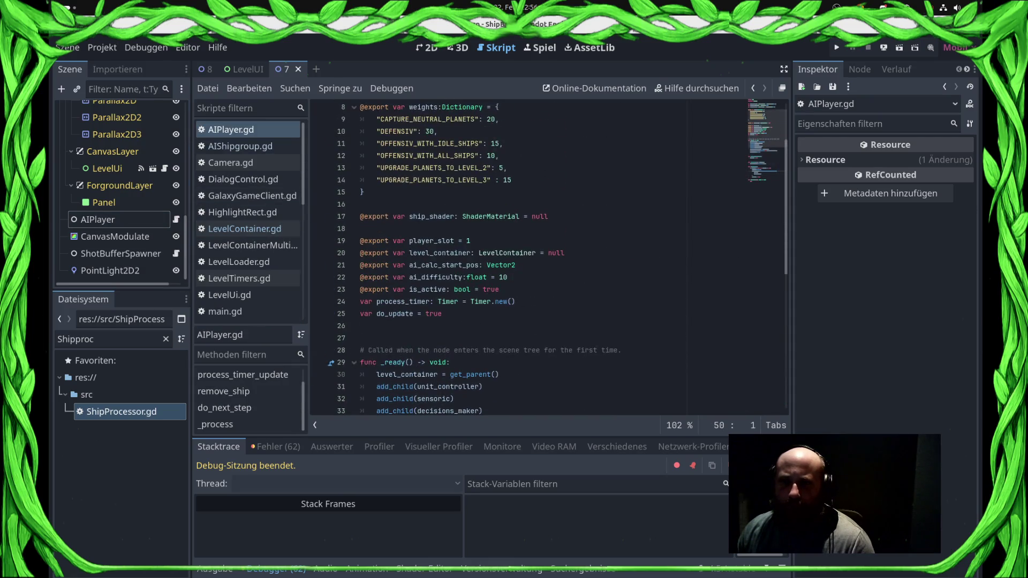
scroll(466, 257, up, 3)
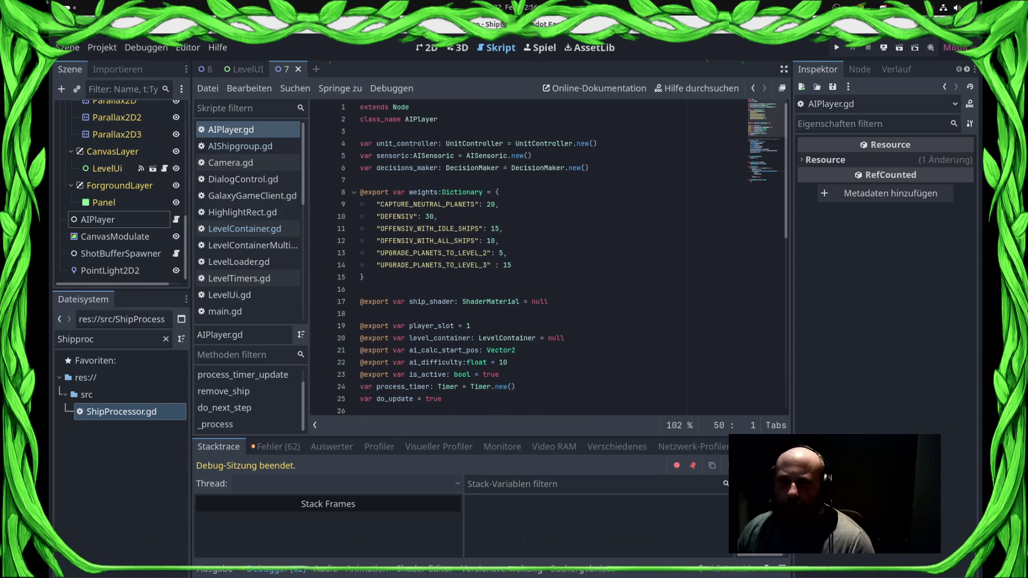
ctrl+click(470, 143)
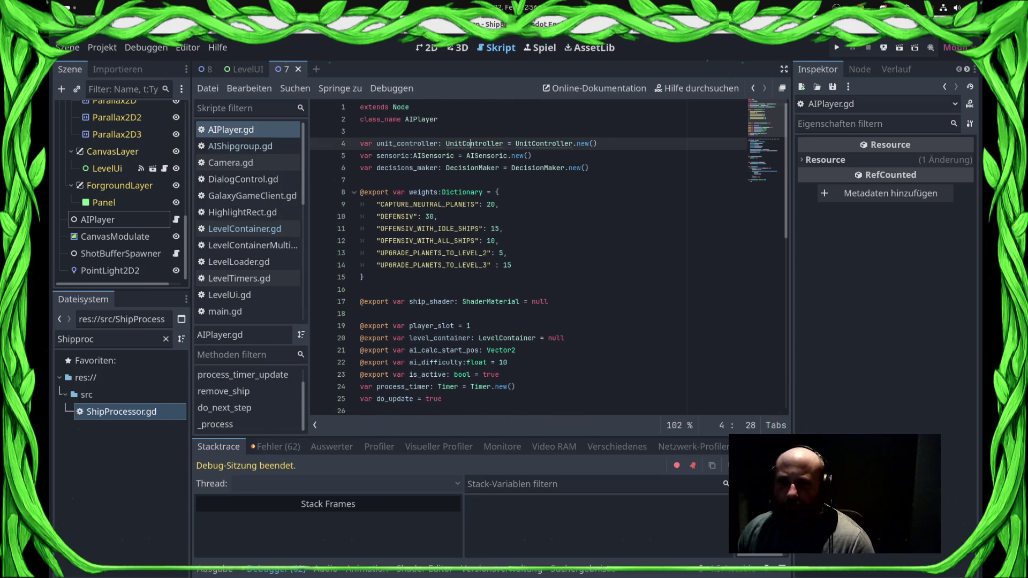
scroll(535, 257, down, 4)
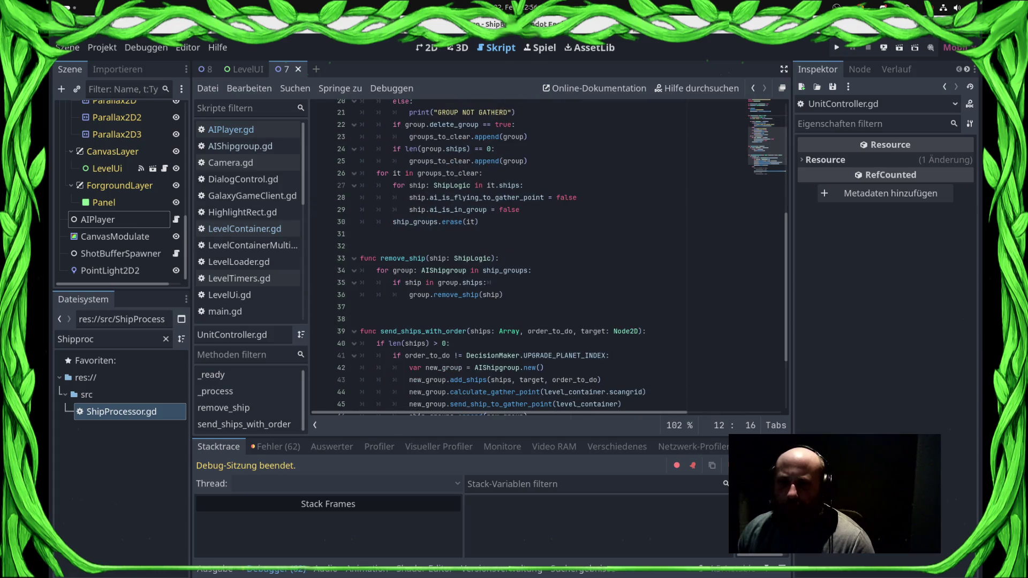
click(244, 229)
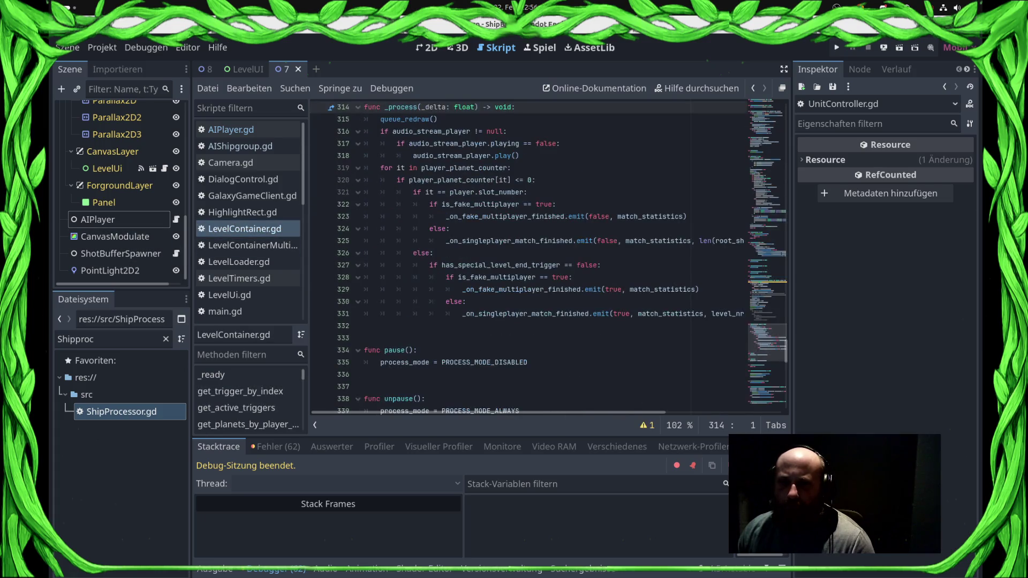
scroll(528, 257, up, 3)
scroll(527, 257, down, 4)
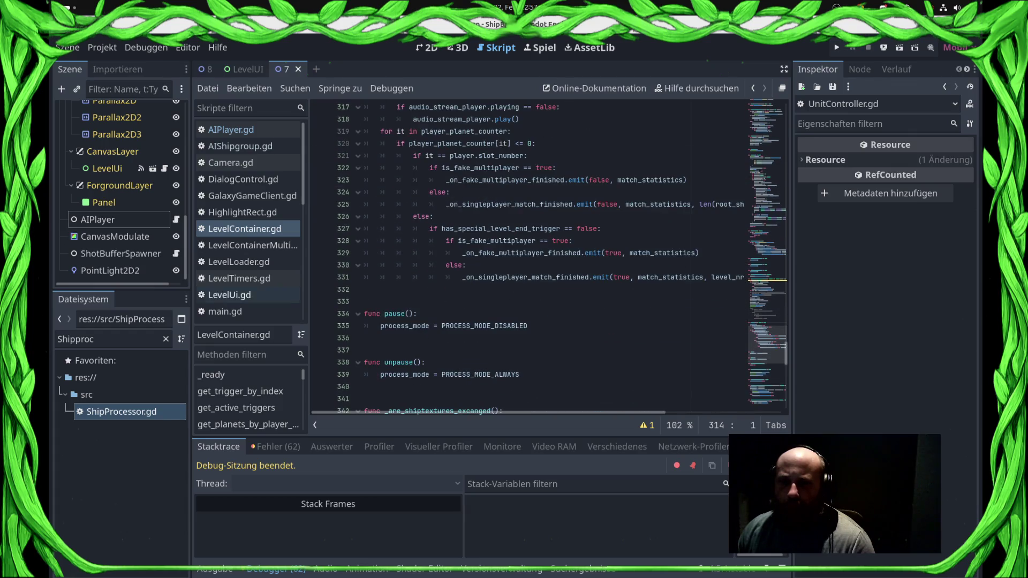
scroll(247, 213, down, 3)
scroll(239, 212, down, 9)
click(241, 259)
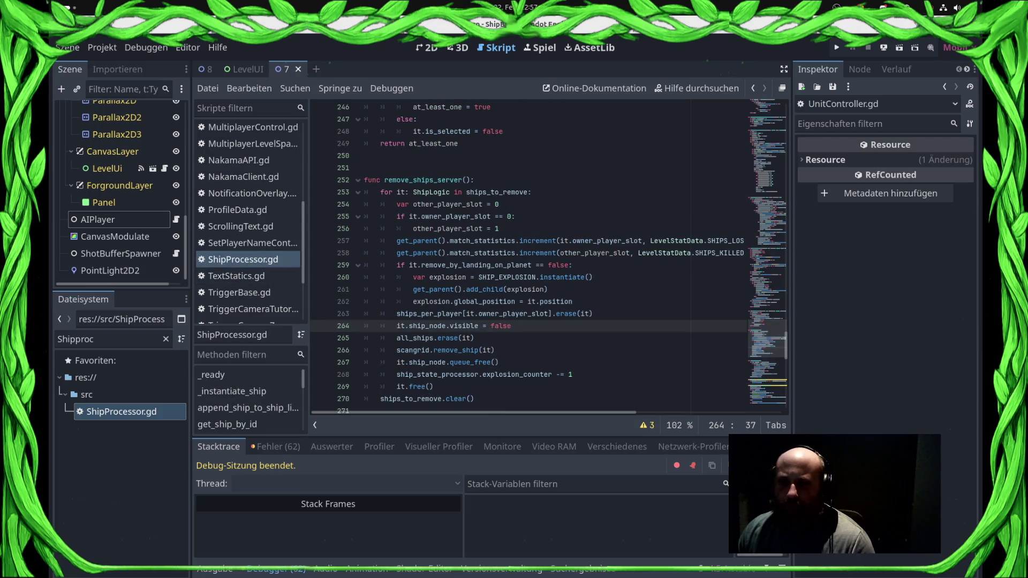
click(593, 314)
- Add a condition on GameStatics.IS_IN_SINGLE_PLAYER_MATCH and GameStatics.IS_FAKE_MULTIPLAYER == true
key(Return)
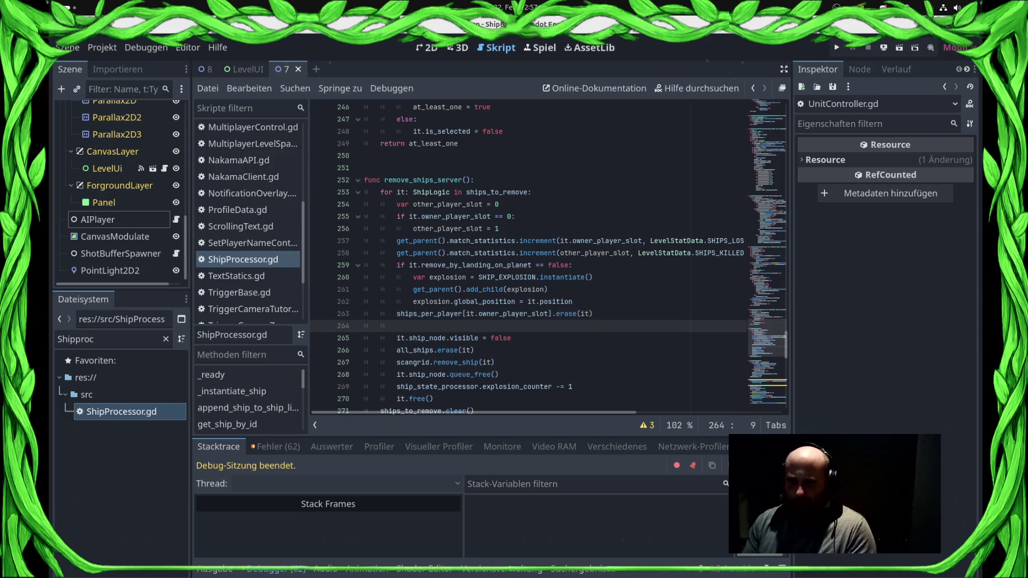
text(if GameStatics.)
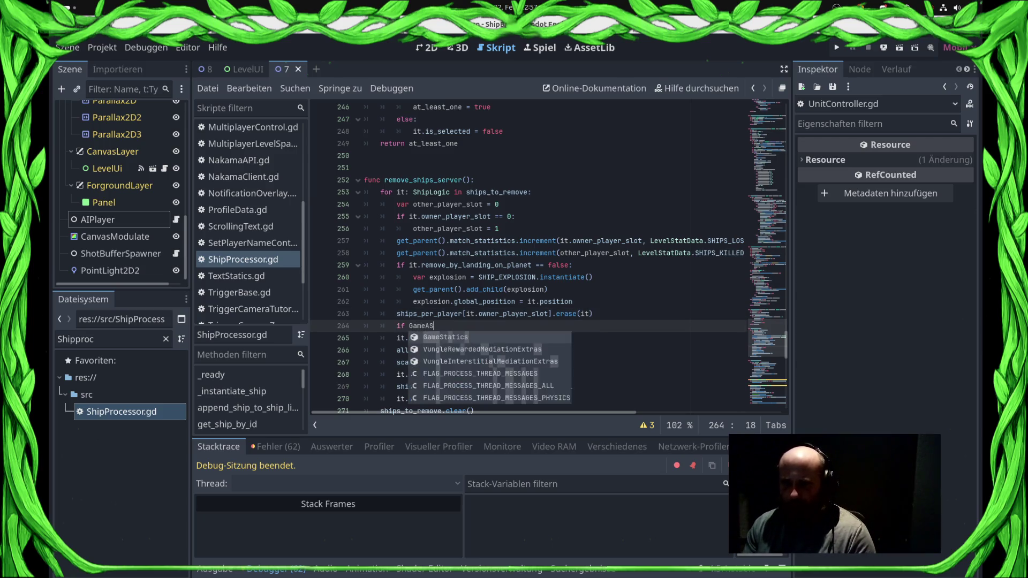
text(IS)
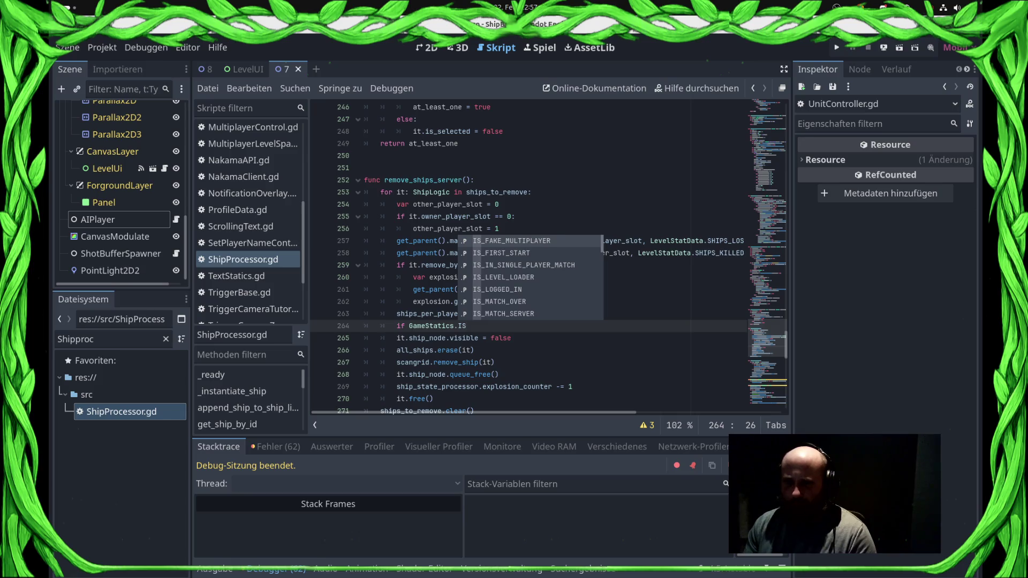
key(Down)
key(Down)
key(Return)
text(== true or)
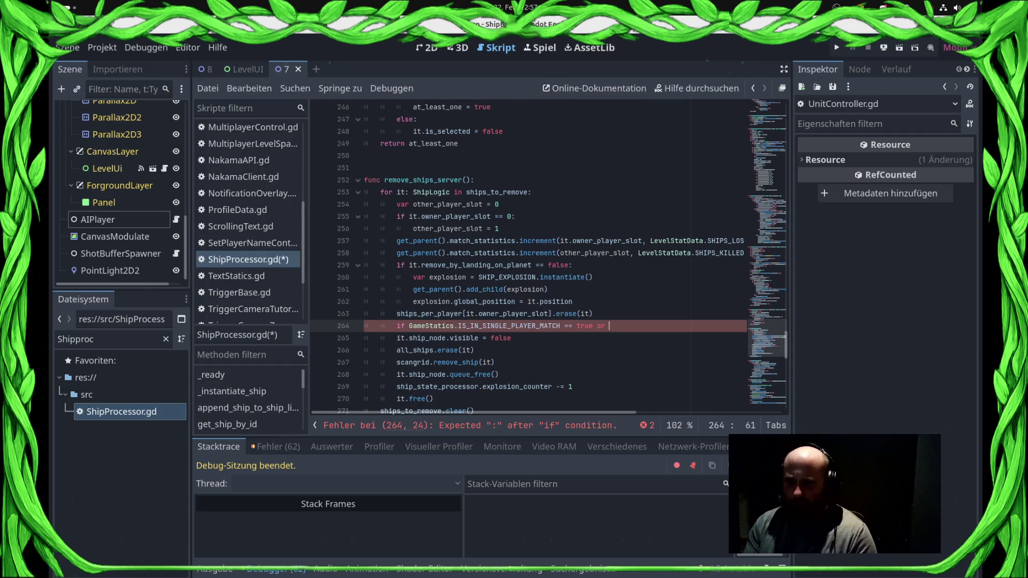
text(Game)
key(BackSpace)
key(Return)
text(.IS_G)
key(BackSpace)
key(Return)
text(== true:)
key(Return)
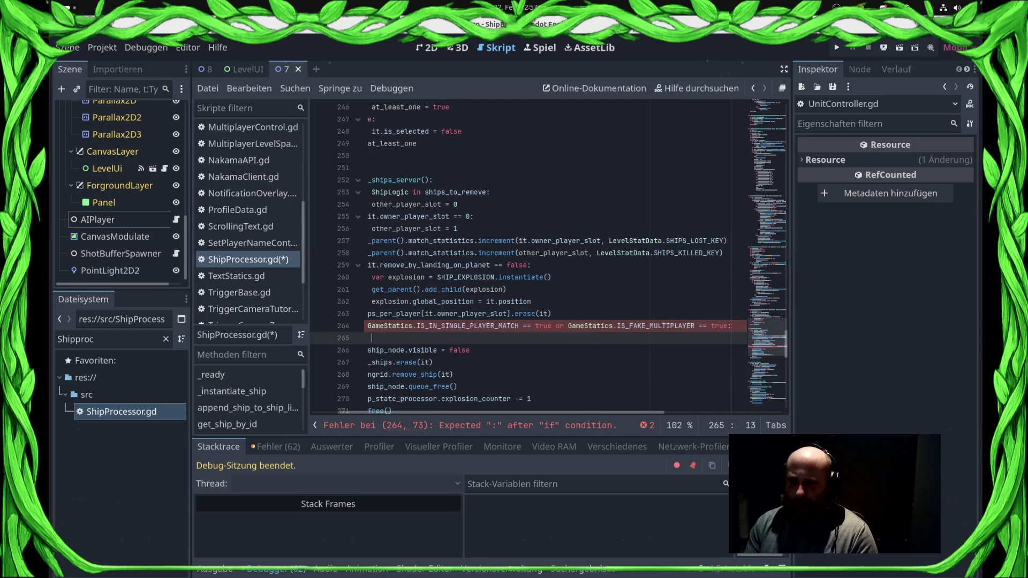
- Inside the condition, store get_node("AIPlayer") in var ai_player and save
text($A)
key(Escape)
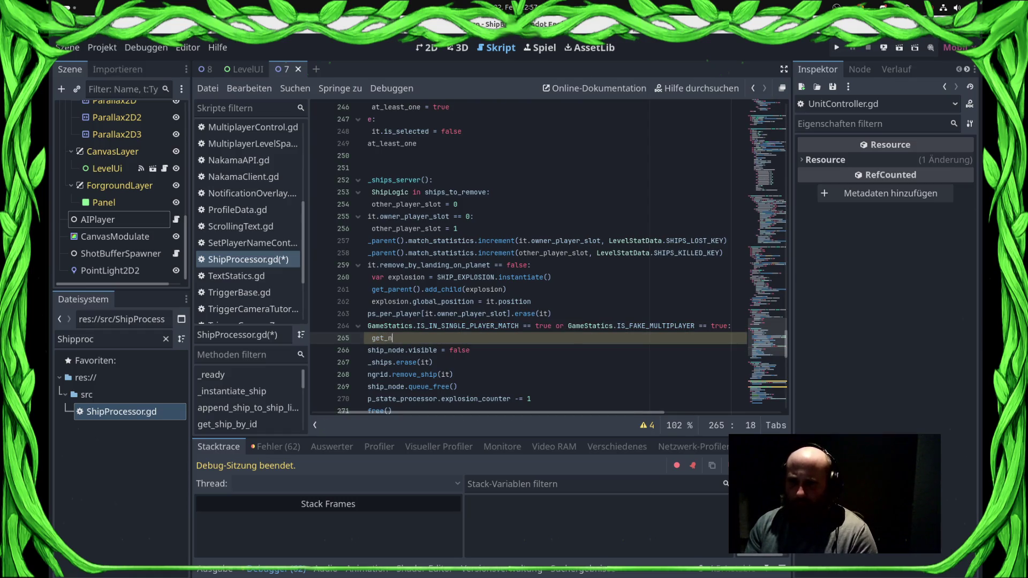
text(ode(AI)
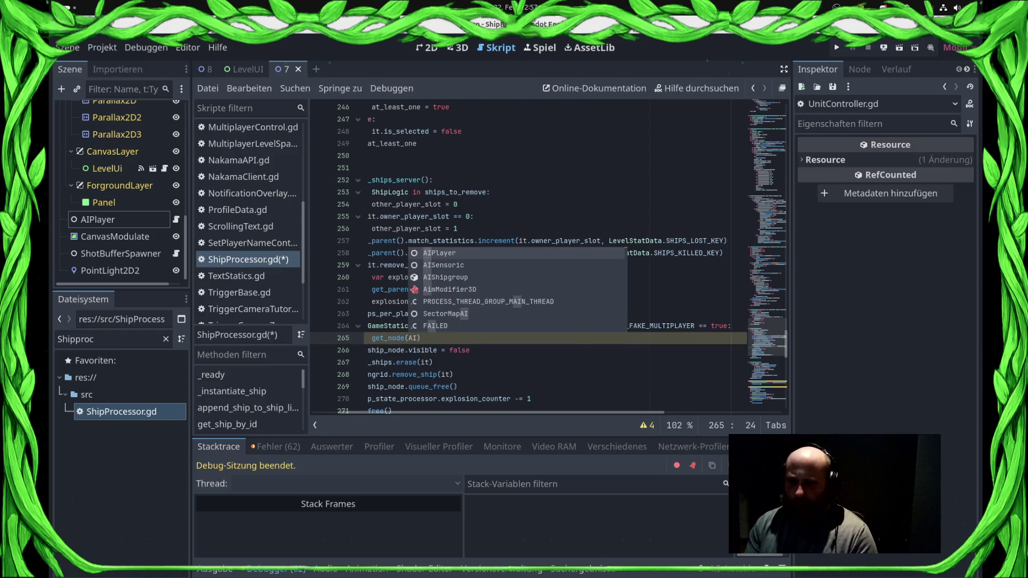
key(Return)
click(416, 338)
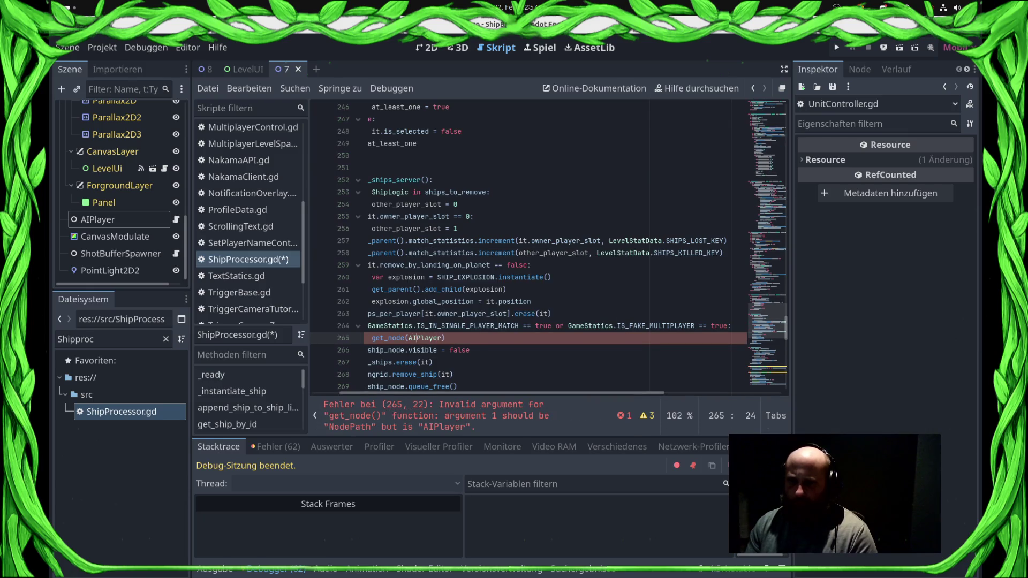
text(")
key(ctrl+Right)
text(")
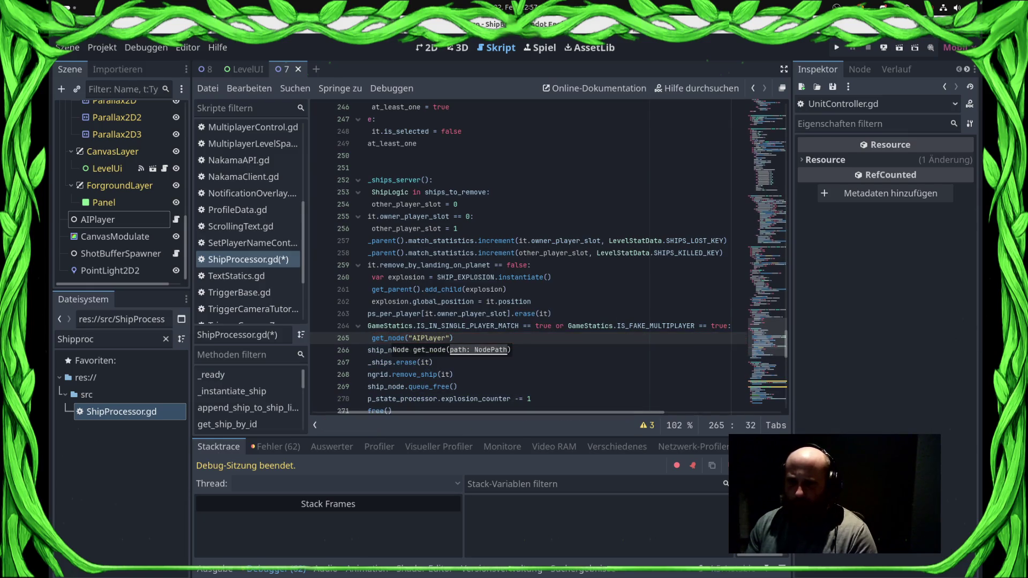
click(364, 338)
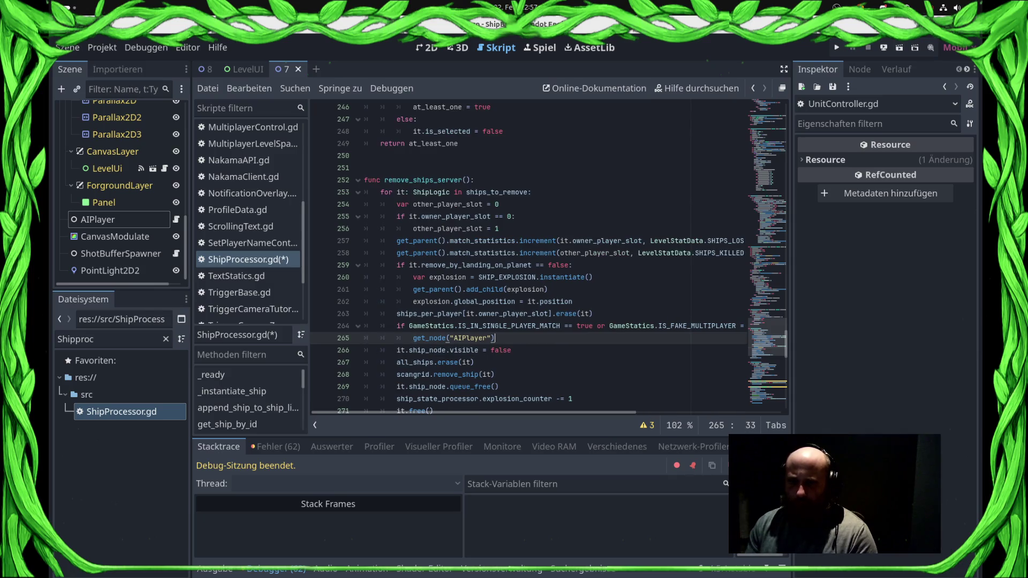
text(var )
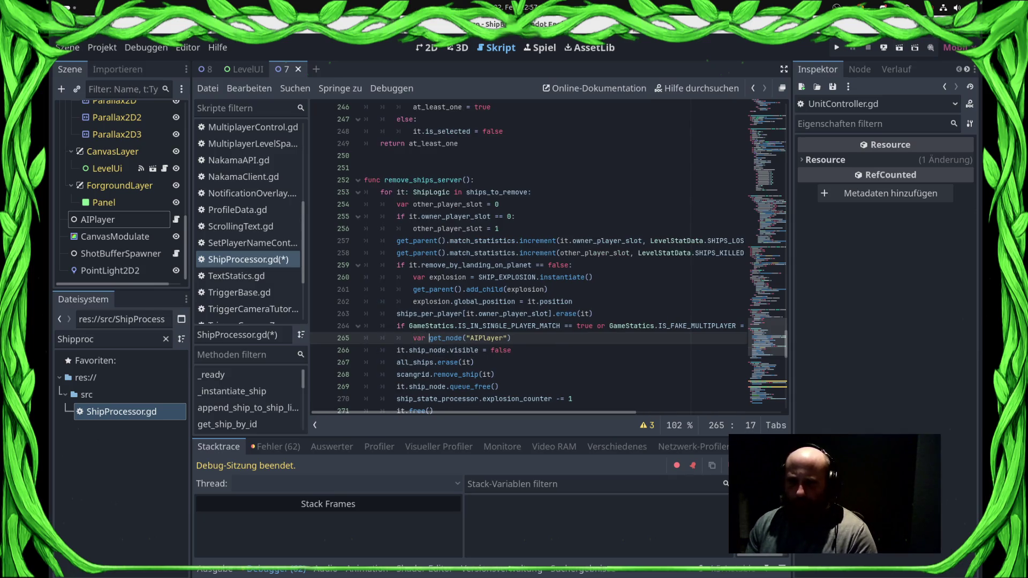
text(ai_pla)
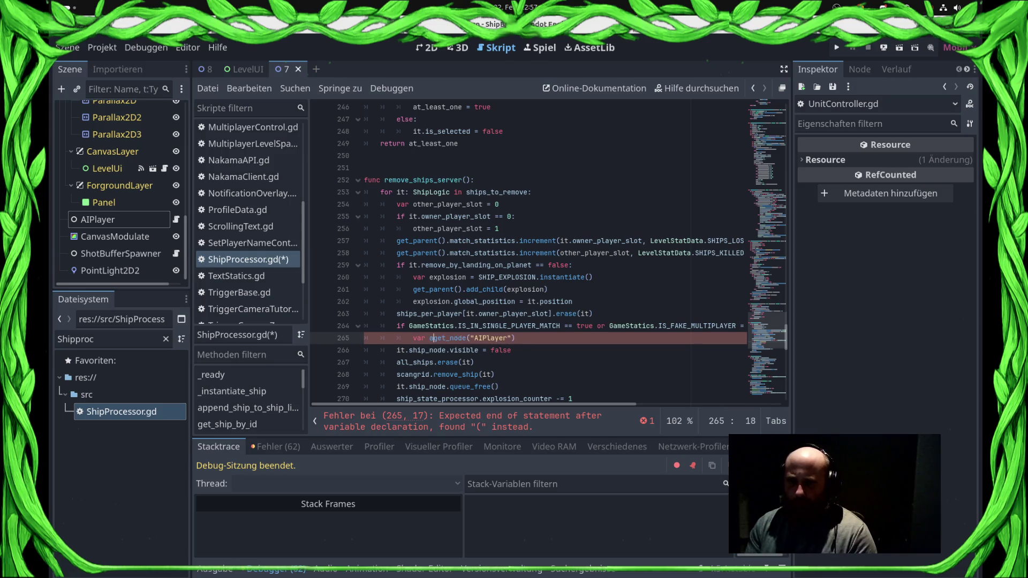
text(yer =)
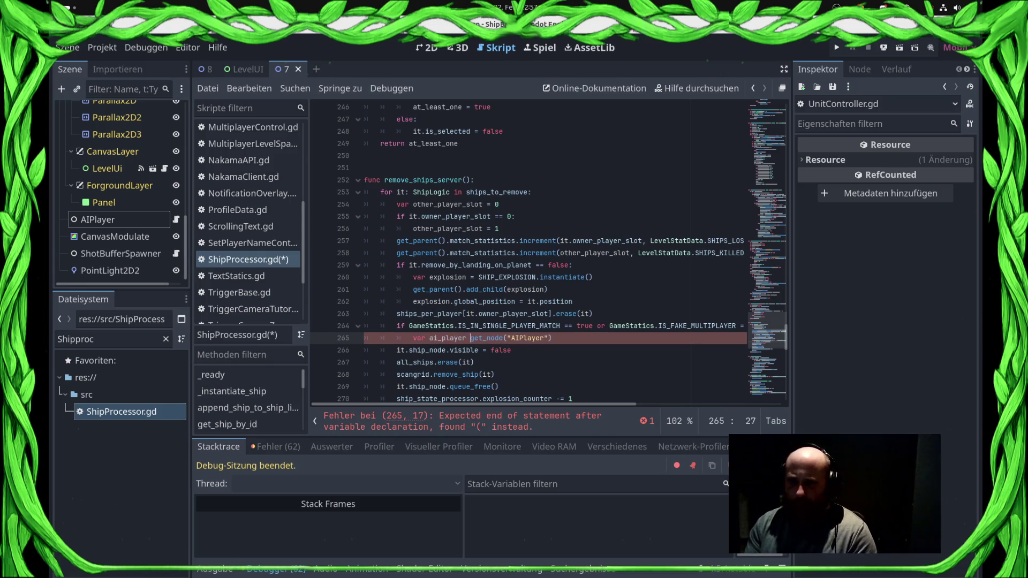
key(ctrl+s)
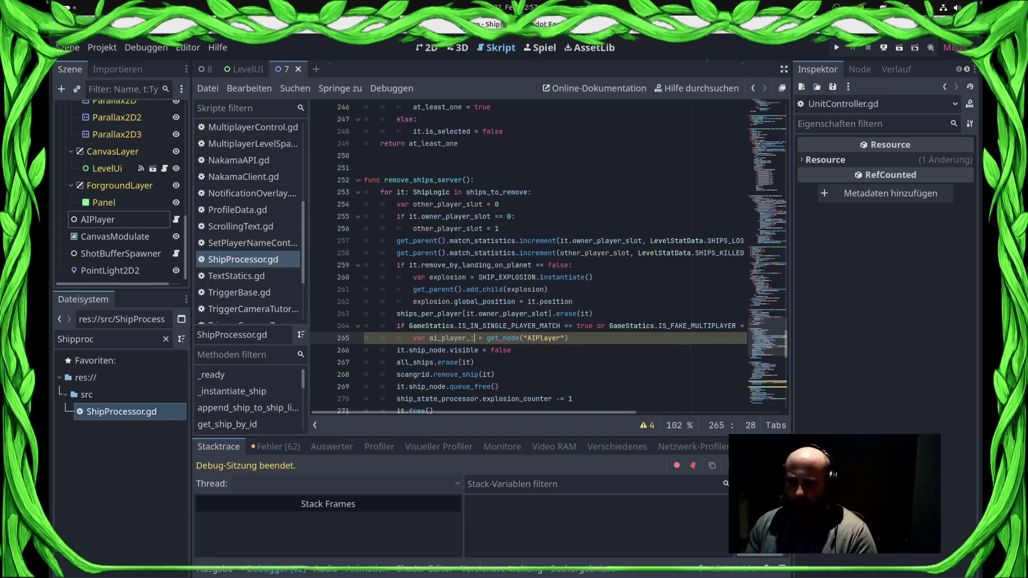
- Type ai_player as AIPlayer, add a null check, and call ai_player.unit_controller.remove_ship(it), then save
text(:AI)
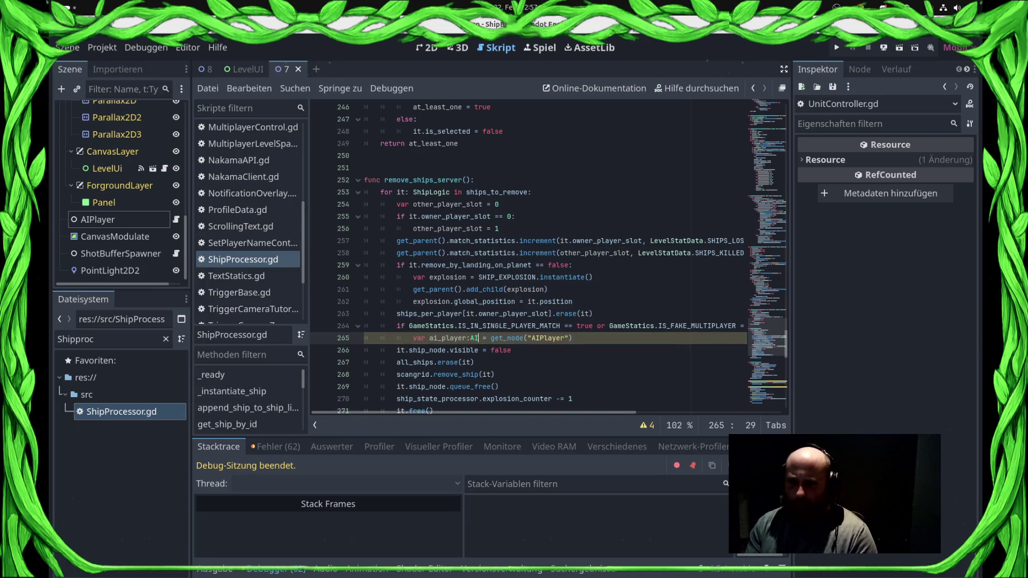
key(Return)
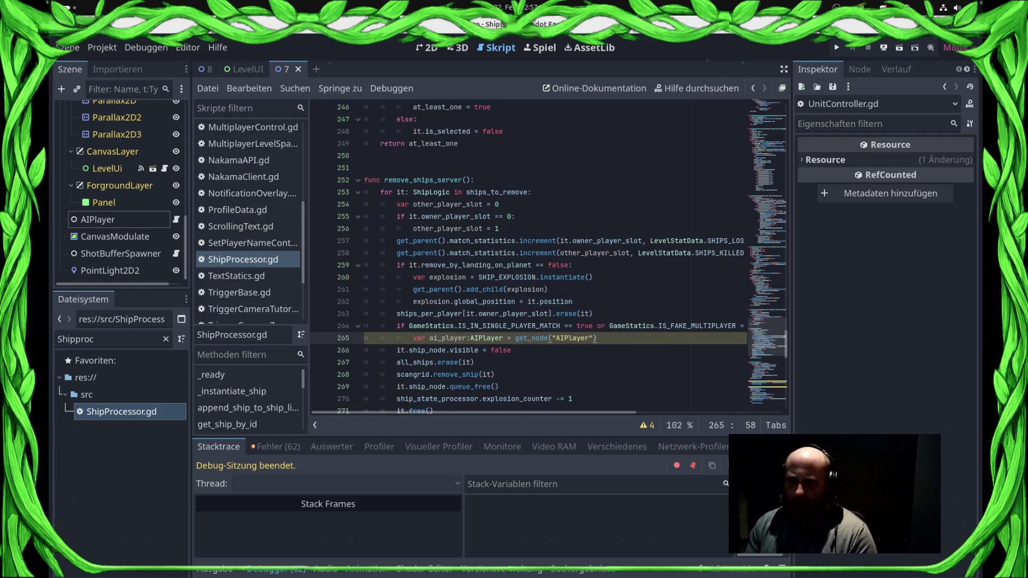
key(Return)
text(if ai)
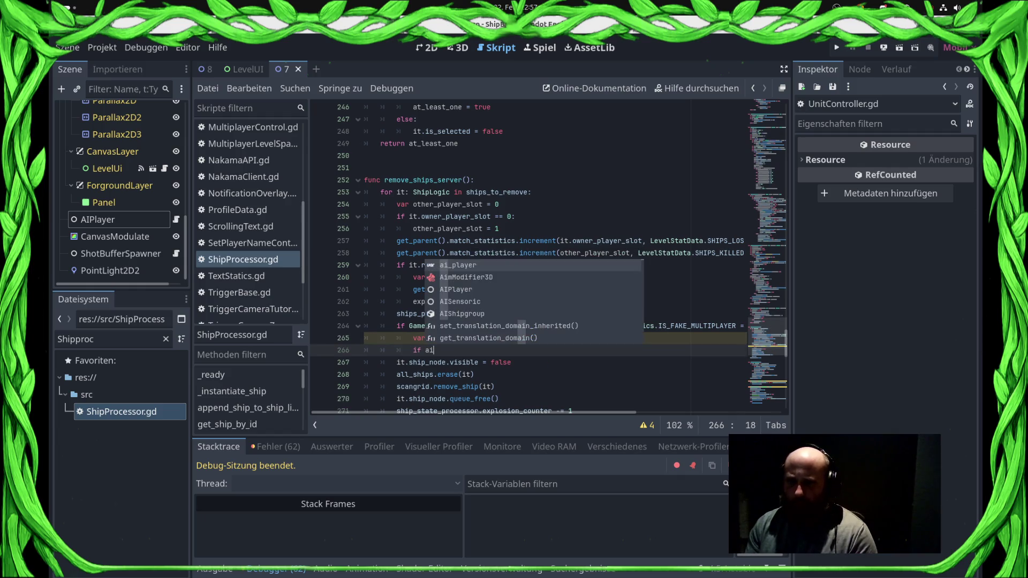
key(Return)
text(nul)
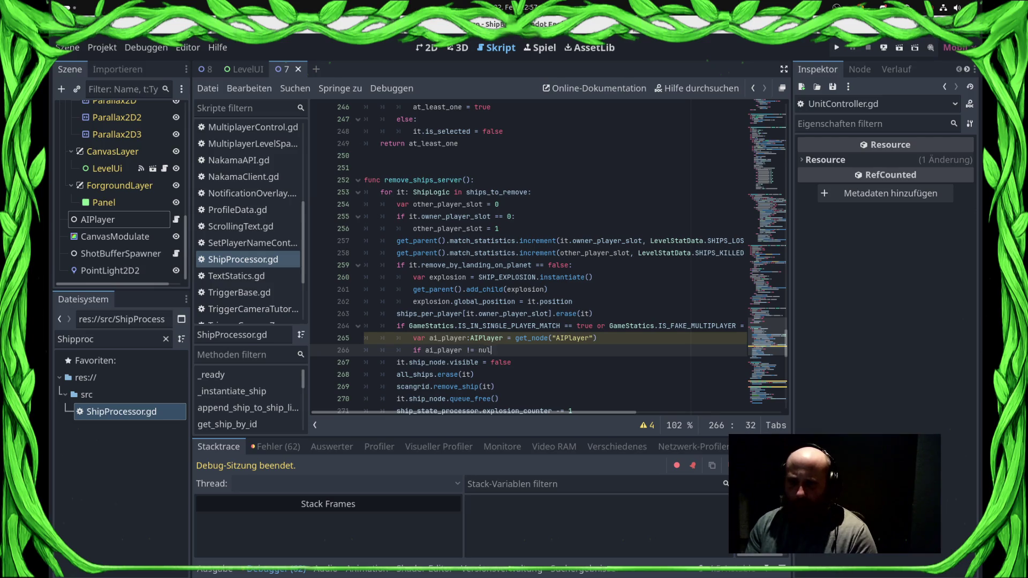
text(l:)
key(Return)
key(Return)
text(.uni)
key(Return)
text(.remove)
key(Return)
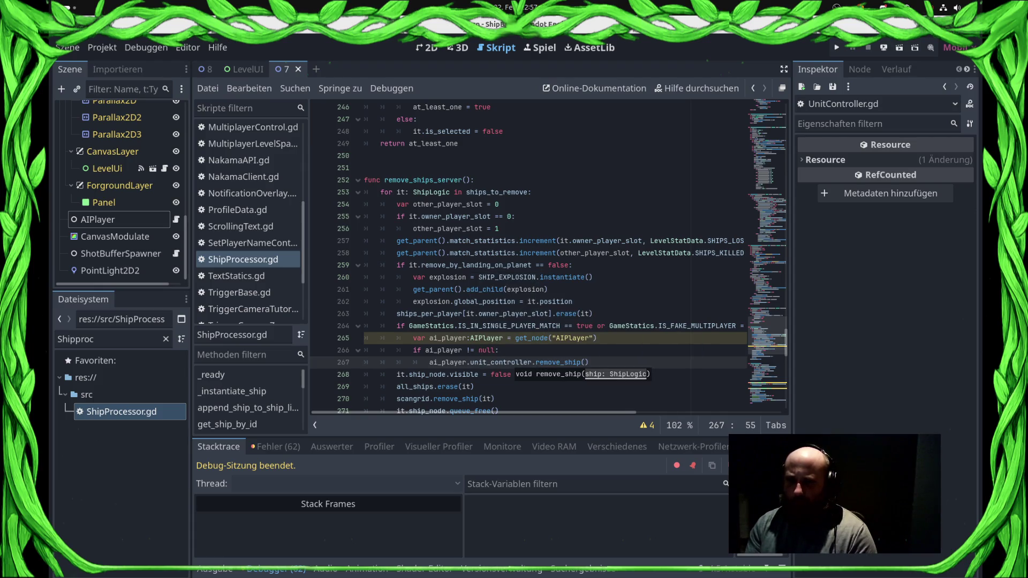
text(it)
key(ctrl+s)
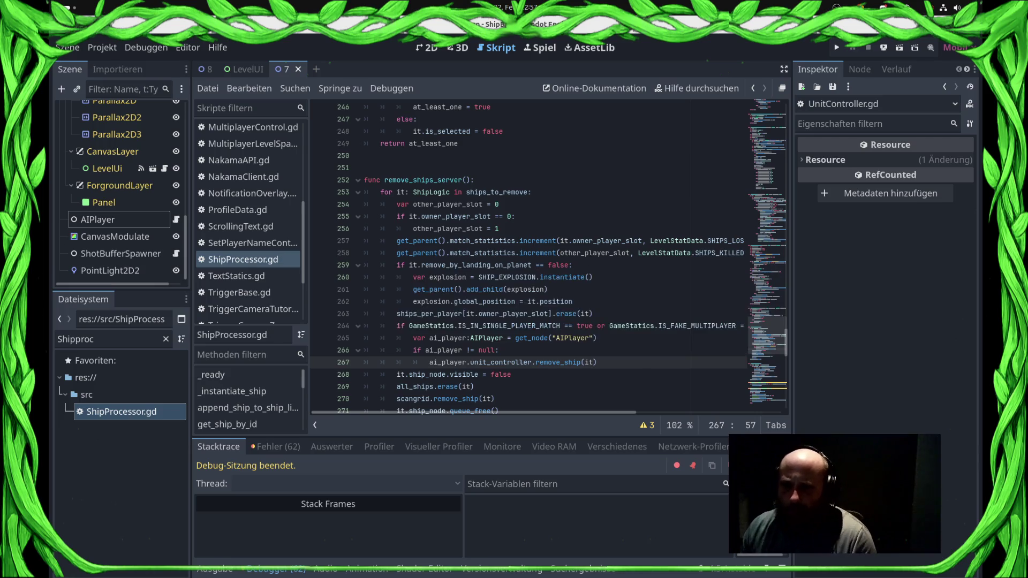
- Follow remove_ship into UnitController and AIShipgroup, then run the project
ctrl+click(573, 362)
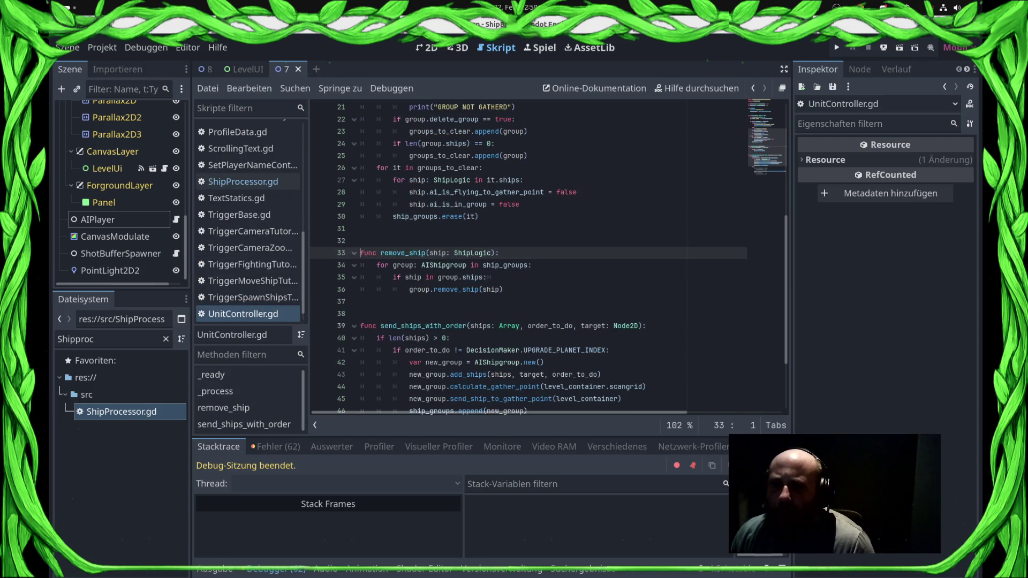
click(364, 301)
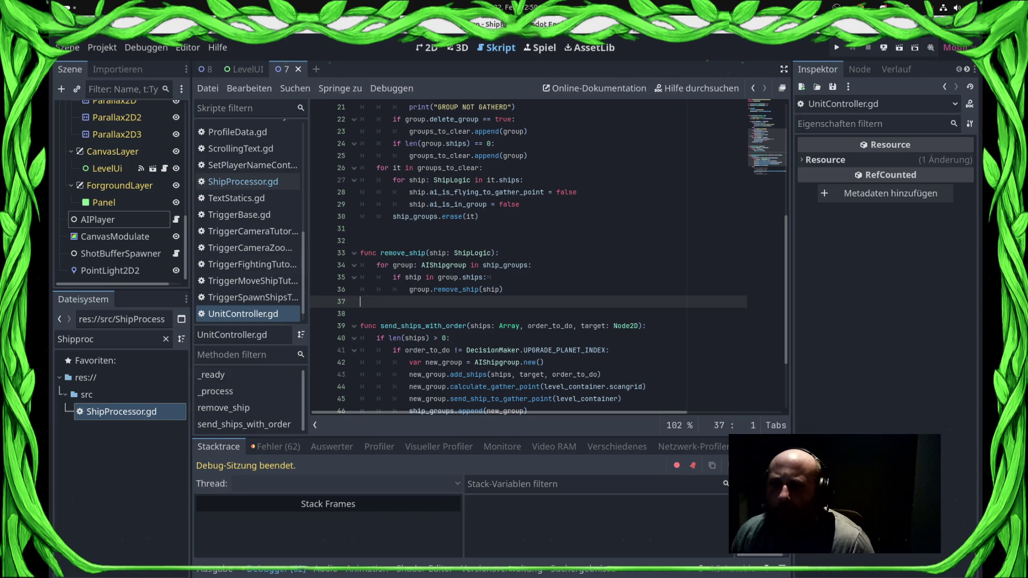
ctrl+click(455, 289)
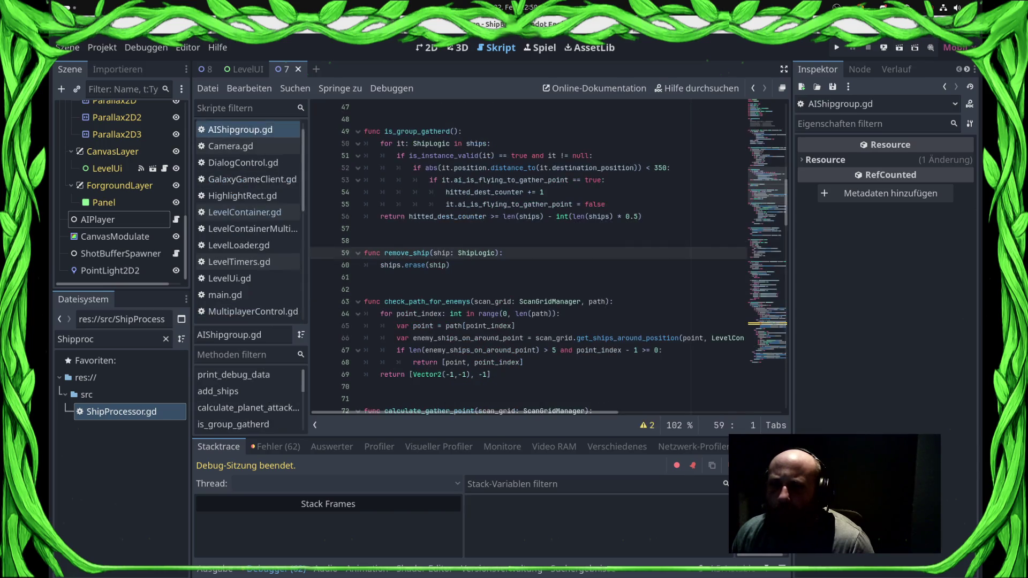
click(837, 47)
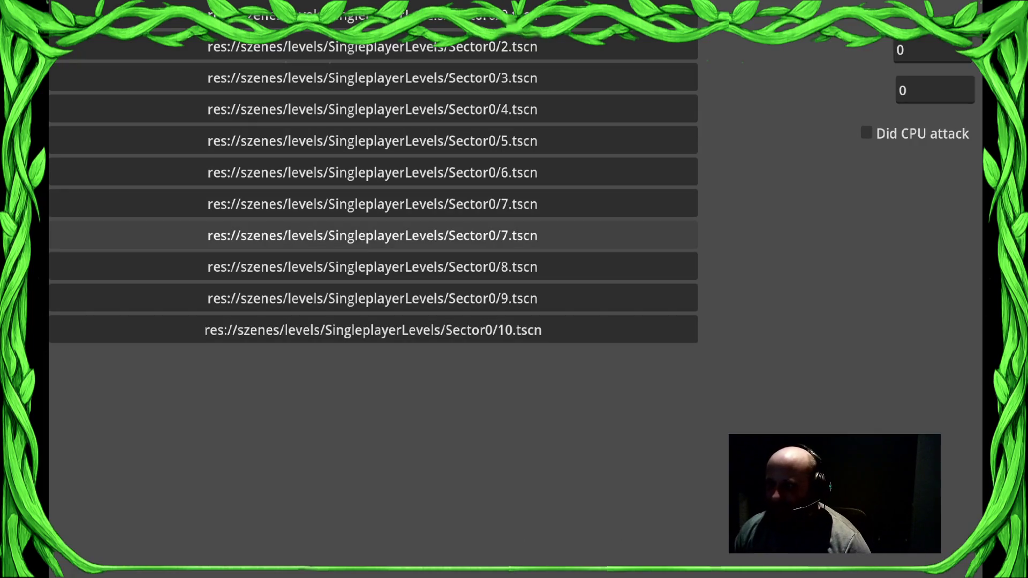
- Start Sector0/7, turn Effekt Volume to zero, and send ships to the mid-top planet
click(373, 235)
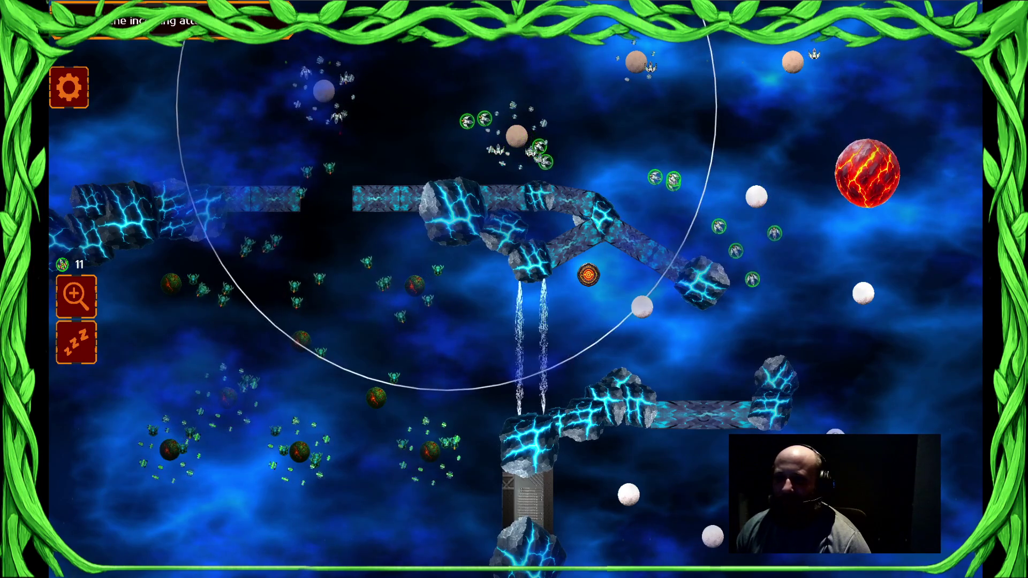
key(Escape)
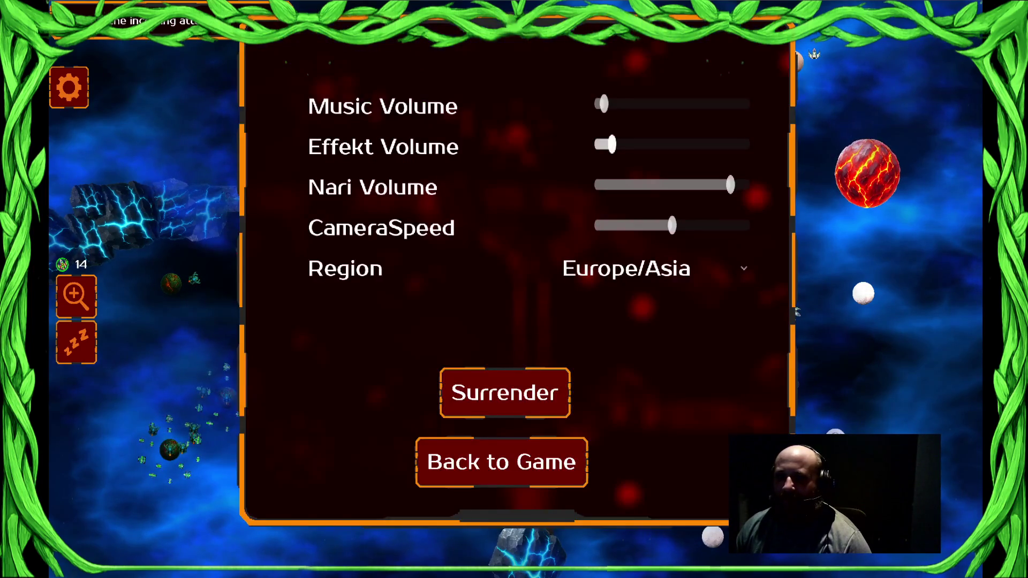
drag(607, 145, 599, 144)
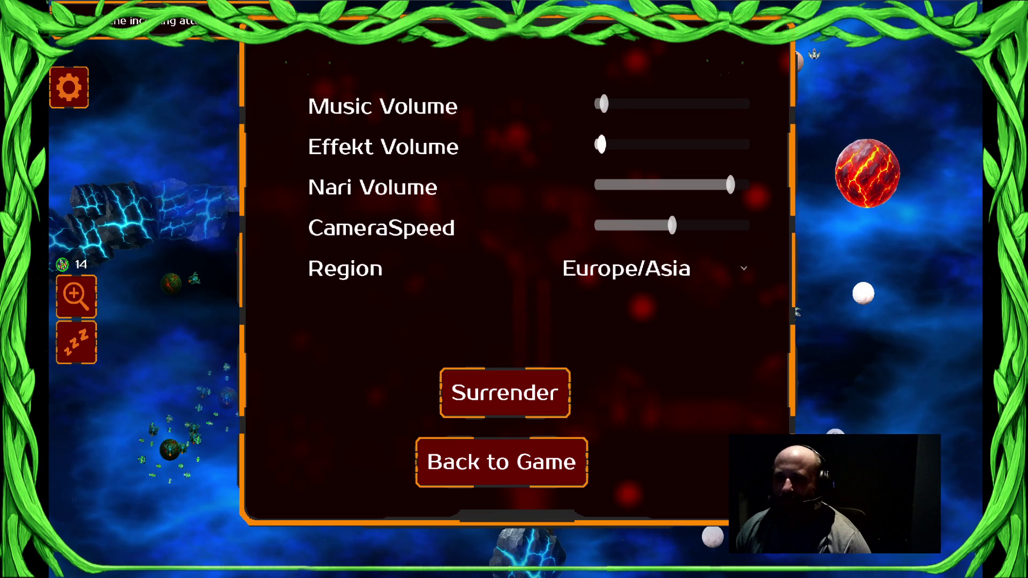
key(Escape)
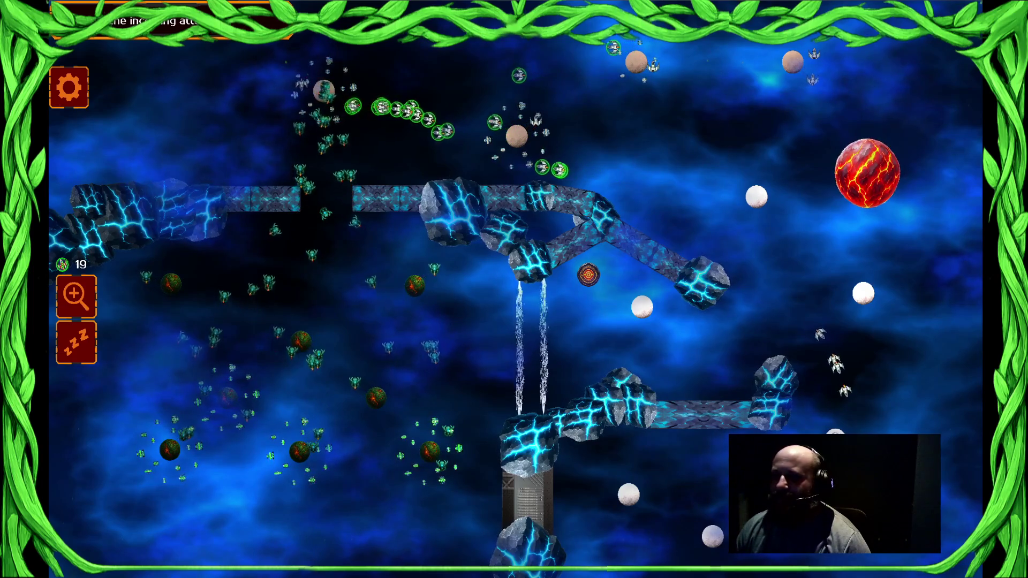
click(578, 142)
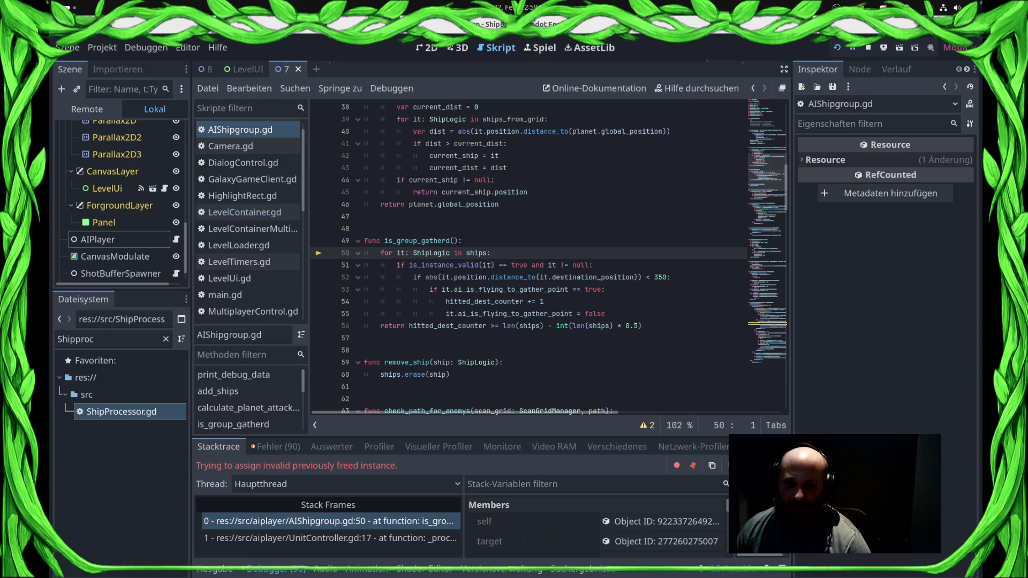
- Inspect the uses of 'it' in is_group_gatherd, then stop the debug session
double_click(401, 253)
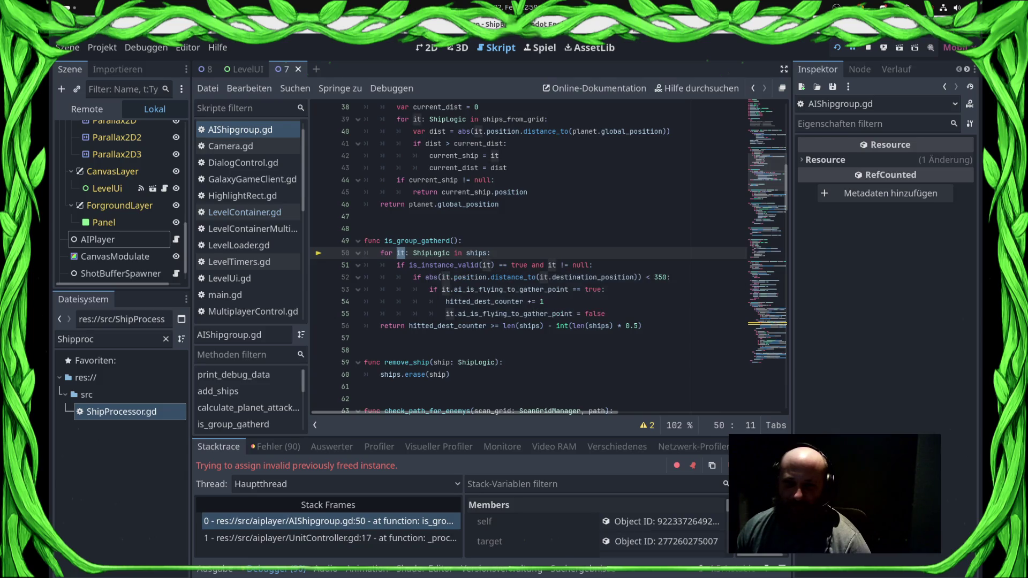
mouse_move(481, 253)
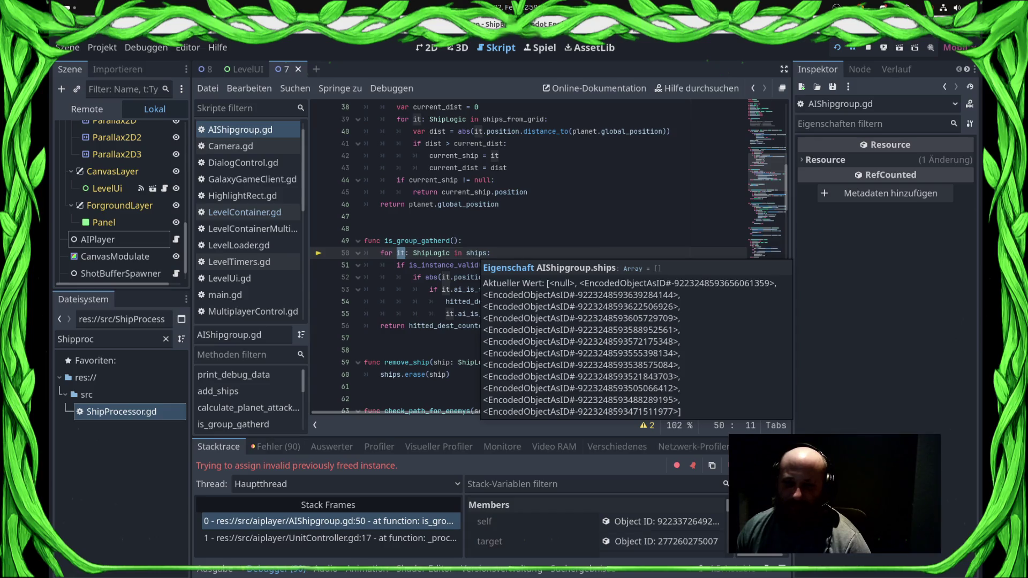
scroll(594, 525, down, 5)
scroll(594, 525, up, 5)
click(868, 48)
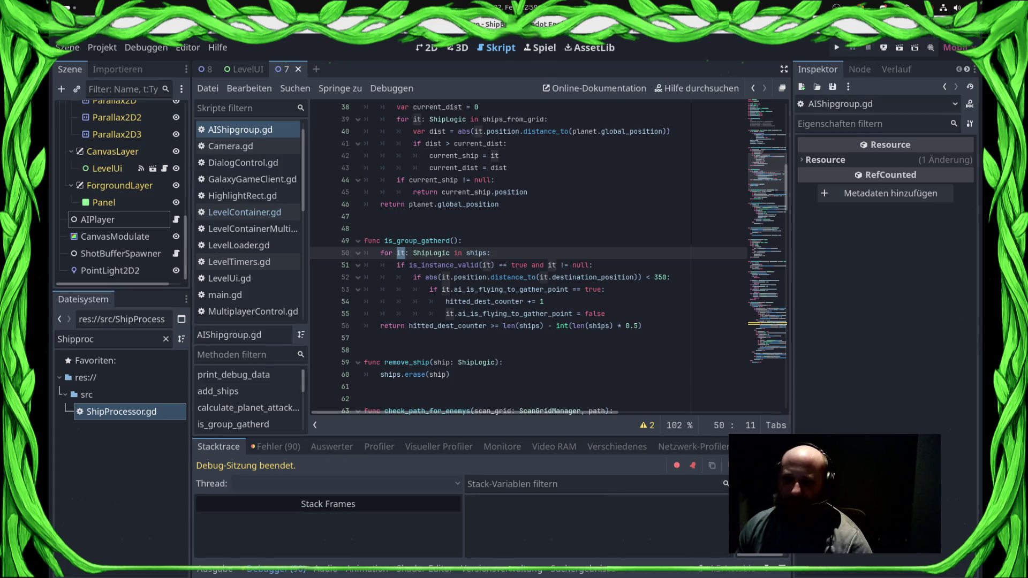
- In LevelContainer.gd, delete the commented-out block on lines 304–311 and save
click(245, 212)
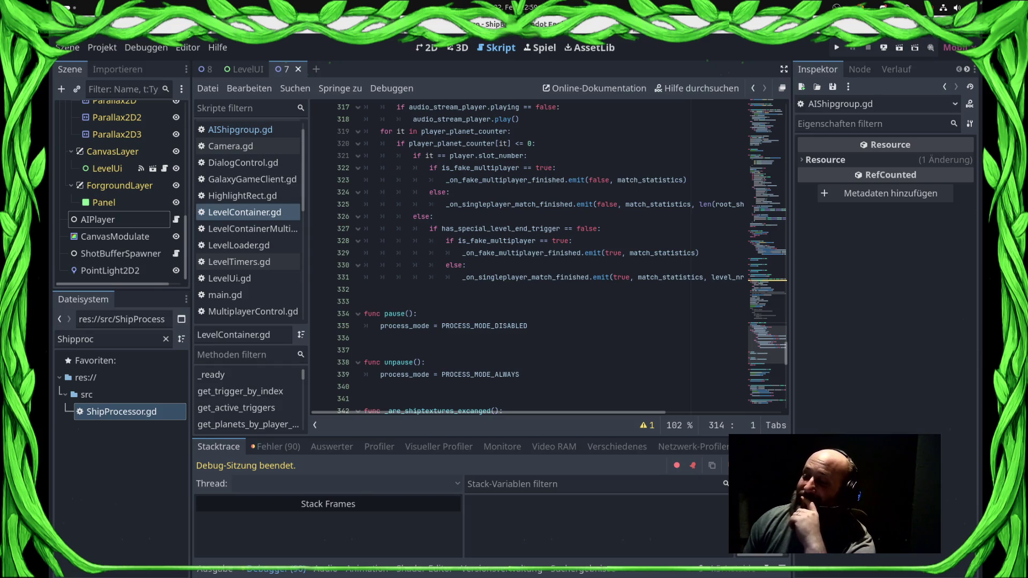
click(466, 265)
click(242, 196)
click(245, 212)
scroll(535, 276, up, 10)
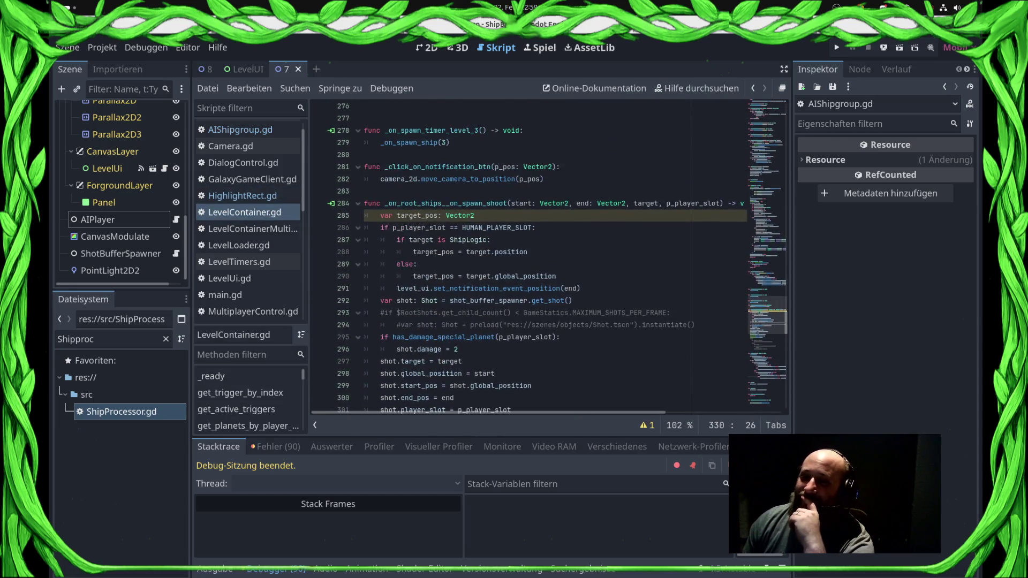
mouse_move(463, 215)
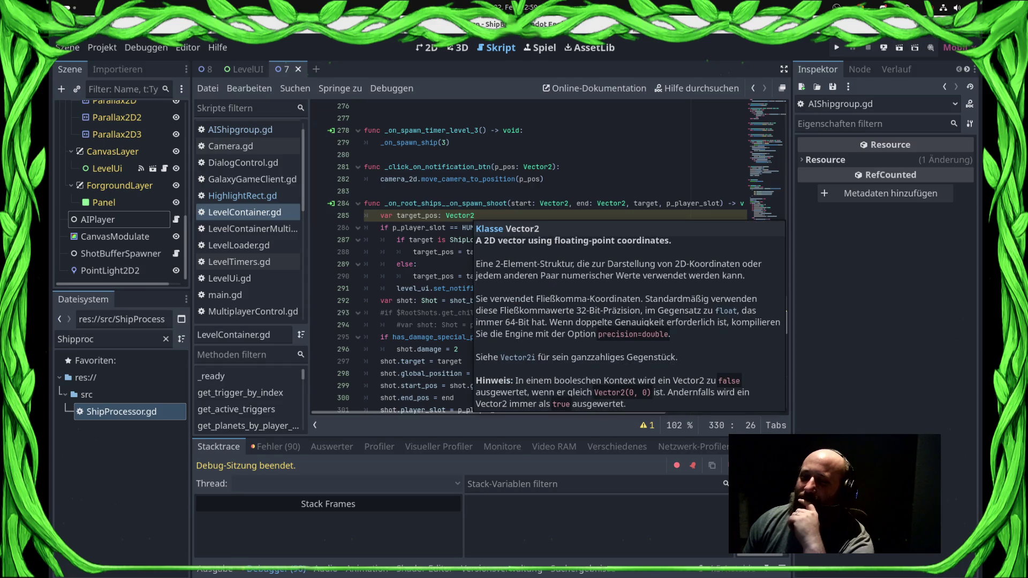
scroll(535, 257, down, 8)
click(364, 252)
drag(364, 252, 364, 154)
key(BackSpace)
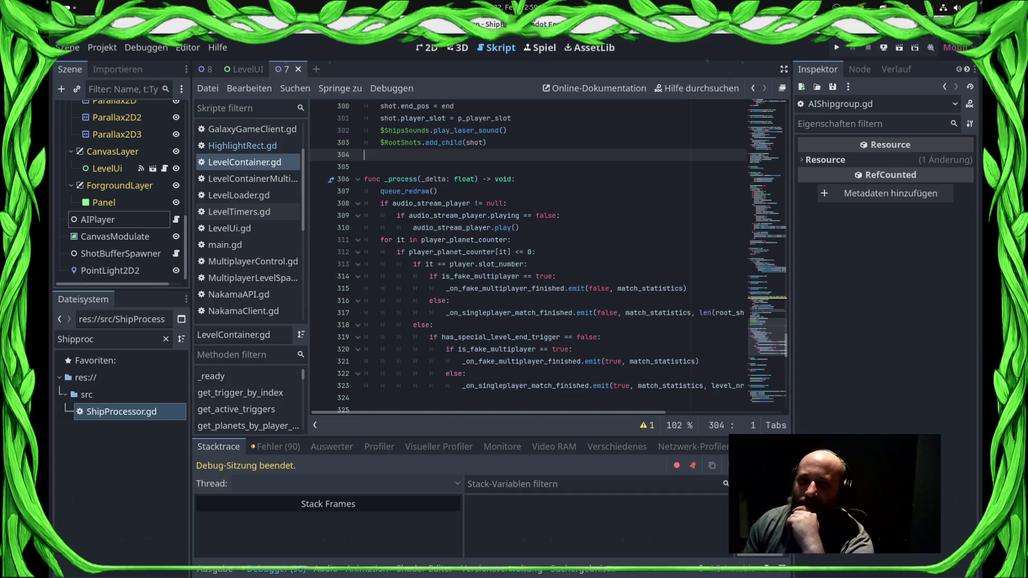
key(ctrl+s)
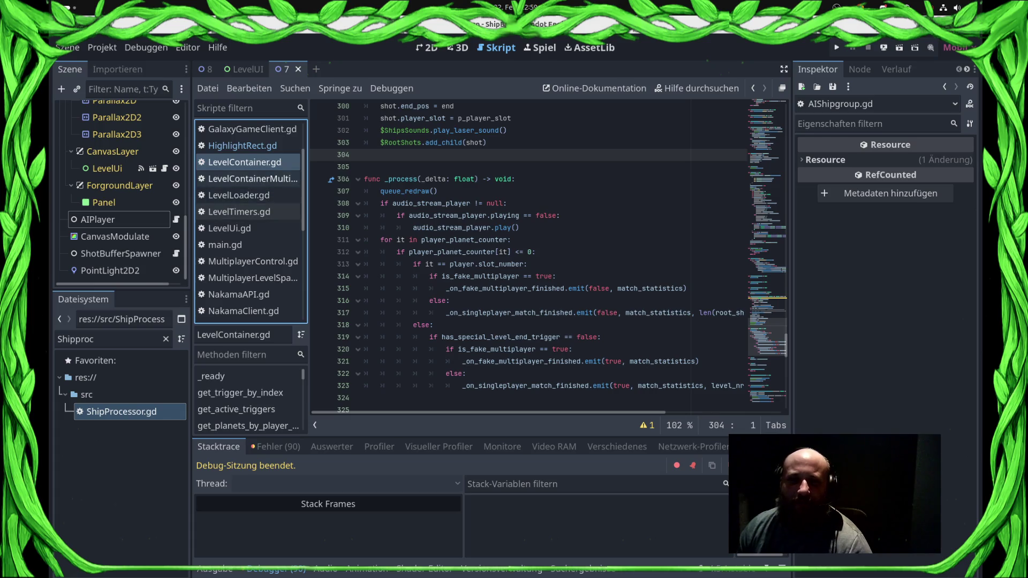
scroll(247, 236, down, 5)
click(243, 242)
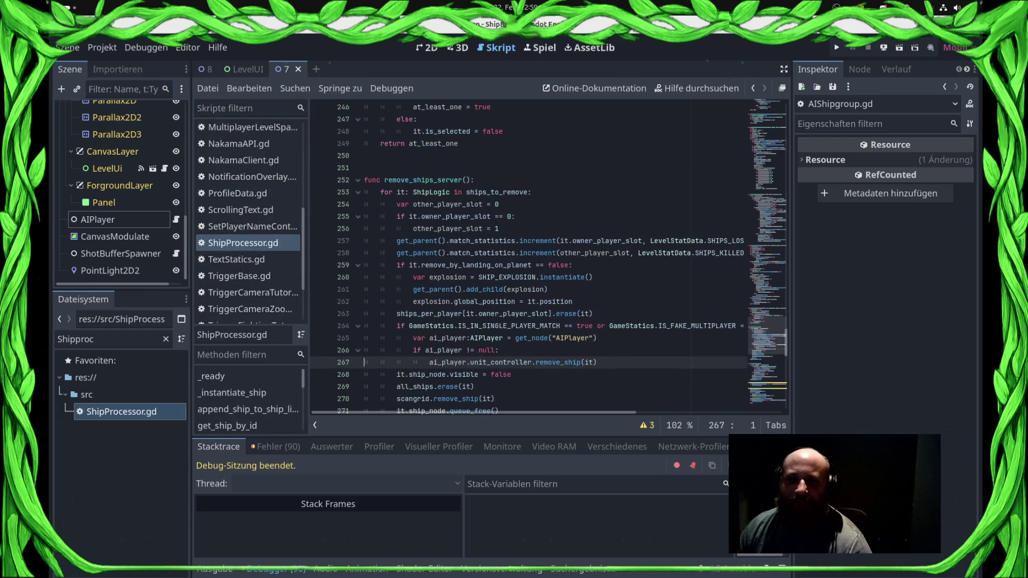
- Set a breakpoint on line 267 and go to UnitController's remove_ship definition
double_click(558, 253)
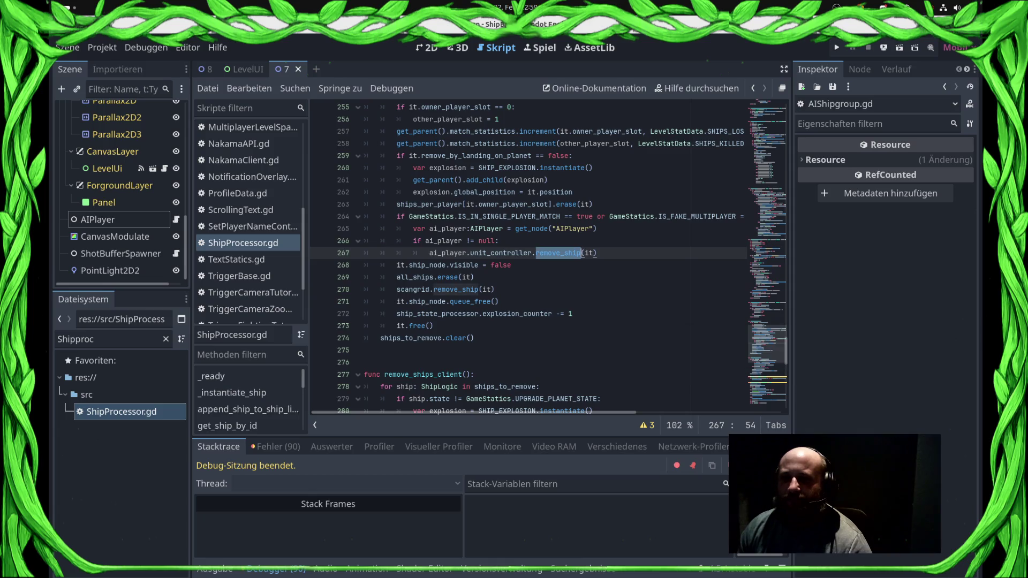
key(shift+Home)
key(F9)
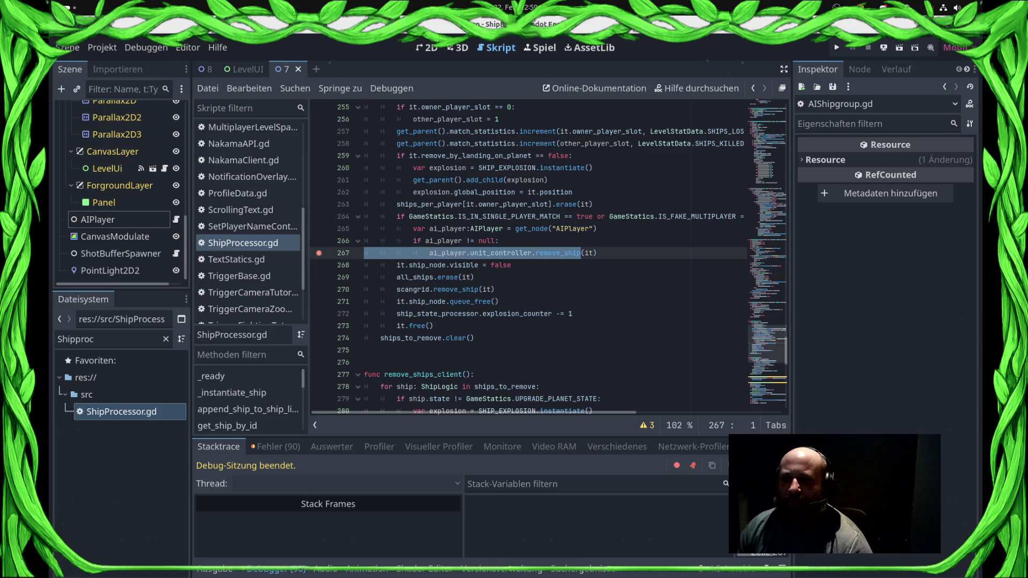
ctrl+click(558, 252)
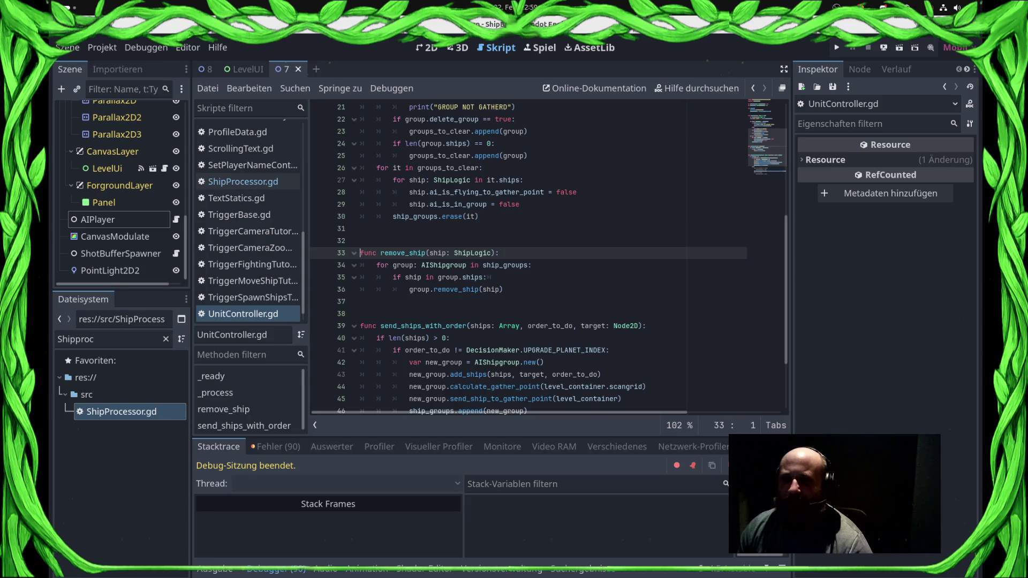
click(504, 265)
click(438, 277)
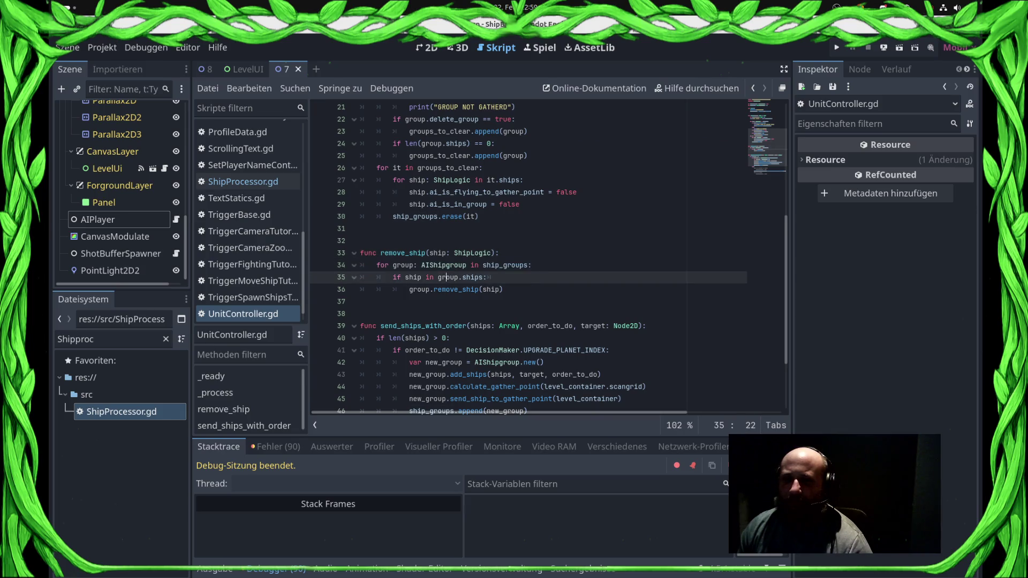
- Replace group.remove_ship(ship) on line 36 with group.ships.erase(ship), save, and run again
double_click(478, 289)
click(503, 289)
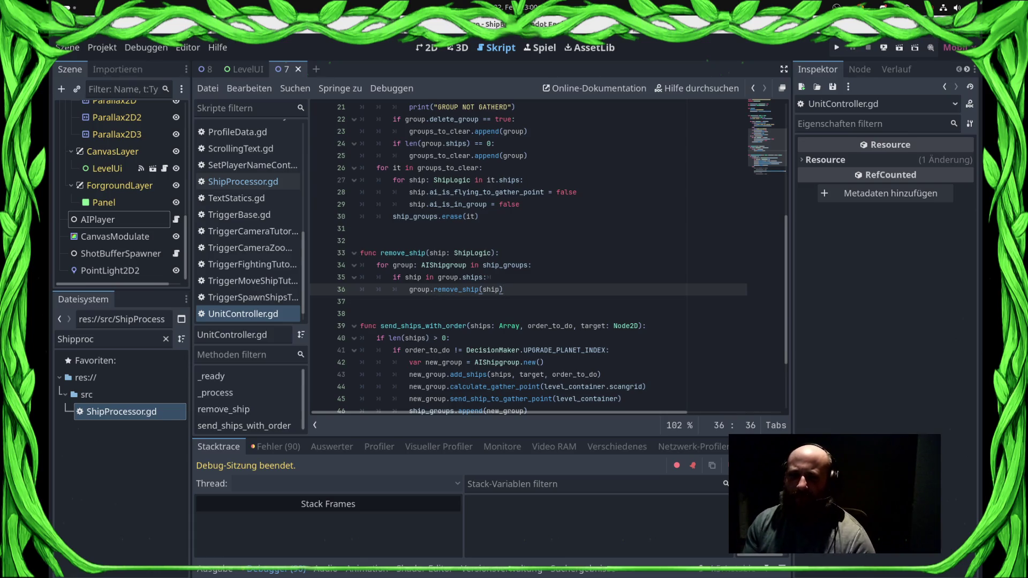
key(shift+Left)
key(shift+Left)
key(shift+Left)
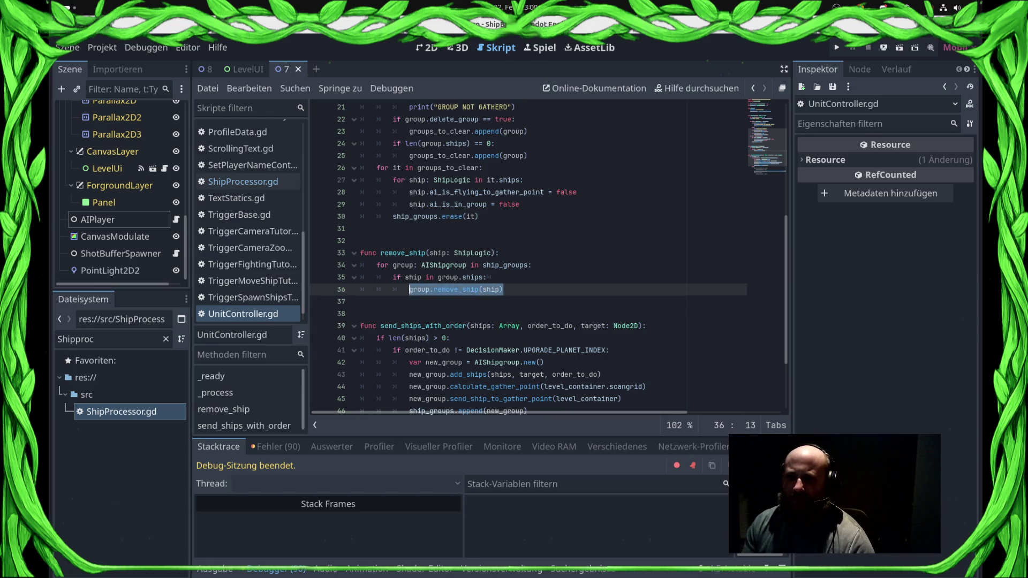
key(BackSpace)
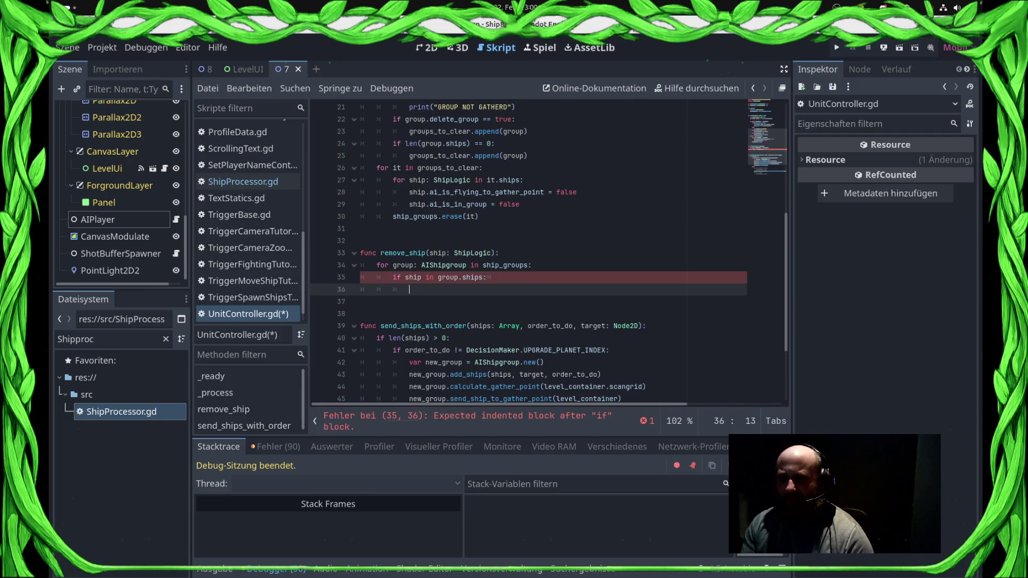
text(group)
key(Escape)
text(.ships.rea)
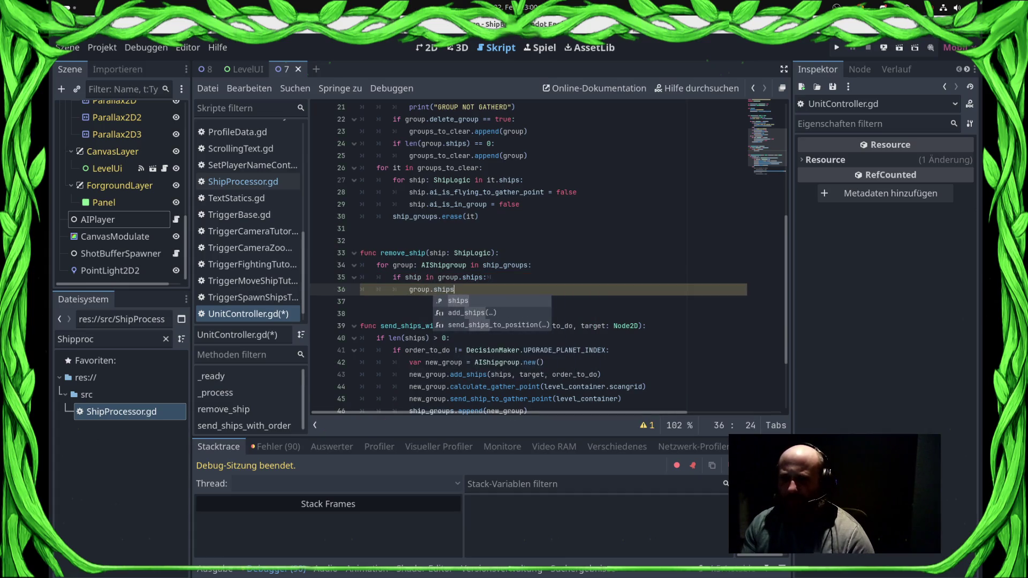
key(BackSpace)
key(BackSpace)
key(BackSpace)
text(er)
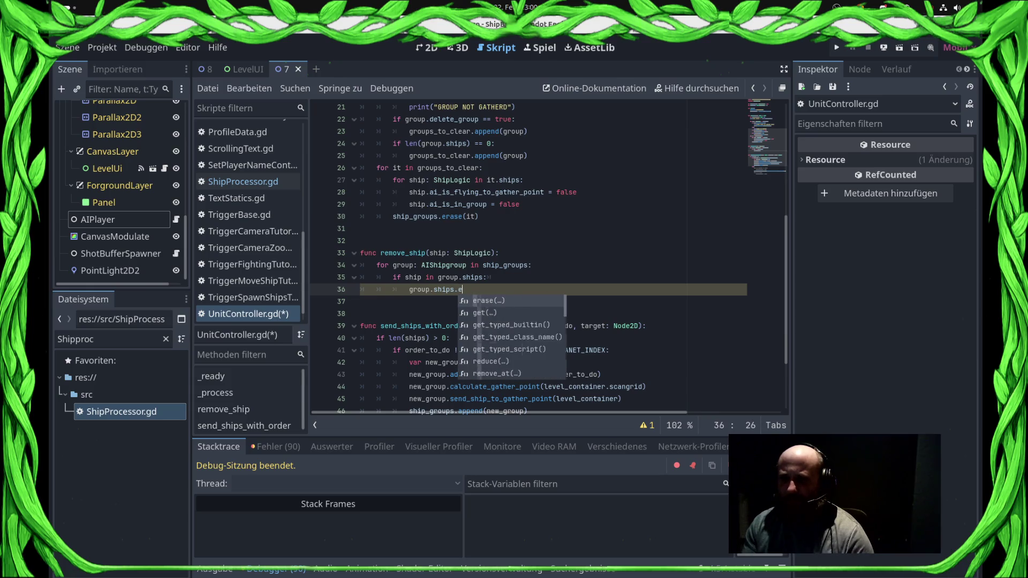
key(Return)
text(p)
key(ctrl+s)
key(Up)
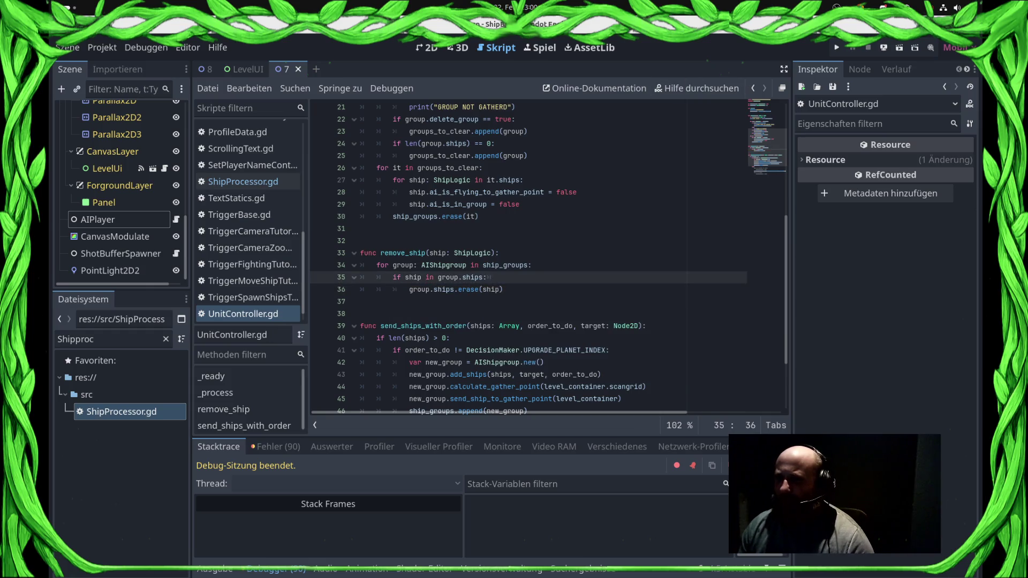
key(F5)
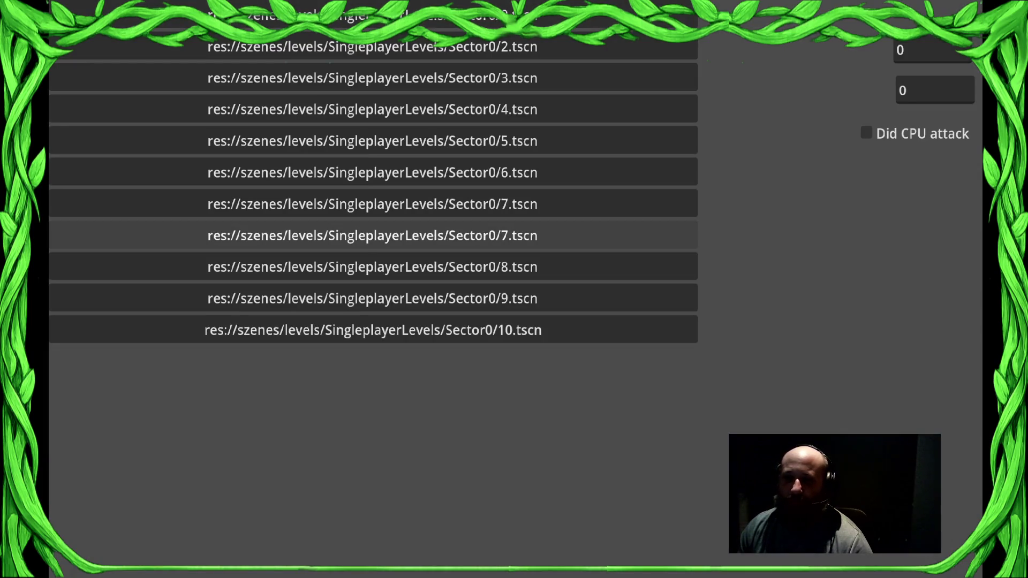
- Load Sector0/7, zoom out, and select the fleets around the top and right planets
click(373, 235)
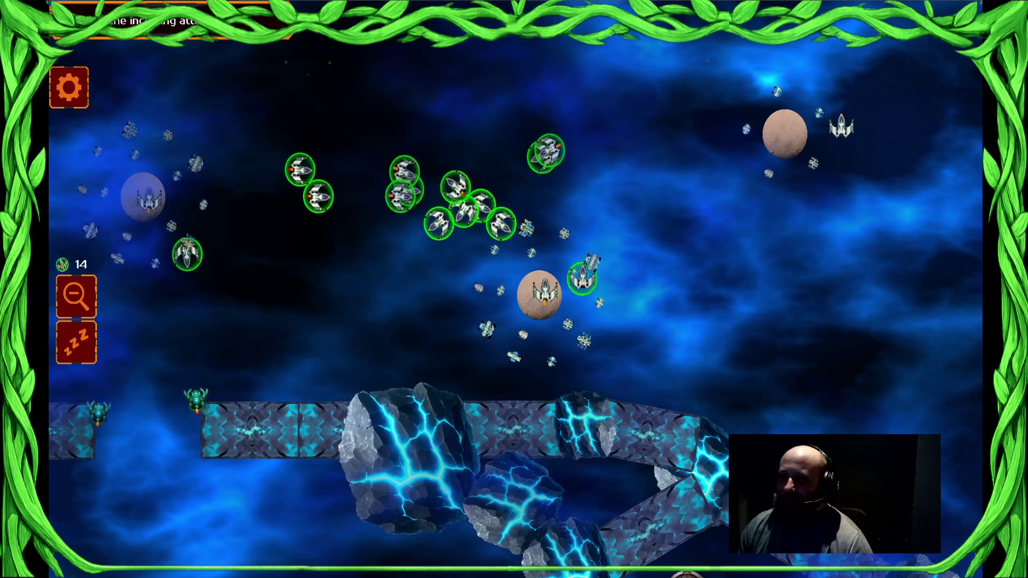
click(76, 296)
click(636, 62)
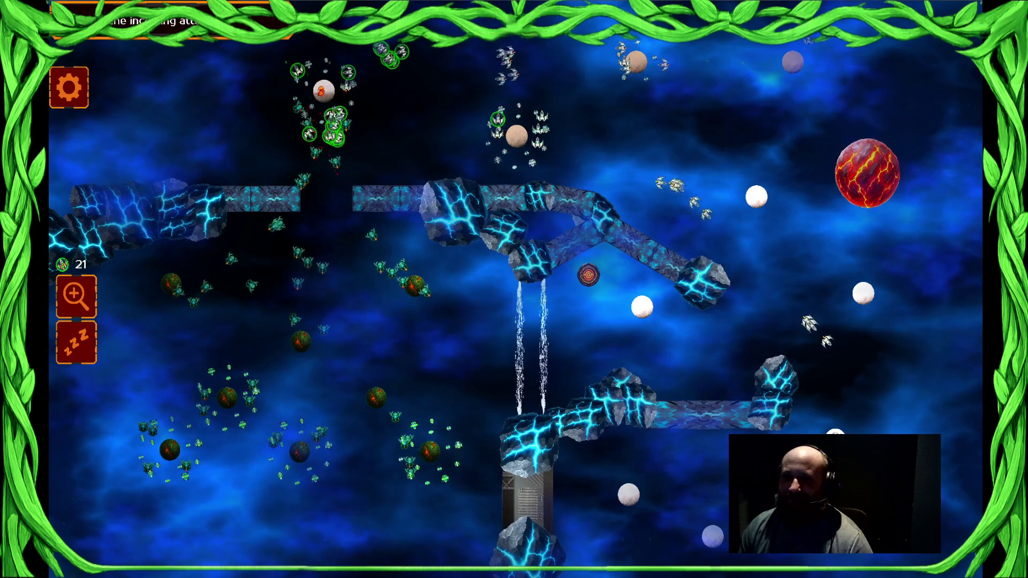
click(359, 115)
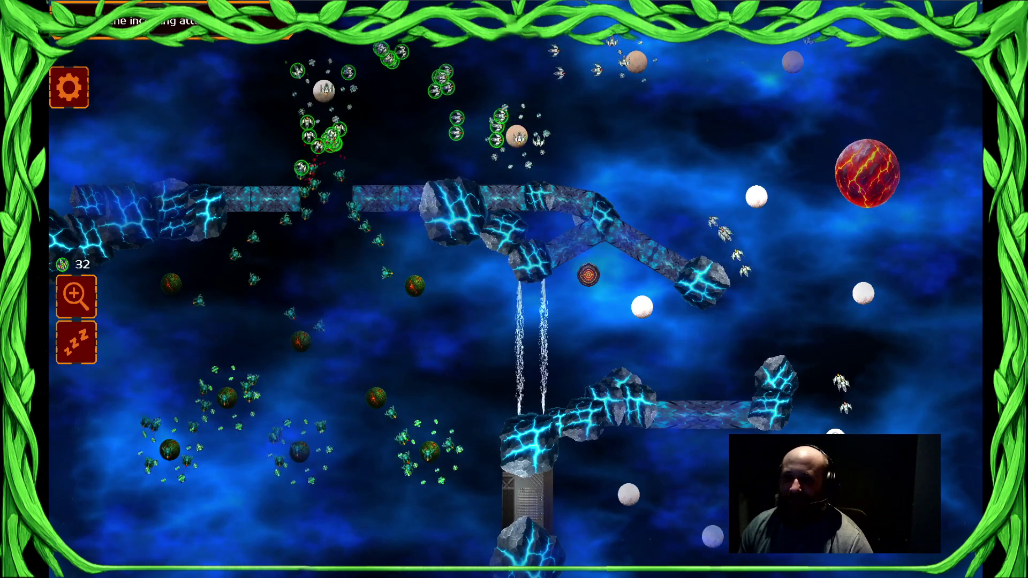
click(747, 270)
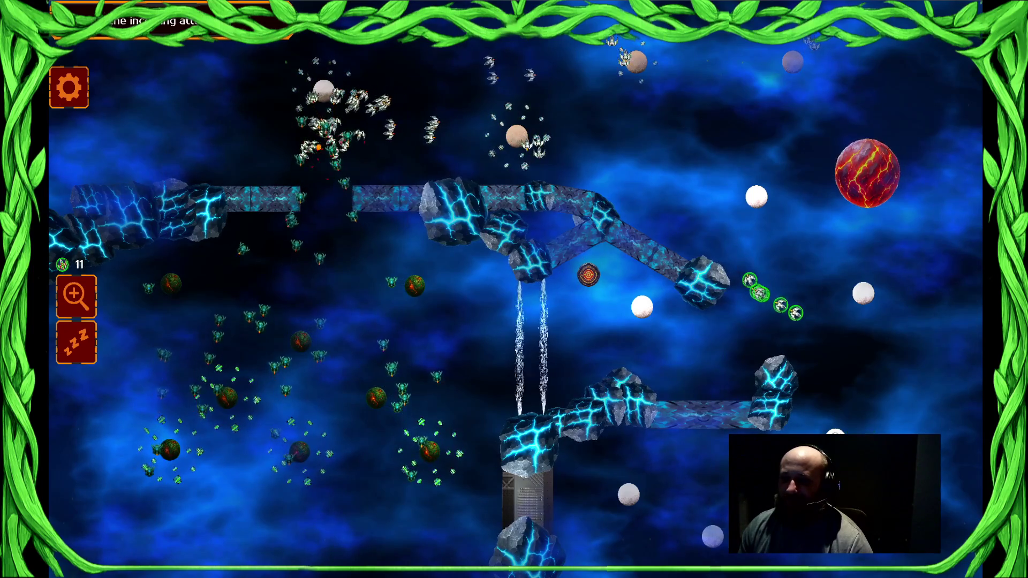
mouse_move(466, 42)
mouse_down()
mouse_move(604, 202)
mouse_move(764, 340)
mouse_move(851, 393)
mouse_up()
- Send the upper-left and right-hand fleets to attack enemy planets, such as the upper middle one
click(324, 92)
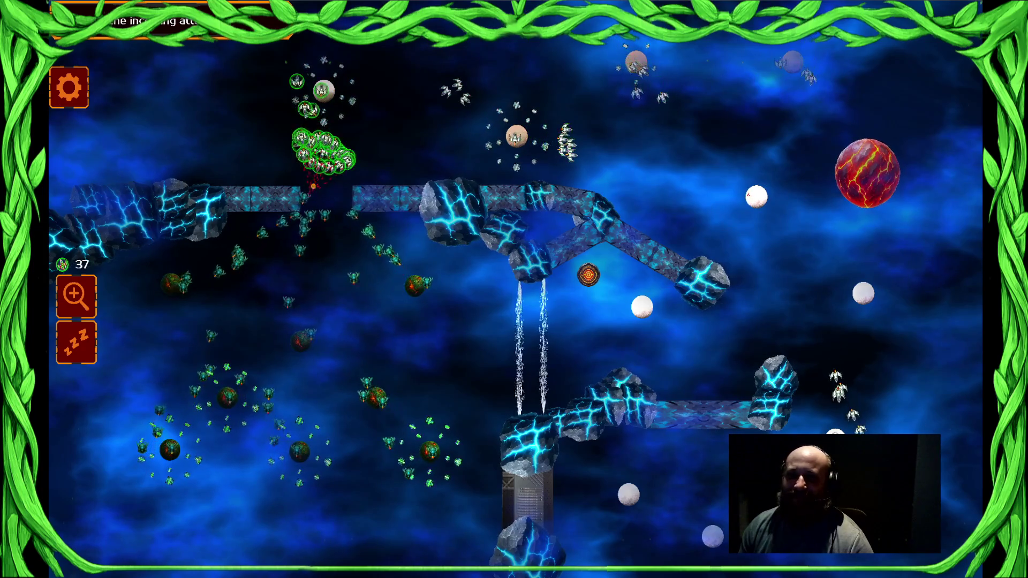
click(547, 117)
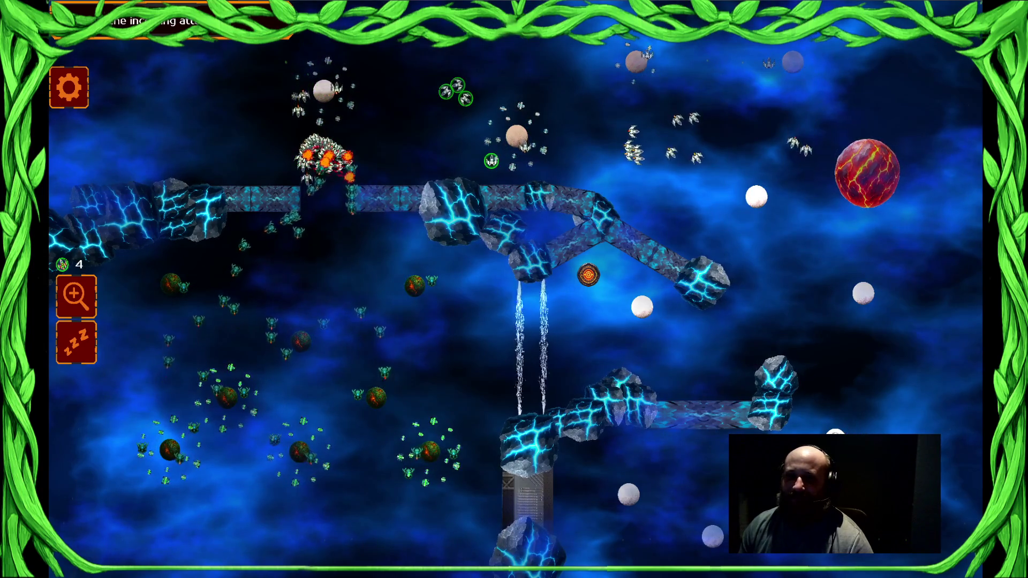
click(324, 158)
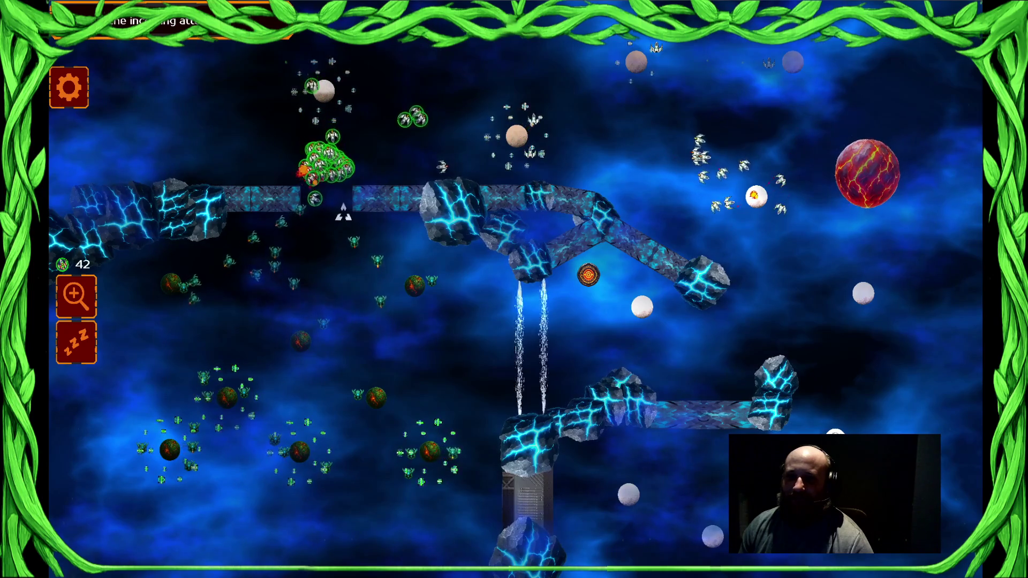
click(756, 196)
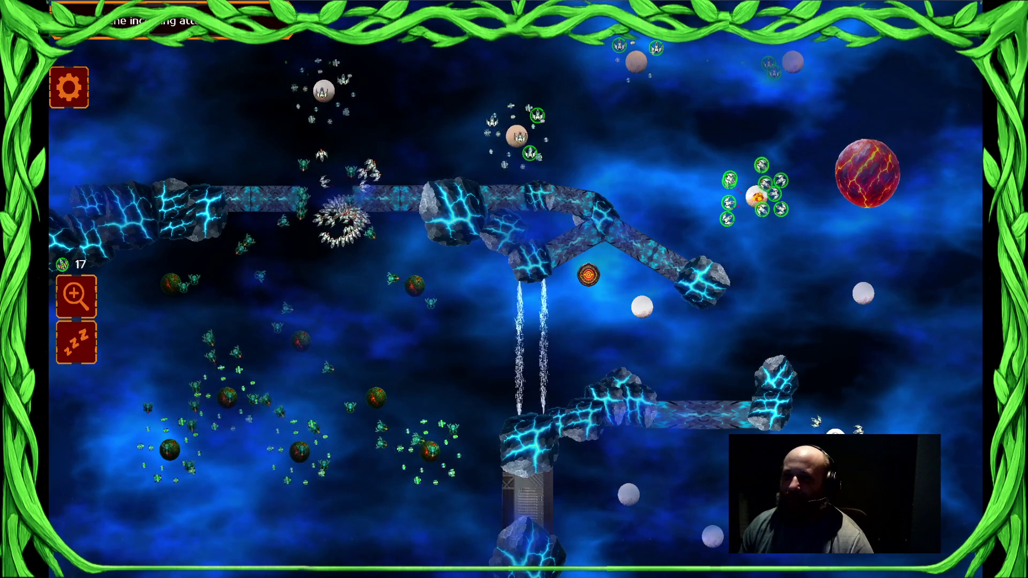
click(322, 225)
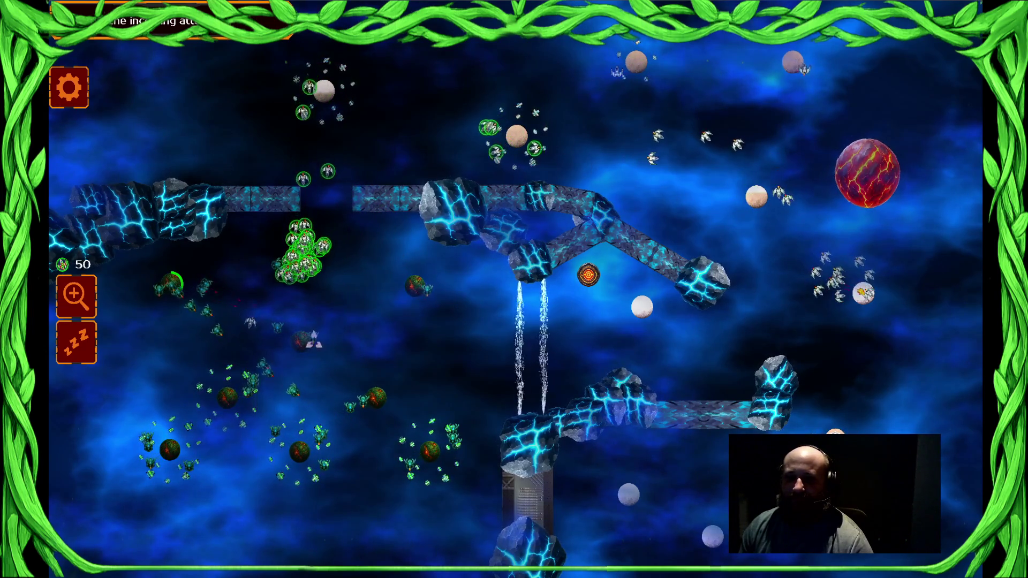
key(Escape)
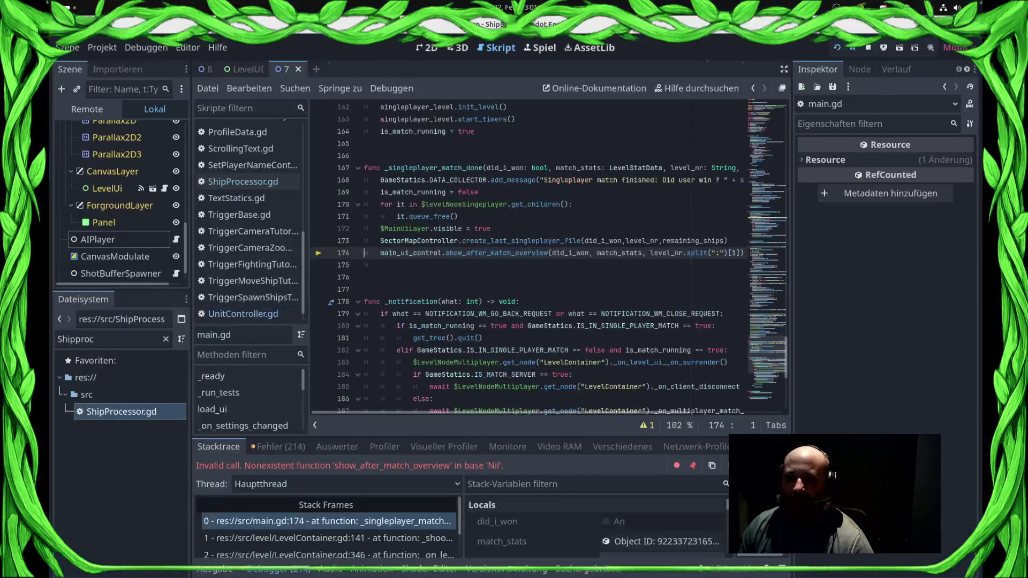
- Continue past the error, dismiss the Commander message, and send grouped units across the sun sector
key(F12)
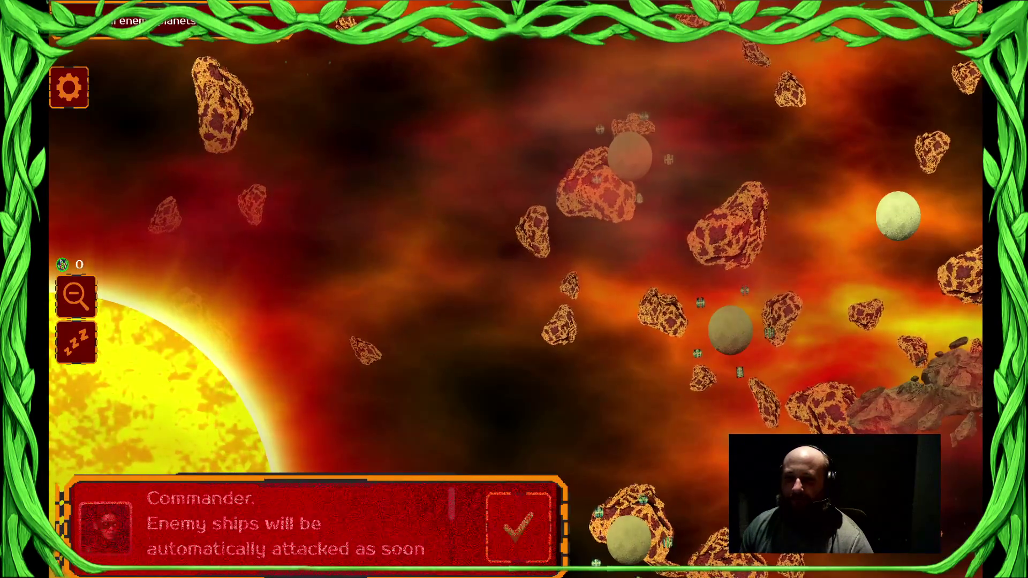
key(Return)
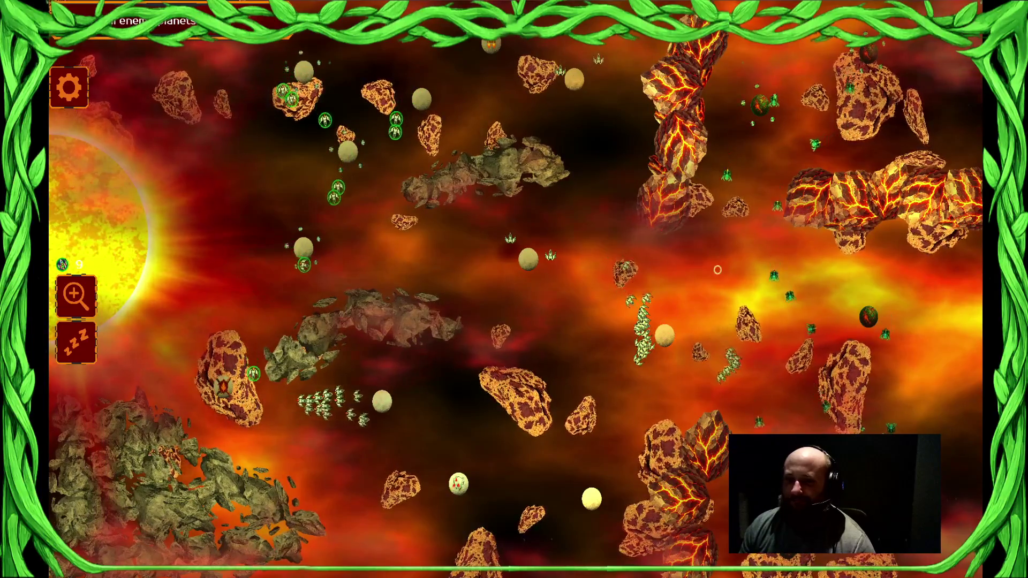
mouse_move(716, 370)
mouse_down()
mouse_move(695, 375)
mouse_move(664, 343)
mouse_up()
mouse_move(386, 417)
mouse_down()
mouse_move(418, 428)
mouse_move(455, 348)
mouse_move(402, 278)
mouse_move(538, 300)
mouse_up()
drag(406, 103, 407, 107)
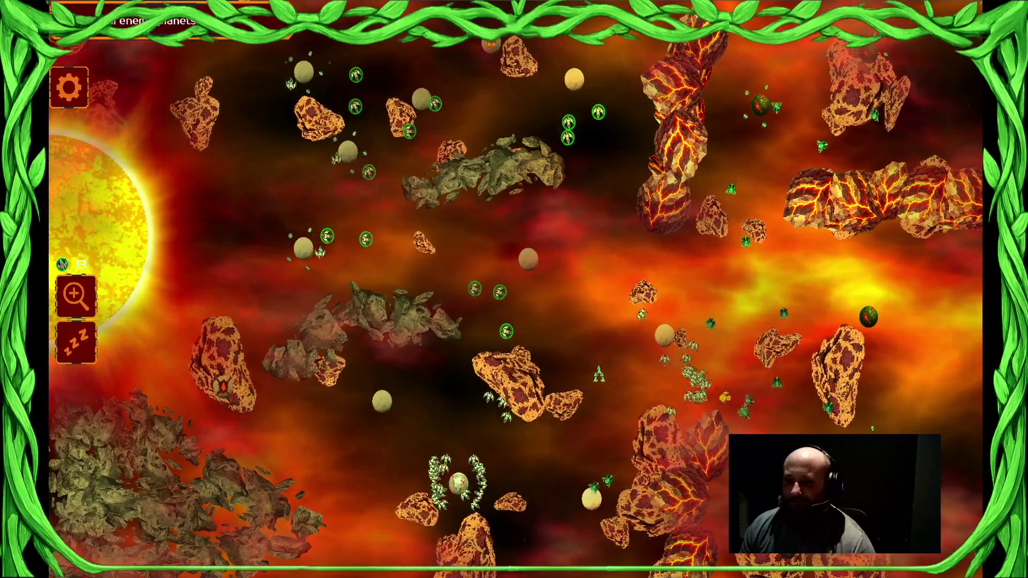
drag(429, 455, 485, 466)
click(628, 381)
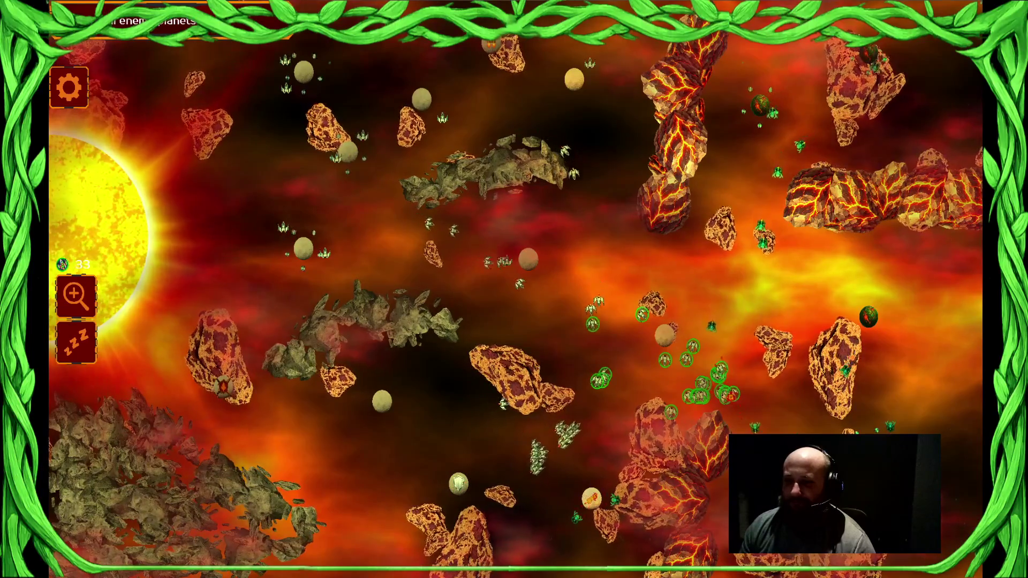
drag(725, 332, 726, 334)
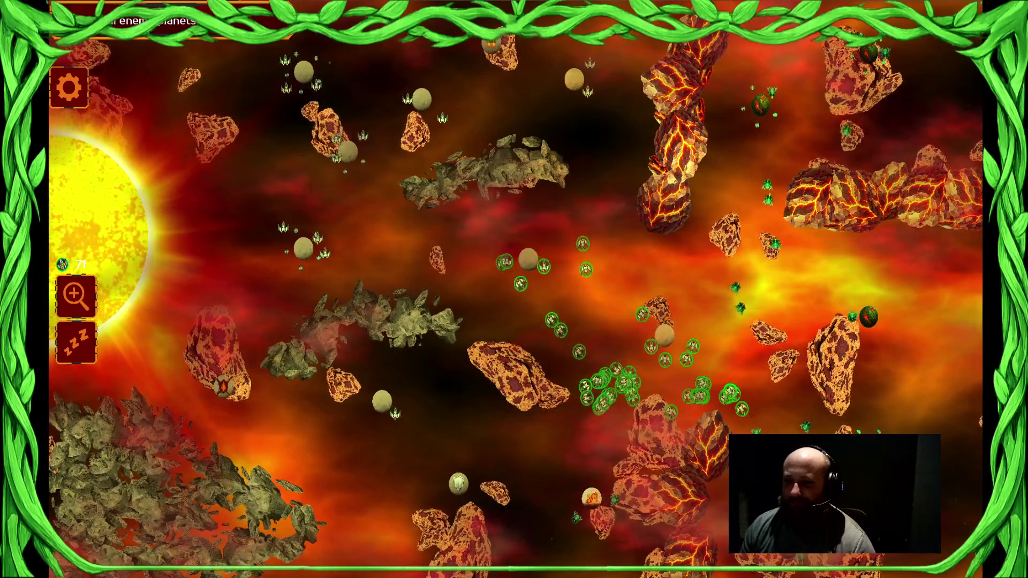
click(623, 383)
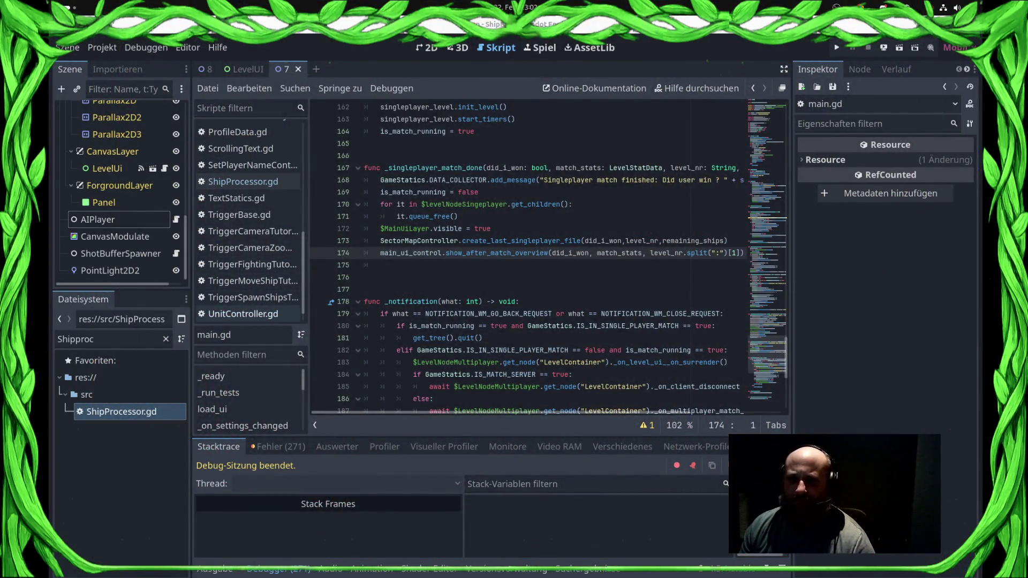
- Scale the attack_point offset on line 150 by 50 and save the script
click(243, 314)
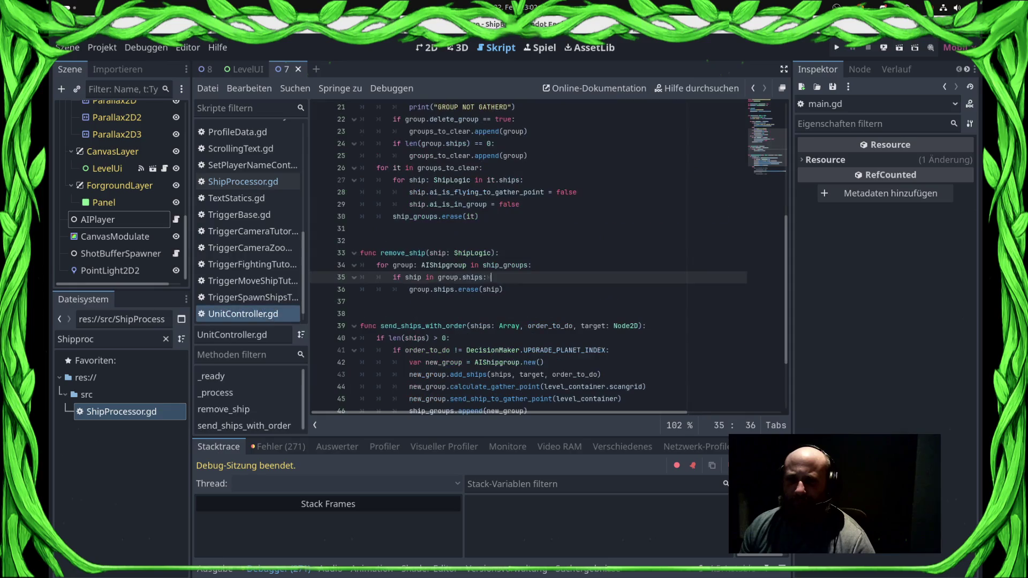
scroll(535, 257, up, 2)
ctrl+click(466, 155)
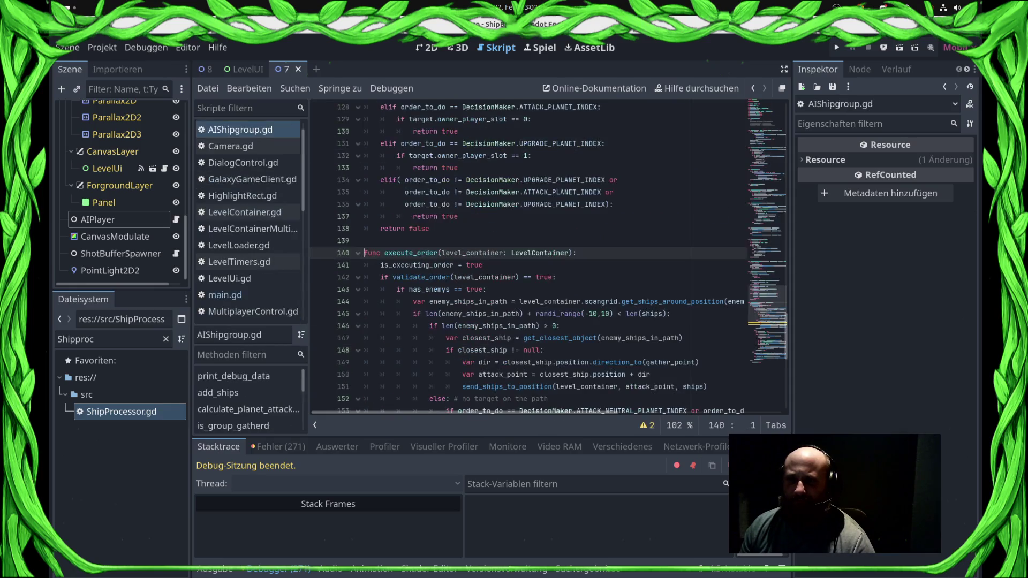
scroll(535, 257, down, 5)
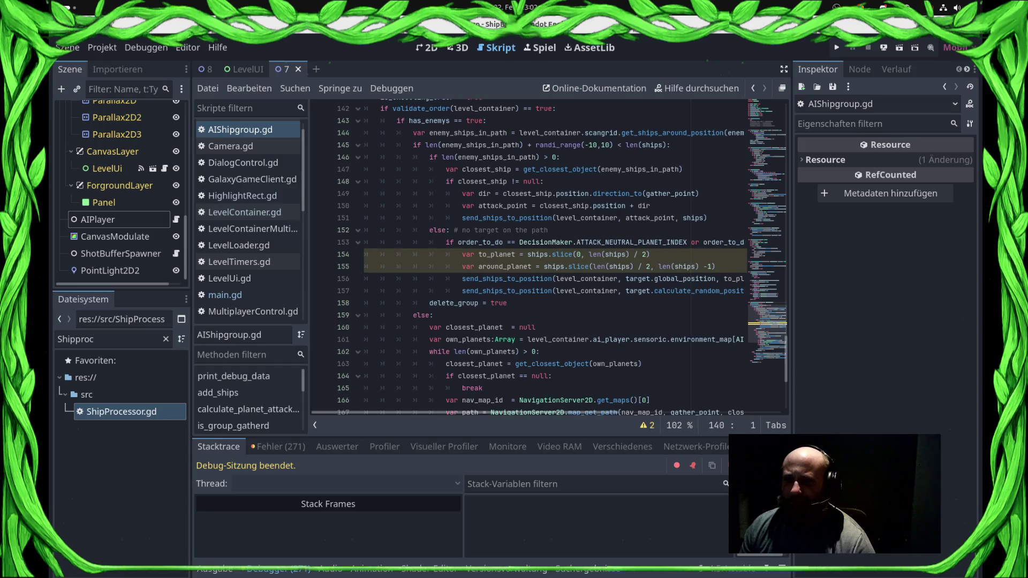
click(654, 206)
text(* 50)
key(ctrl+s)
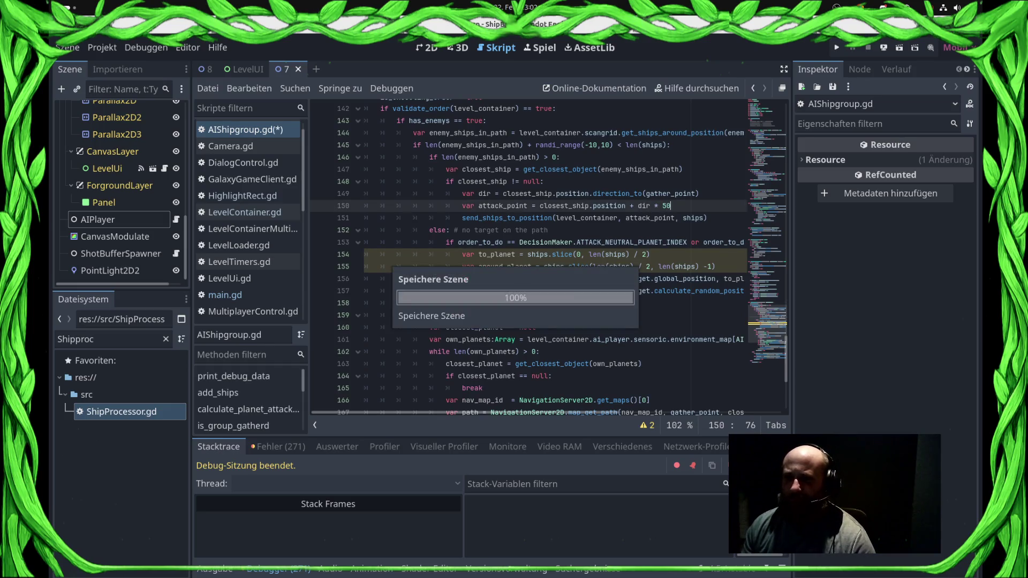
- In UnitController.gd, delete the GROUP NOT GATHERD and GROUP GATHERD debug prints
click(242, 195)
click(242, 162)
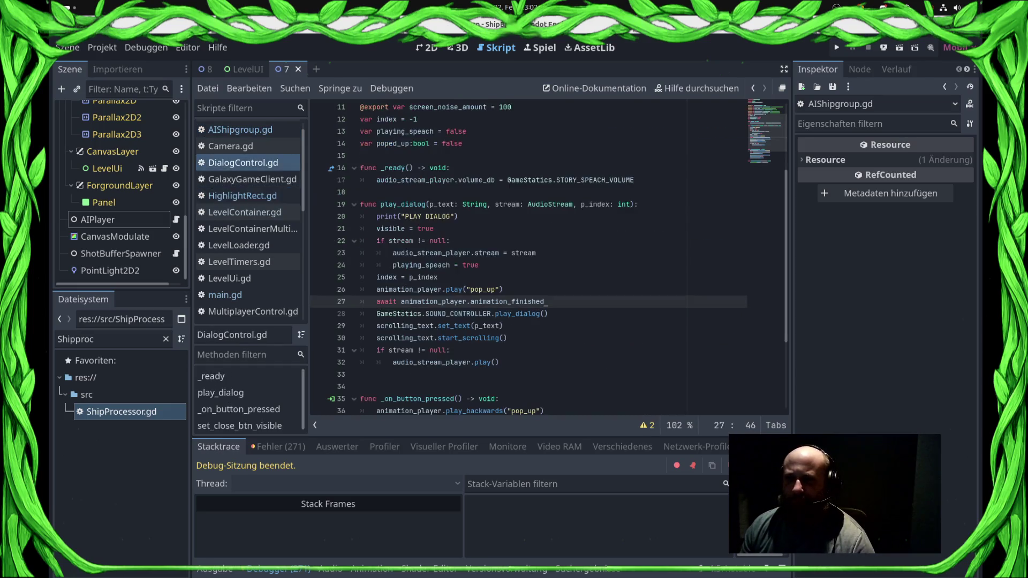
click(242, 196)
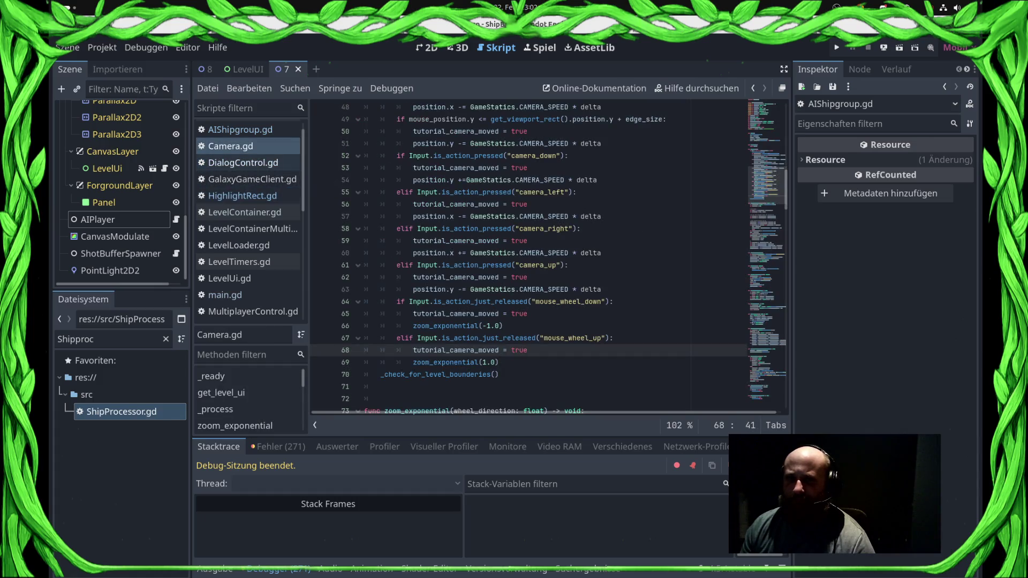
scroll(248, 225, down, 10)
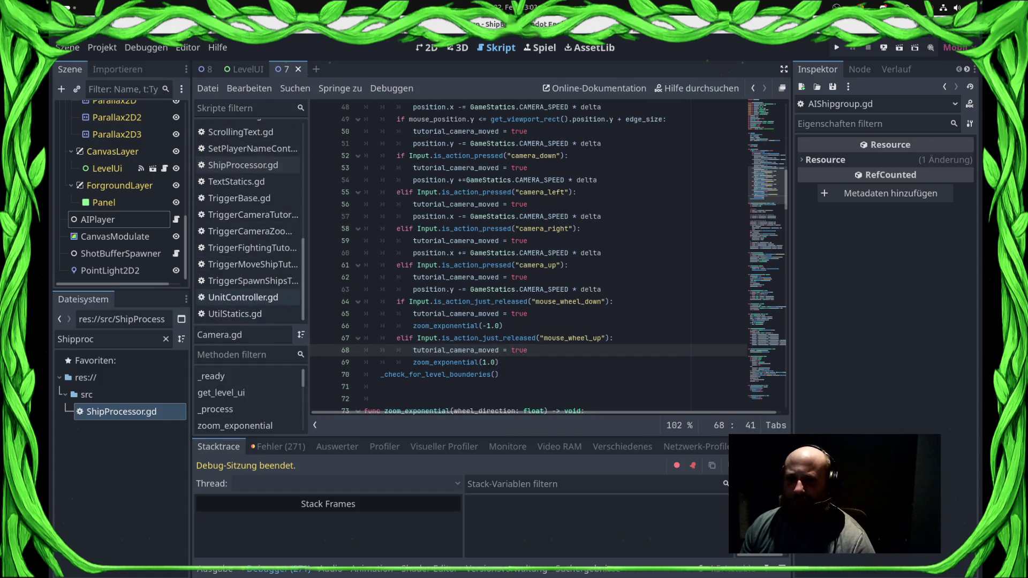
click(243, 297)
key(Down)
key(Down)
key(shift+Down)
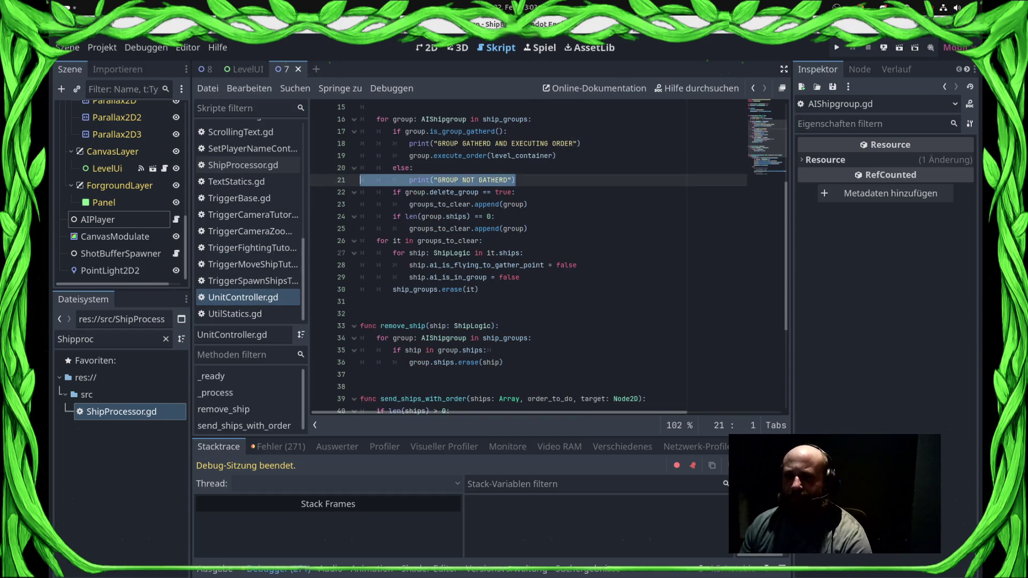
key(Delete)
key(shift+Up)
key(Delete)
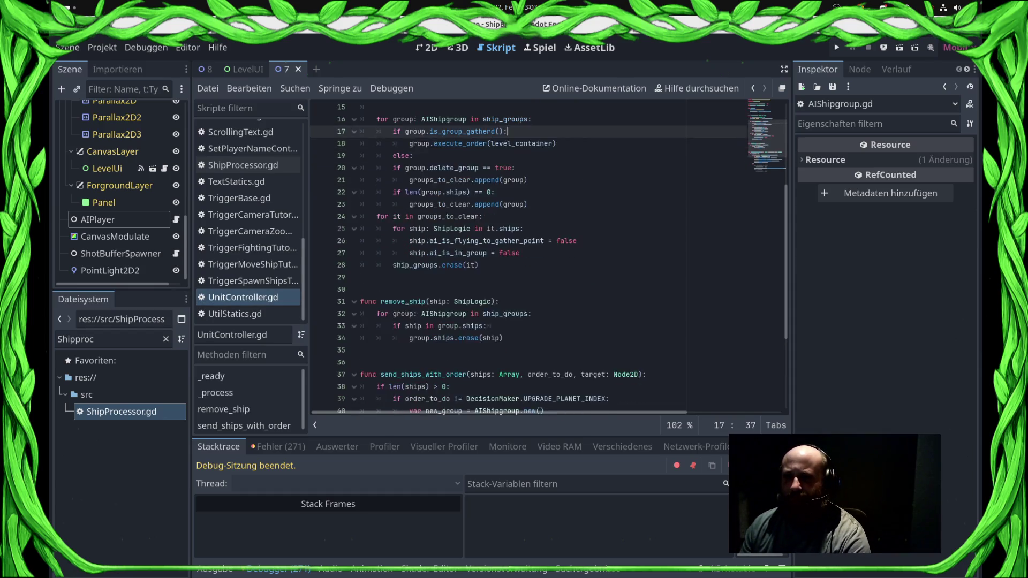
- Remove the SHIP GROUPS debug print and the empty else line, then save UnitController.gd
click(546, 167)
key(Home)
key(shift+Down)
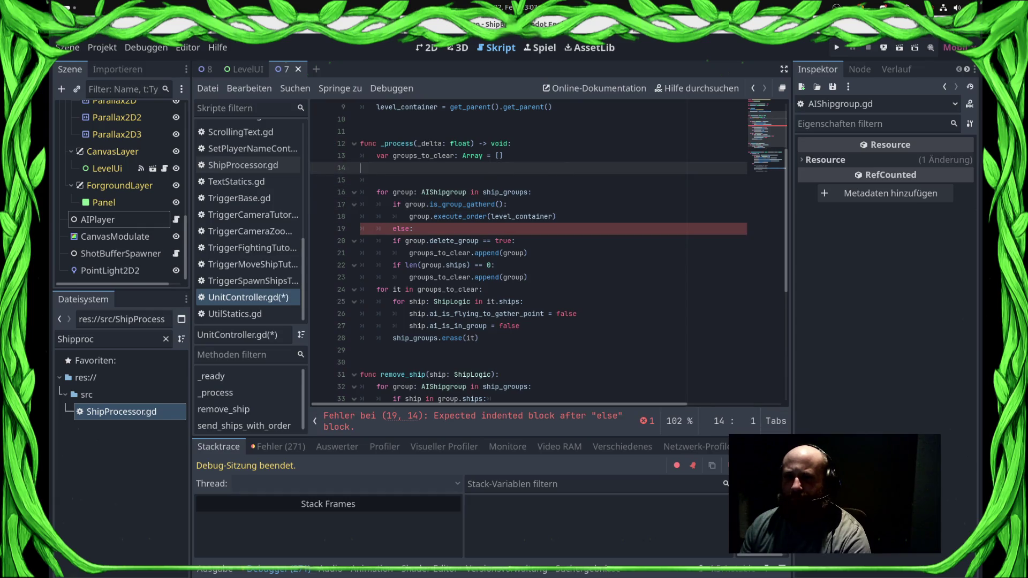
key(Delete)
key(Delete)
click(413, 204)
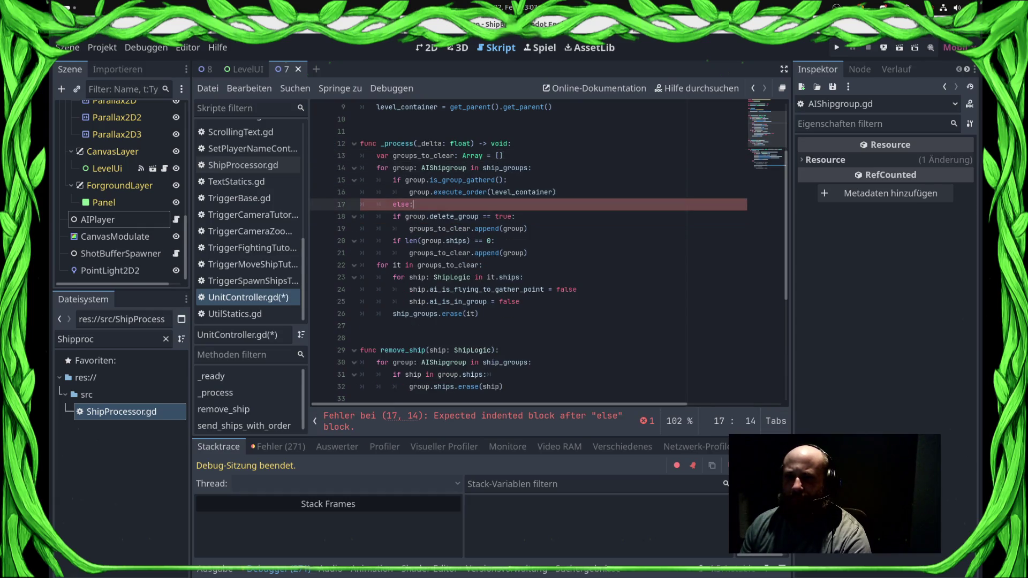
key(shift+Home)
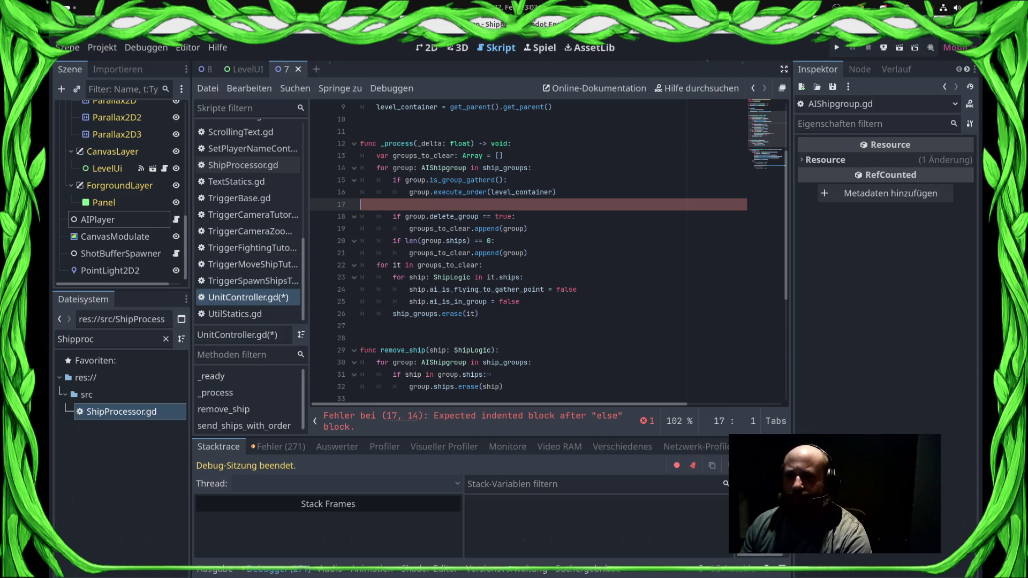
key(BackSpace)
key(BackSpace)
key(ctrl+s)
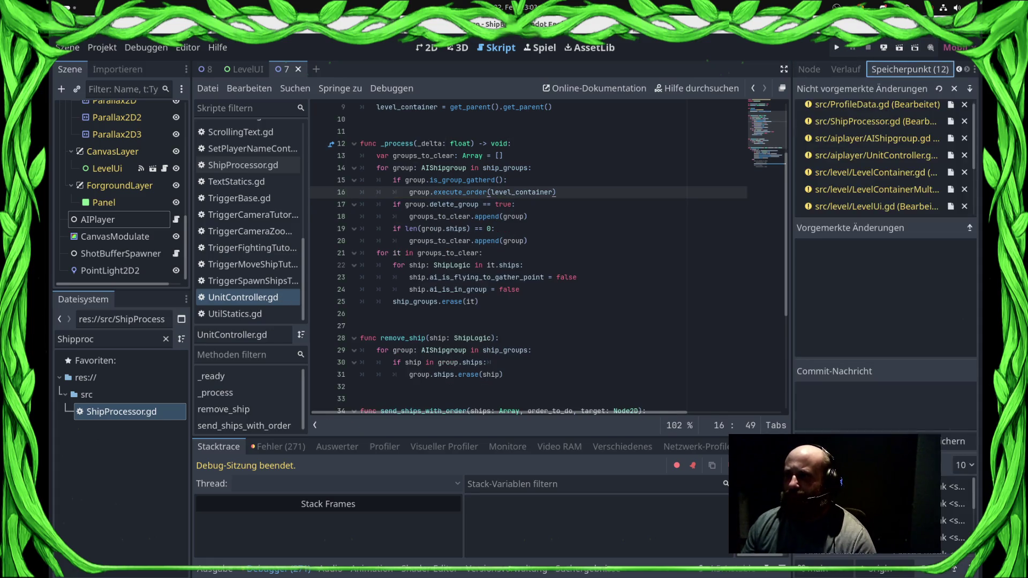
- Stage all changed files and commit them with message 'Bugfix AI. Synched start in Mutliplayer'
click(970, 88)
click(885, 406)
text(Bugfix AI)
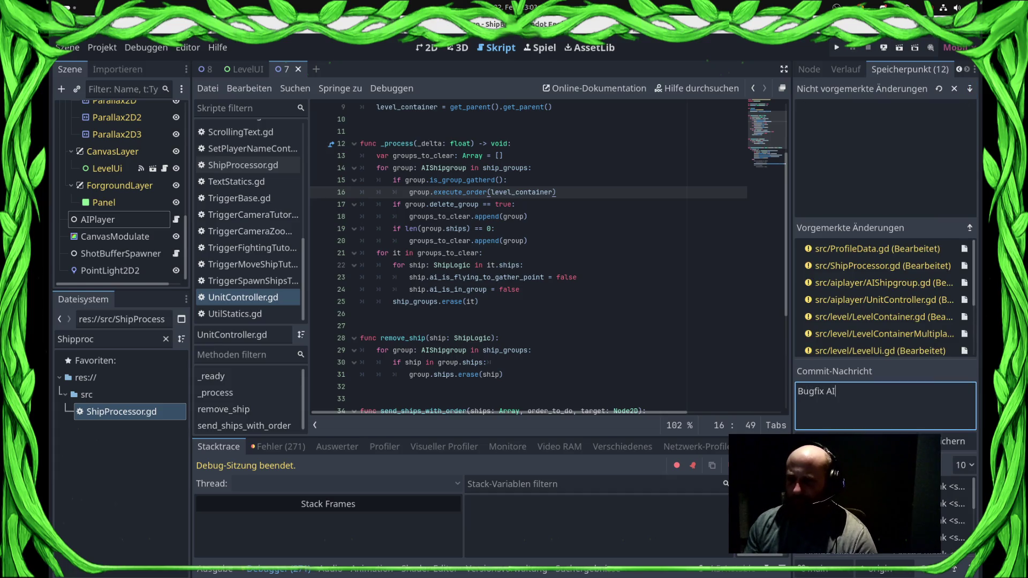
text(. Synched start in )
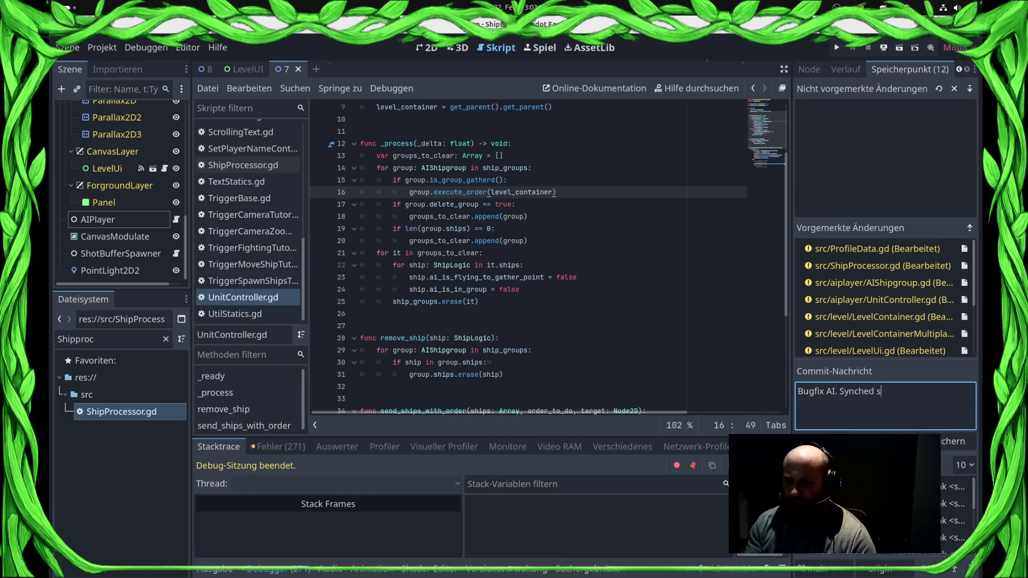
text(Mutliplayer)
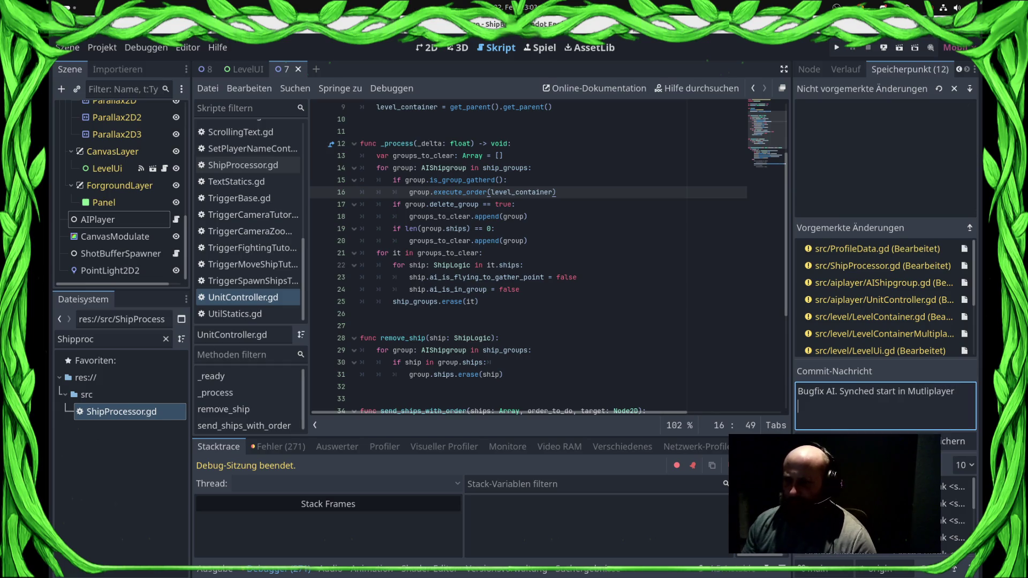
key(ctrl+Return)
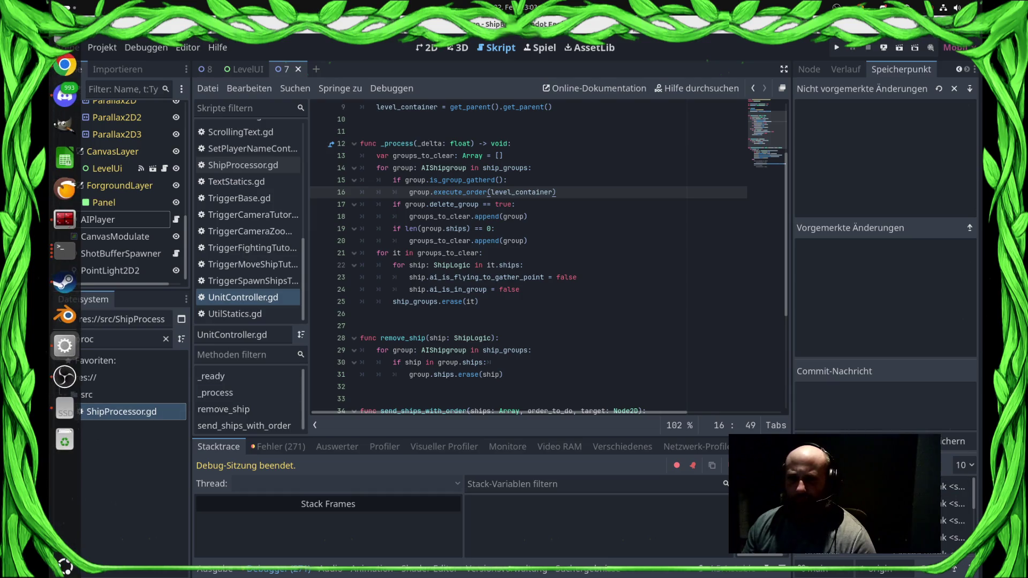
- Run git push in the terminal to send the new commit to the main branch
key(alt+Tab)
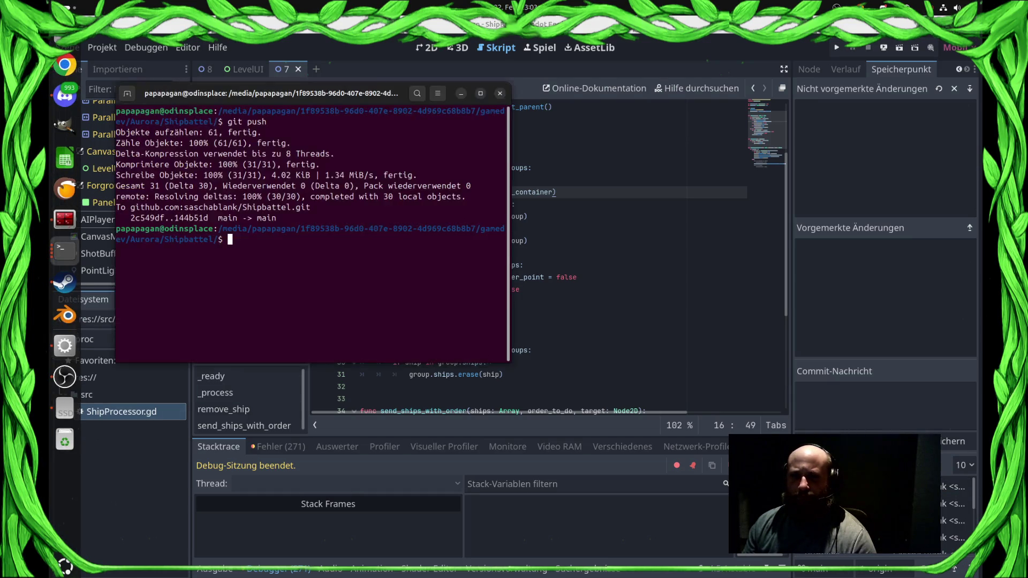
text(git push)
key(Return)
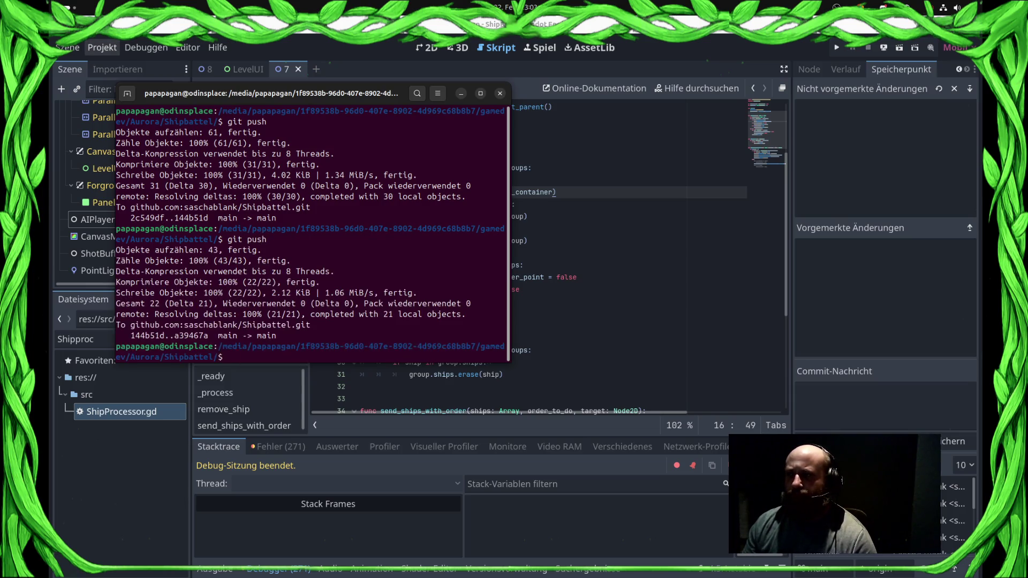
click(102, 47)
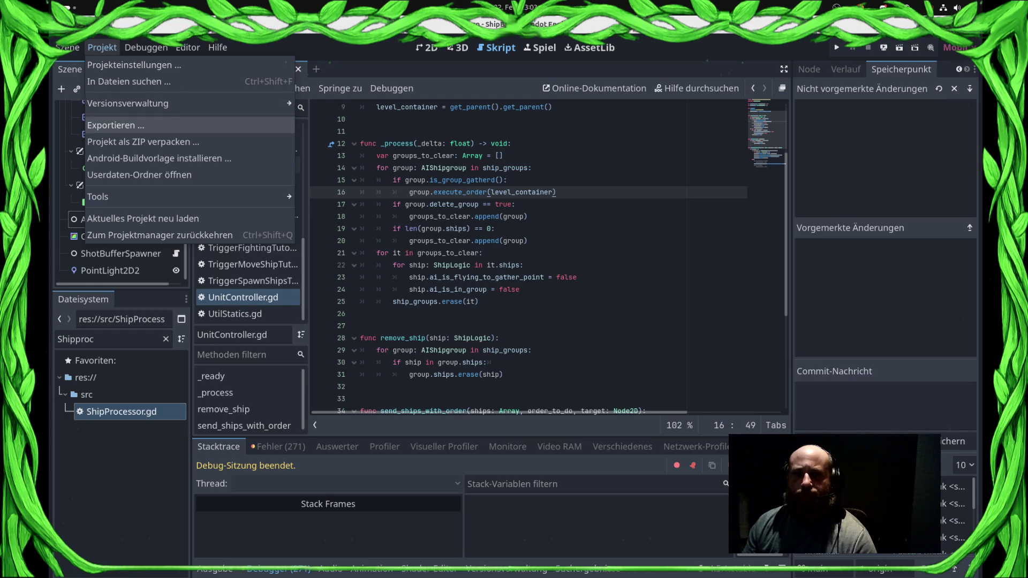
- Export release builds for all presets (Android, Web, Linux), then close the export windows
click(115, 125)
click(691, 485)
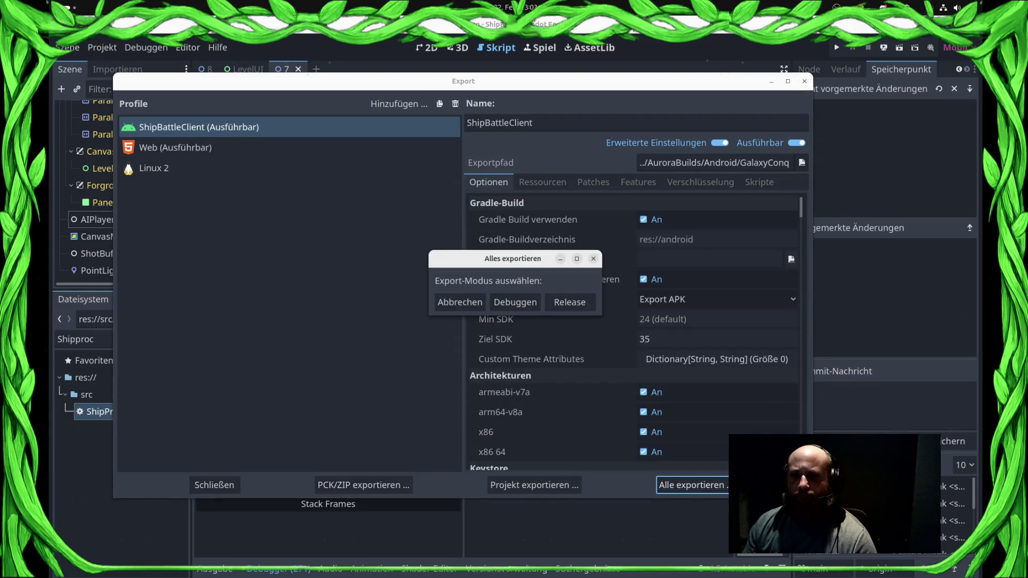
click(568, 301)
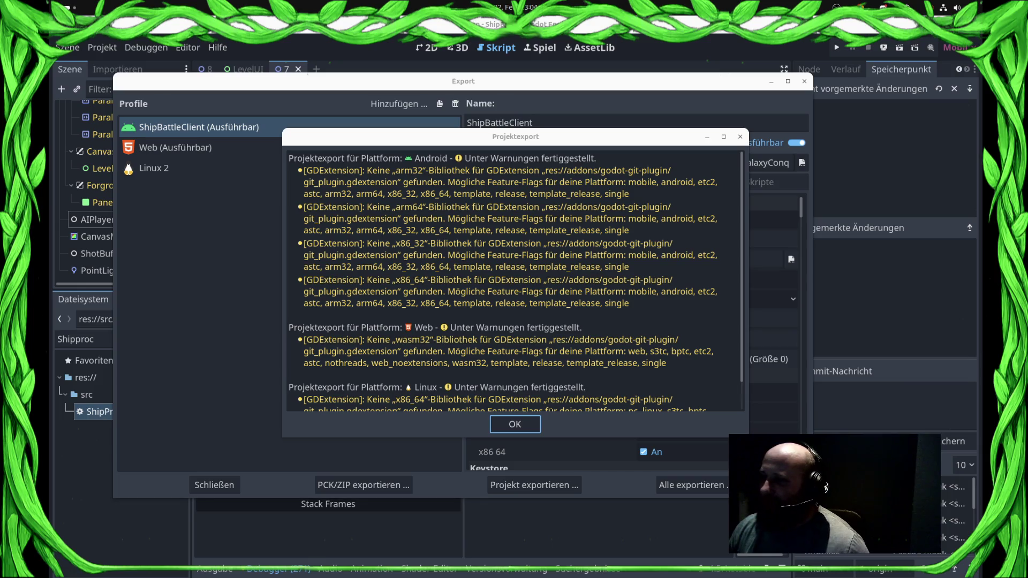
key(Return)
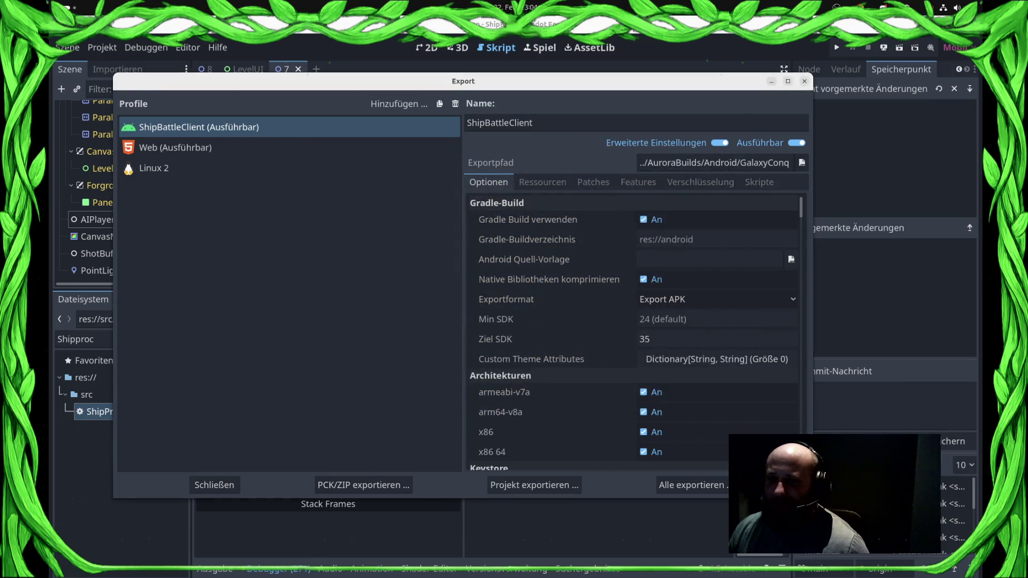
click(804, 81)
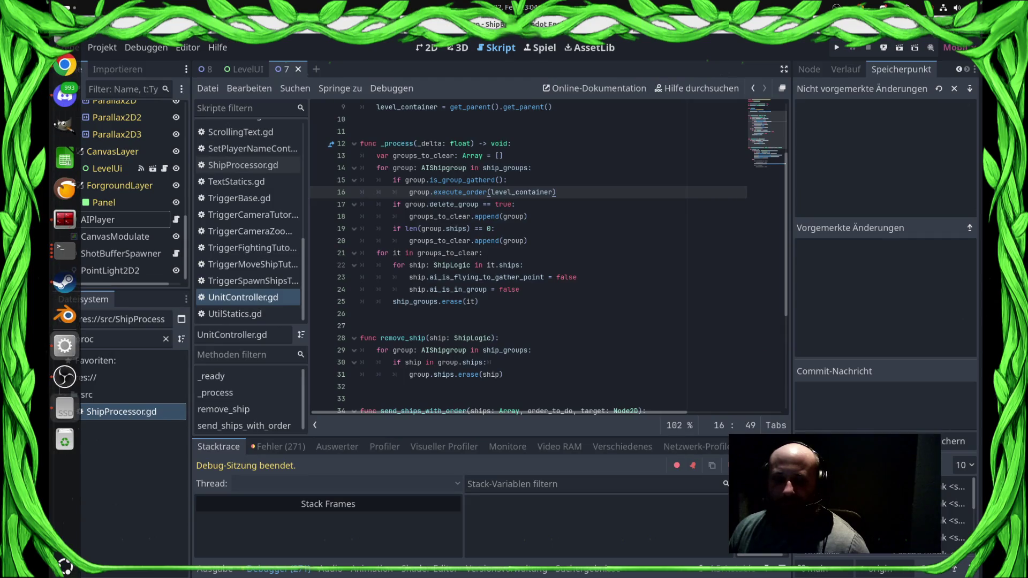
- Permanently delete the old web zip from the web build folder
key(alt+Tab)
right_click(290, 87)
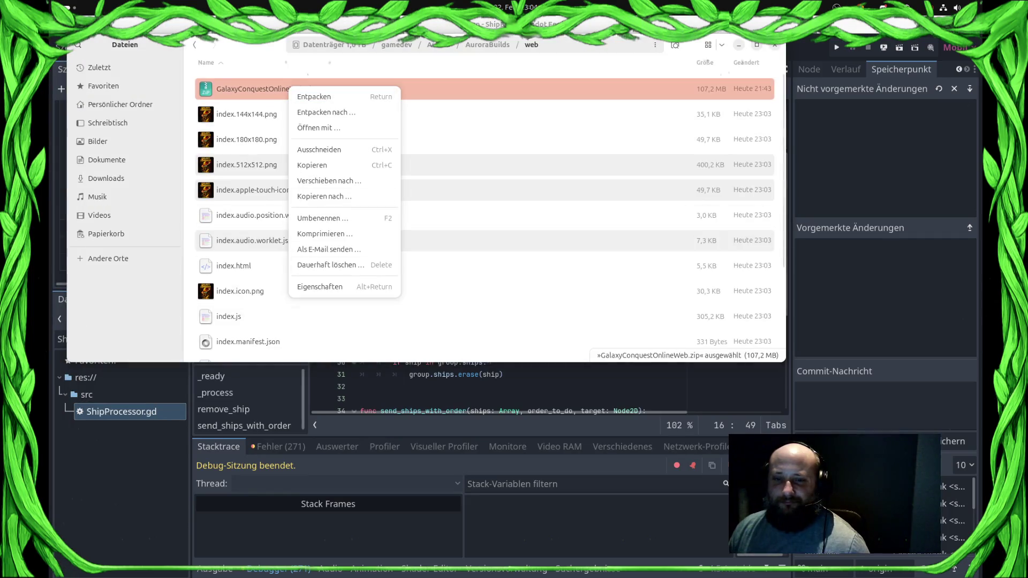
click(330, 264)
click(493, 223)
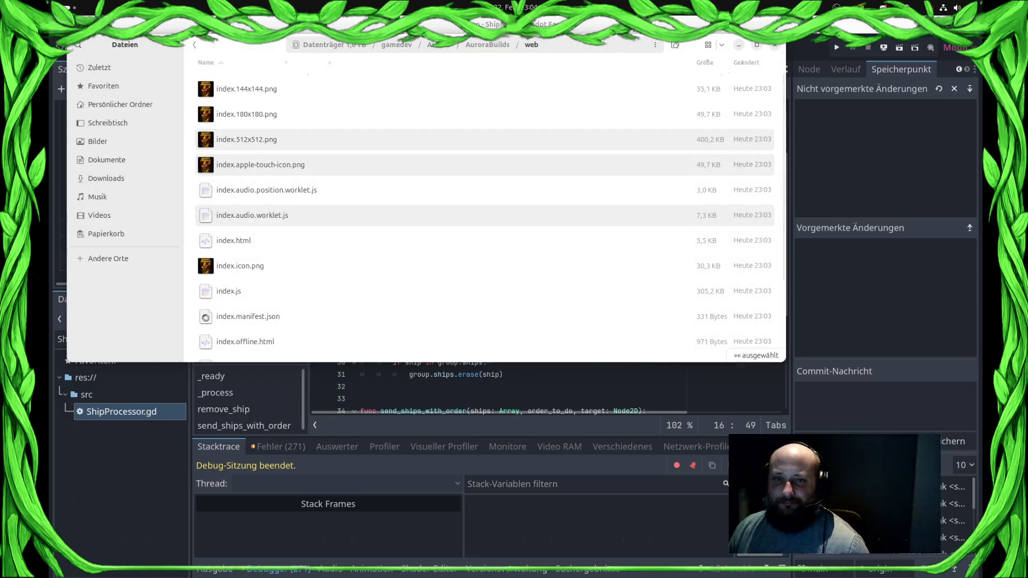
- Compress all web build files into a GalaxyConquestOnline archive, then open the linux build folder
key(ctrl+a)
right_click(433, 208)
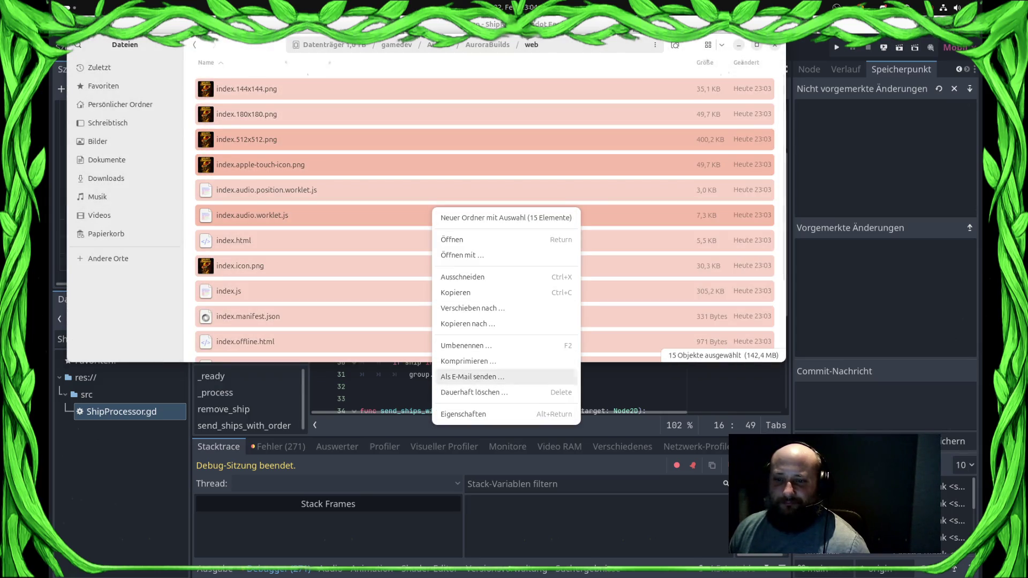
click(469, 361)
text(GalaxyConquestOnlineWeb)
key(Return)
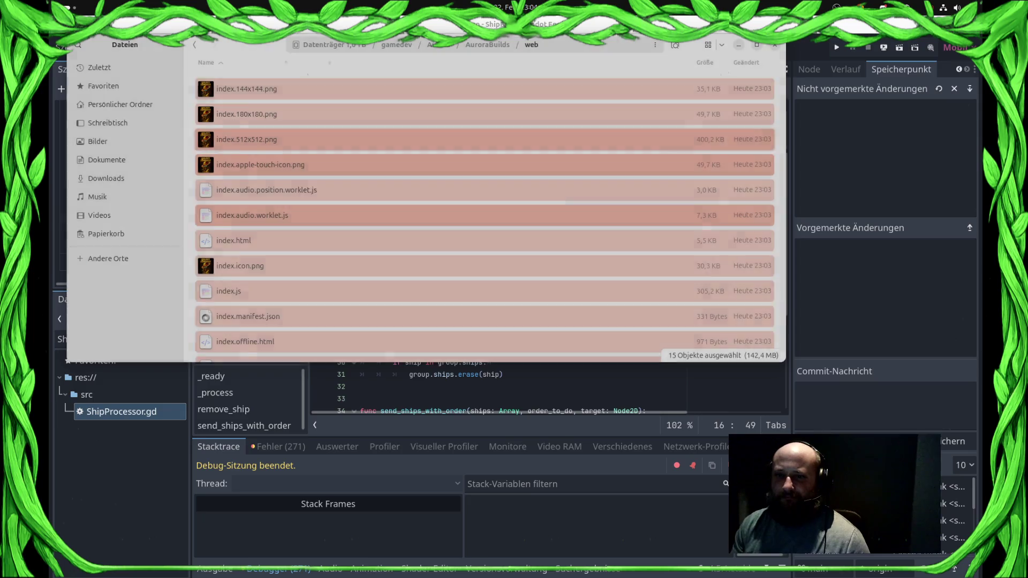
key(alt+Left)
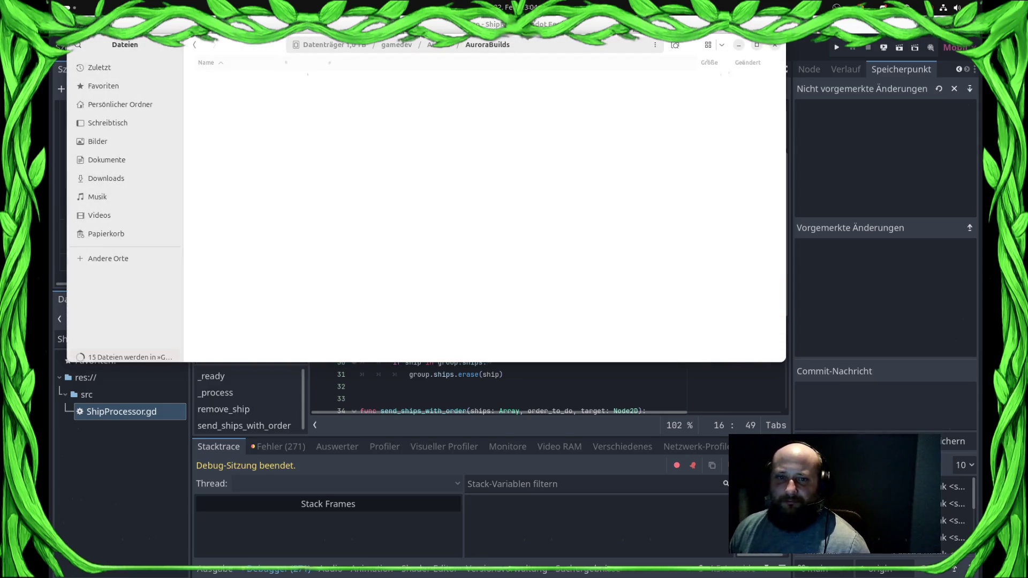
double_click(236, 113)
- Permanently delete the old Linux zip from the linux build folder
right_click(263, 143)
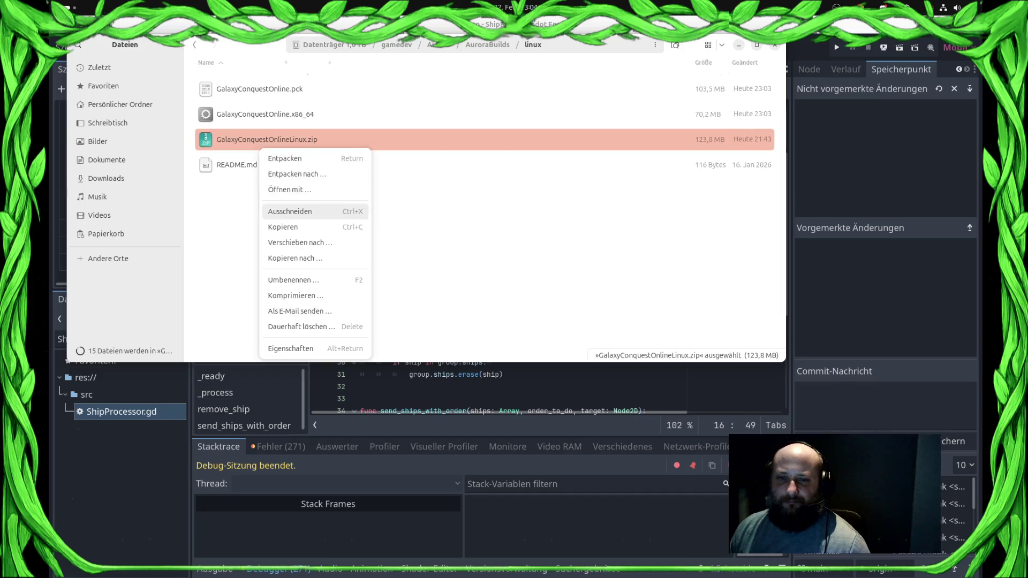
key(Escape)
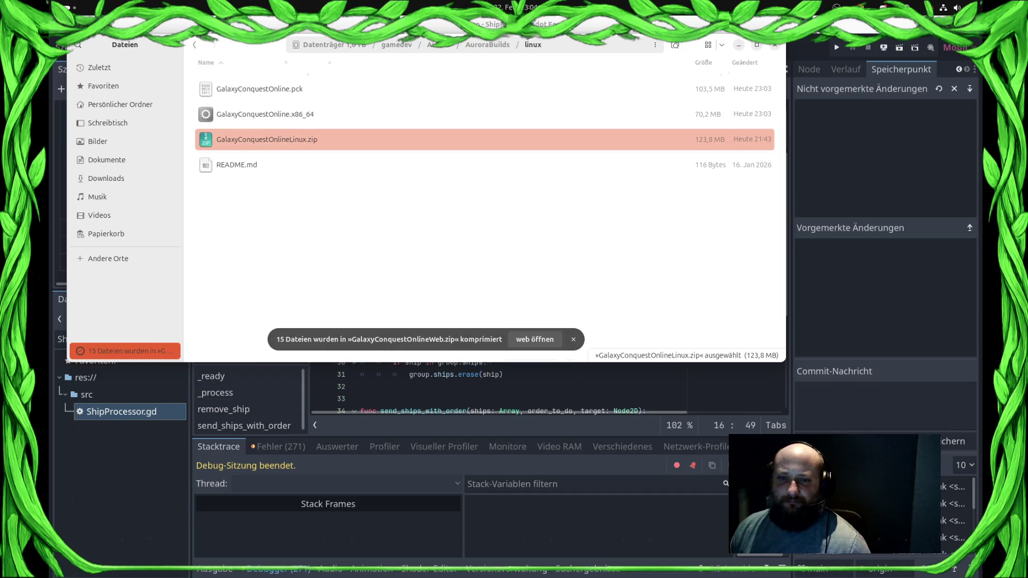
key(shift+Delete)
key(Return)
- Compress the three linux build files into GalaxyConquestOnlineLinux.zip
key(ctrl+a)
key(shift+F10)
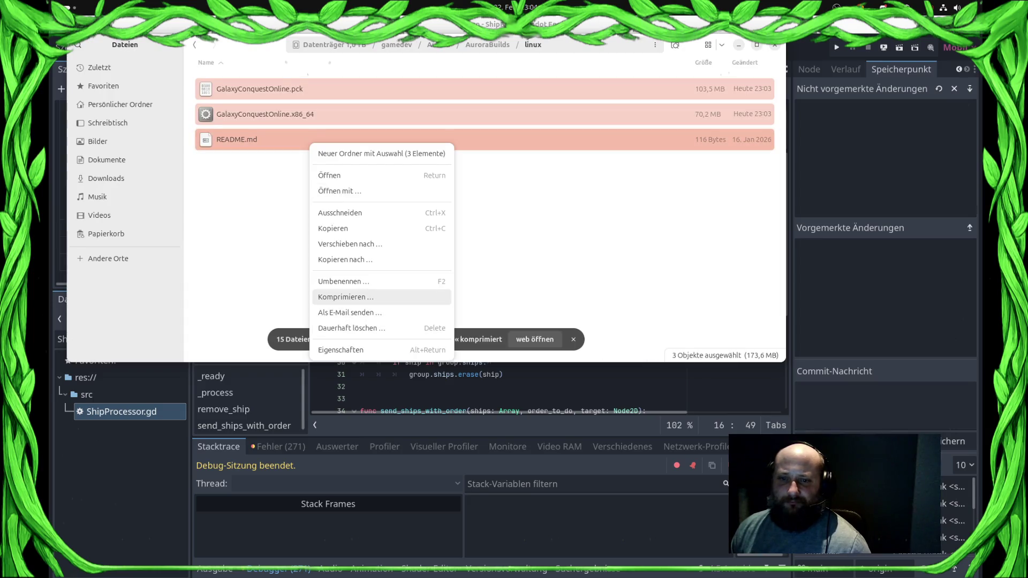
key(Up)
key(Return)
text(Gaala)
key(BackSpace)
key(BackSpace)
key(BackSpace)
text(laxyConquestOnlineLinux)
key(Return)
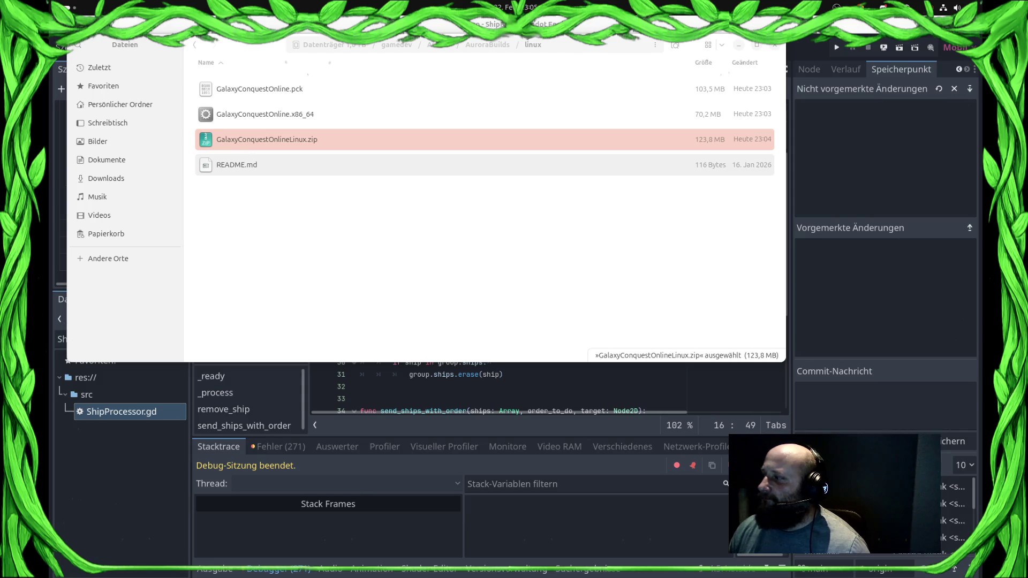
key(super)
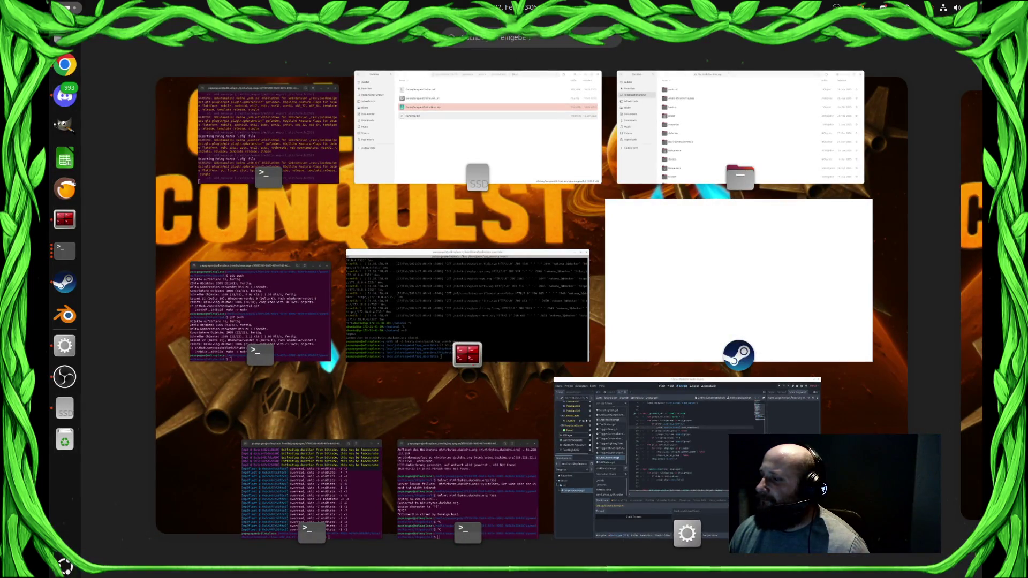
key(super)
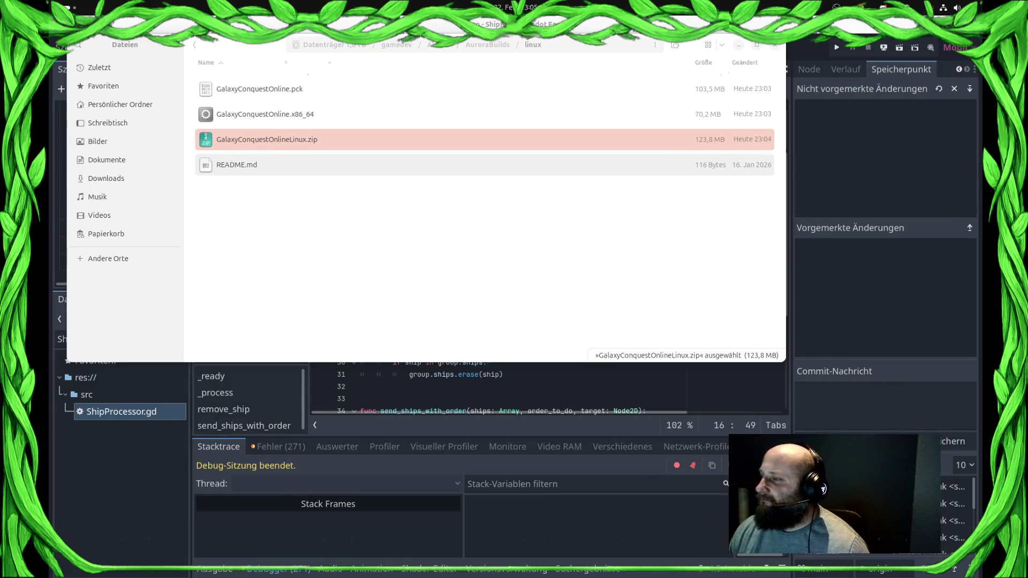
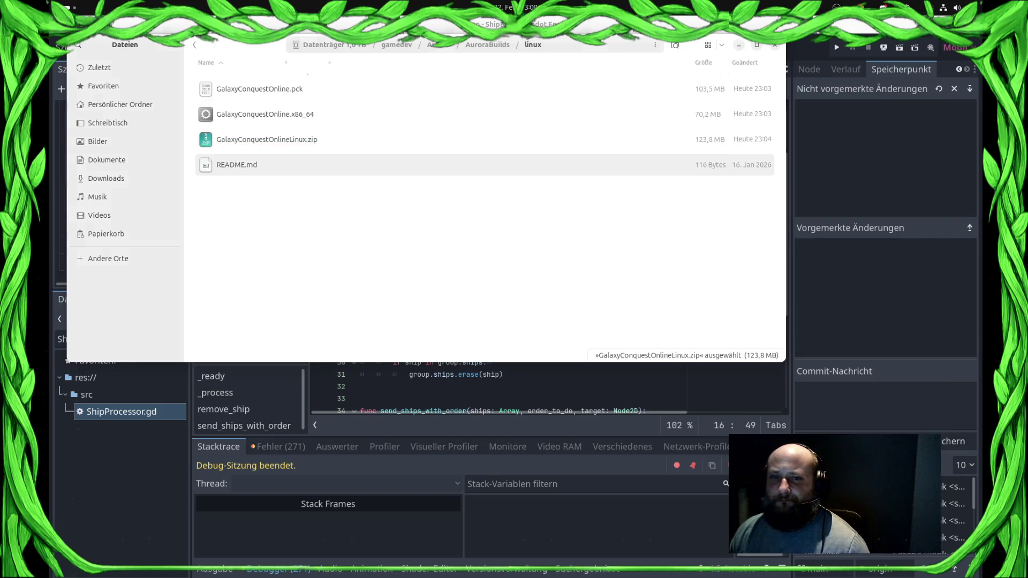
- Close the Linux builds folder window and click back into the UnitController.gd script
key(ctrl+w)
scroll(536, 257, down, 4)
click(473, 228)
scroll(536, 257, down, 1)
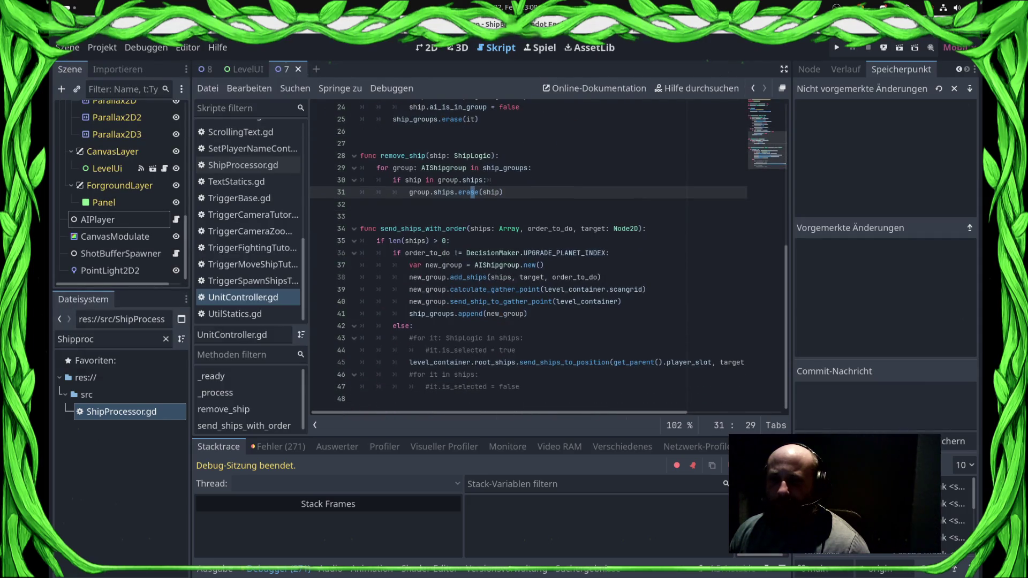
- Delete the commented-out ship-selection loops in send_ships_with_order and save UnitController.gd
mouse_move(515, 351)
mouse_down()
mouse_move(360, 338)
mouse_move(521, 363)
mouse_up()
key(Delete)
key(Delete)
key(Delete)
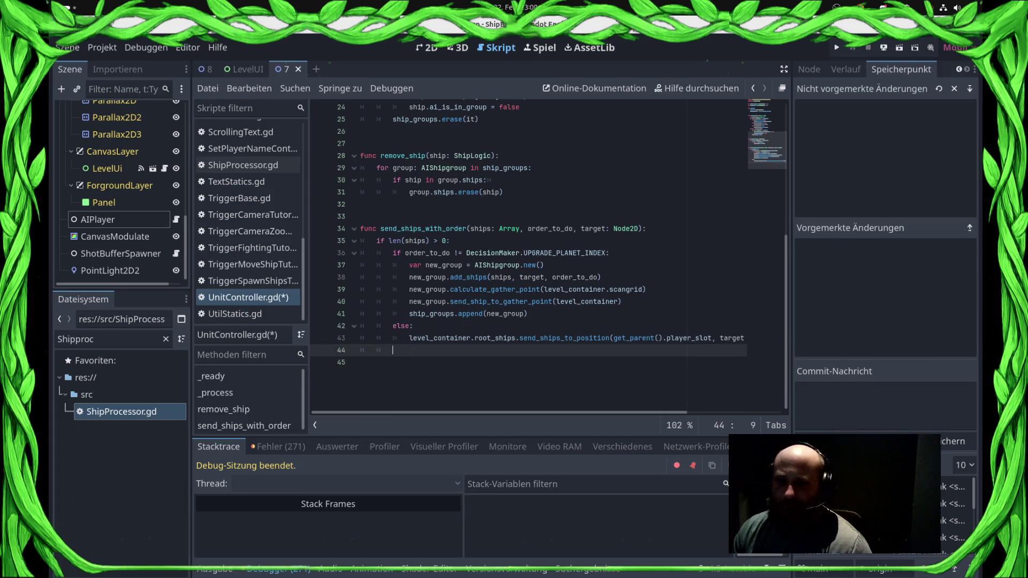
key(BackSpace)
key(BackSpace)
key(BackSpace)
key(Down)
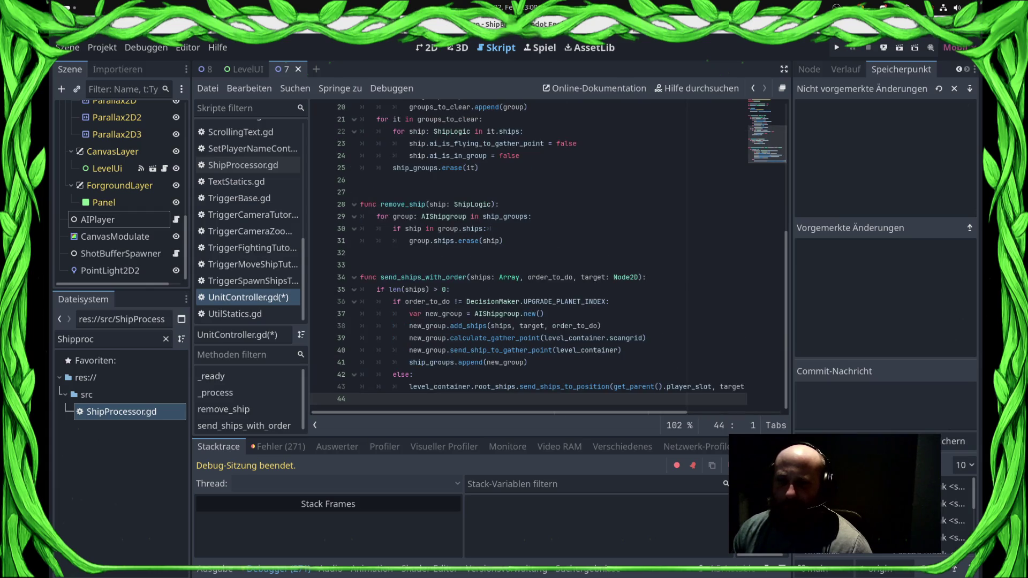
key(Up)
key(End)
key(ctrl+s)
key(Home)
key(Home)
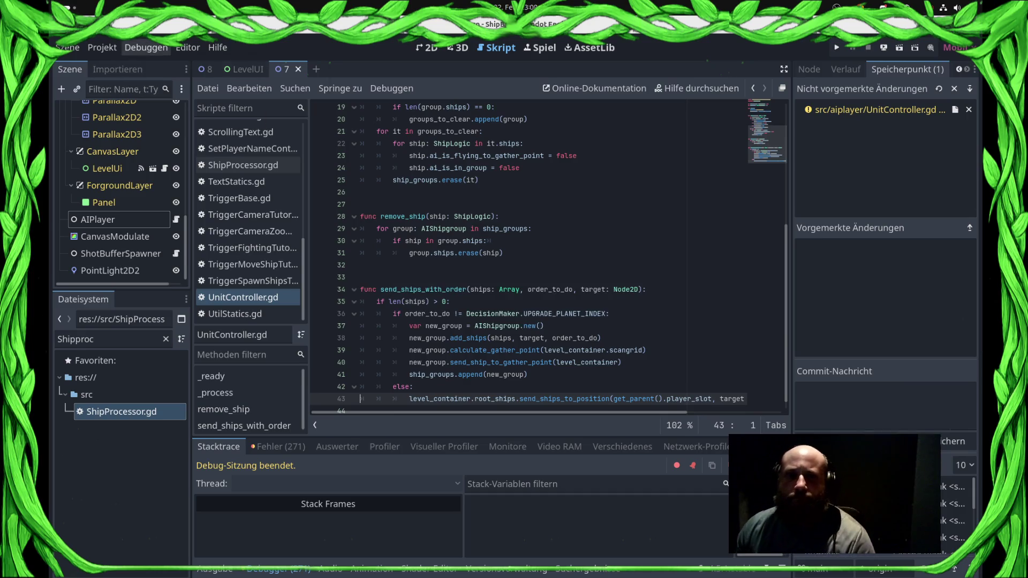
click(145, 47)
- Remove the 'levelloader' argument from Instanzen ausführen and run the project with F5
click(172, 252)
double_click(254, 177)
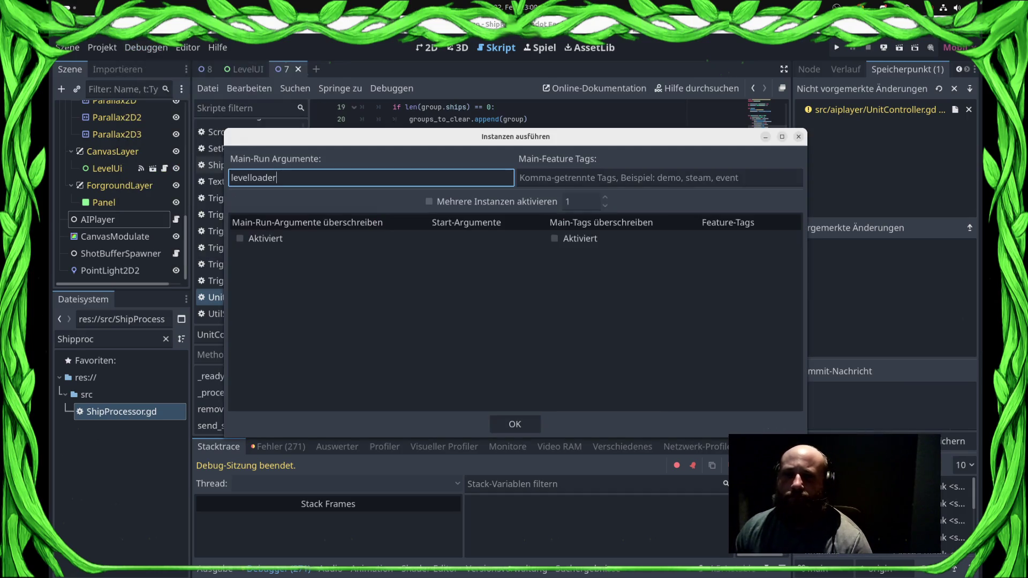
key(BackSpace)
key(Return)
key(F5)
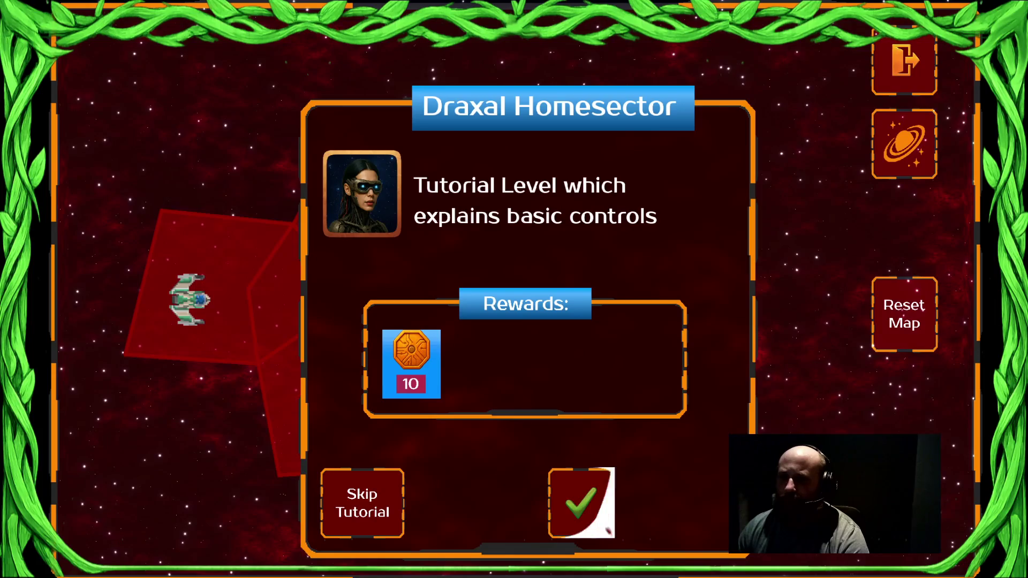
- Accept the Draxal Homesector briefing, dismiss the commander dialogue and start sending ships to targets
click(589, 509)
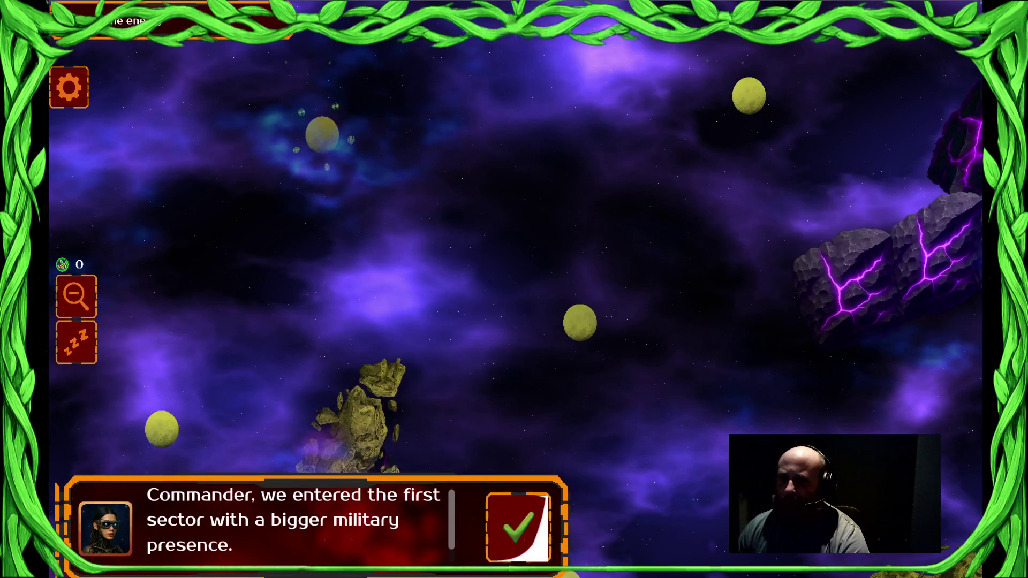
click(517, 527)
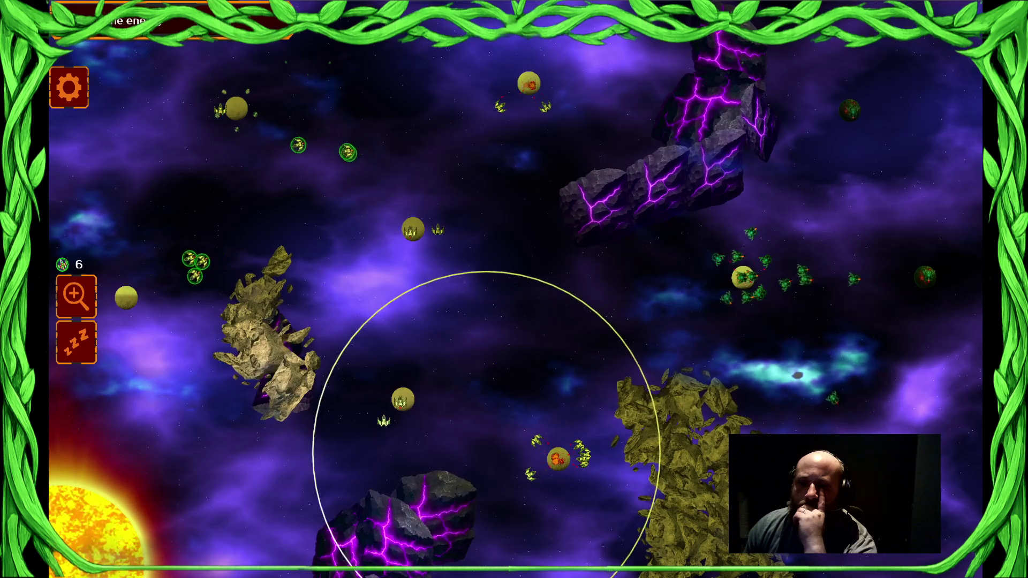
click(495, 231)
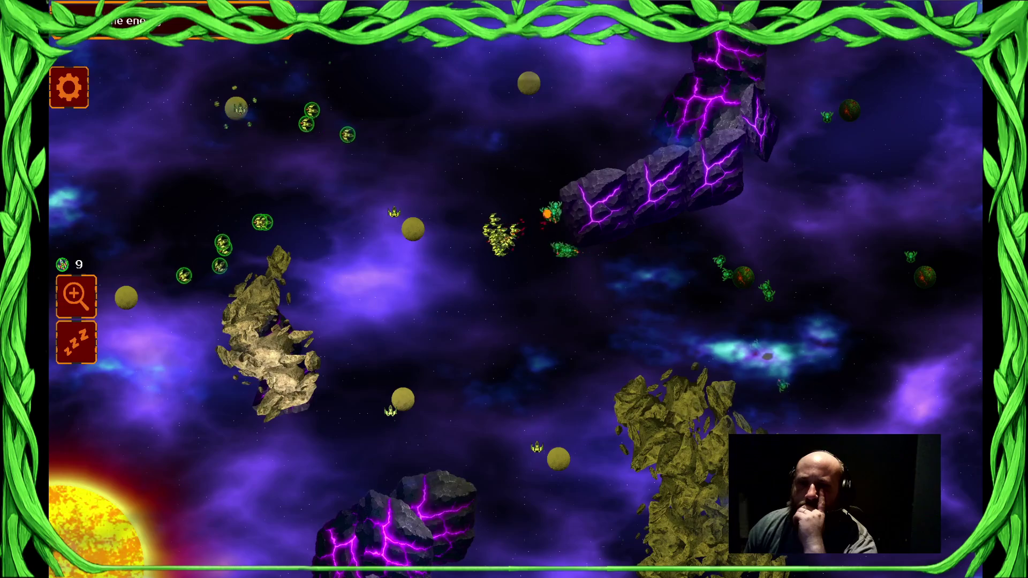
click(534, 239)
- Send ship groups toward the upper planet, the lower area and the upper left
click(399, 412)
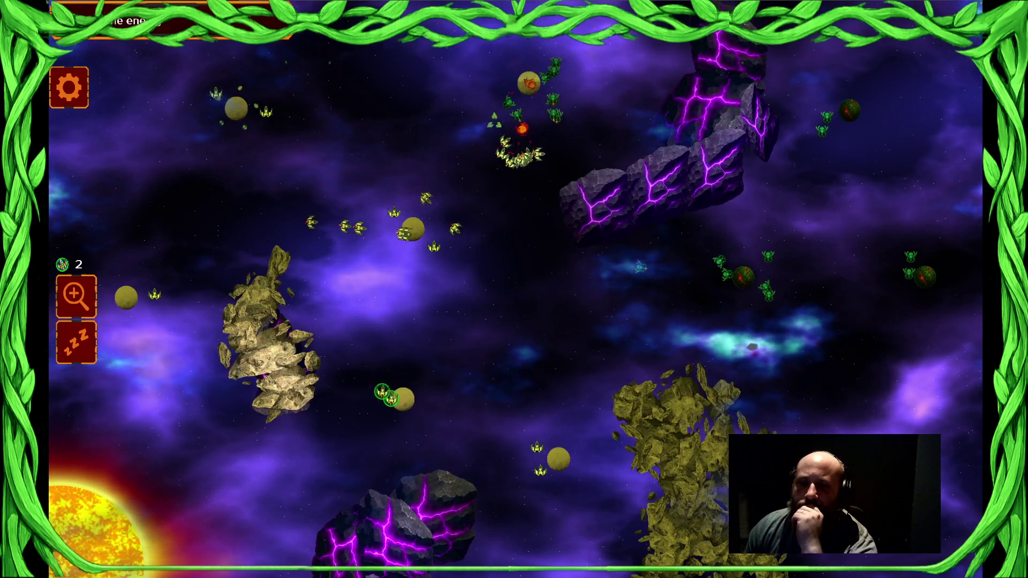
click(469, 241)
click(423, 241)
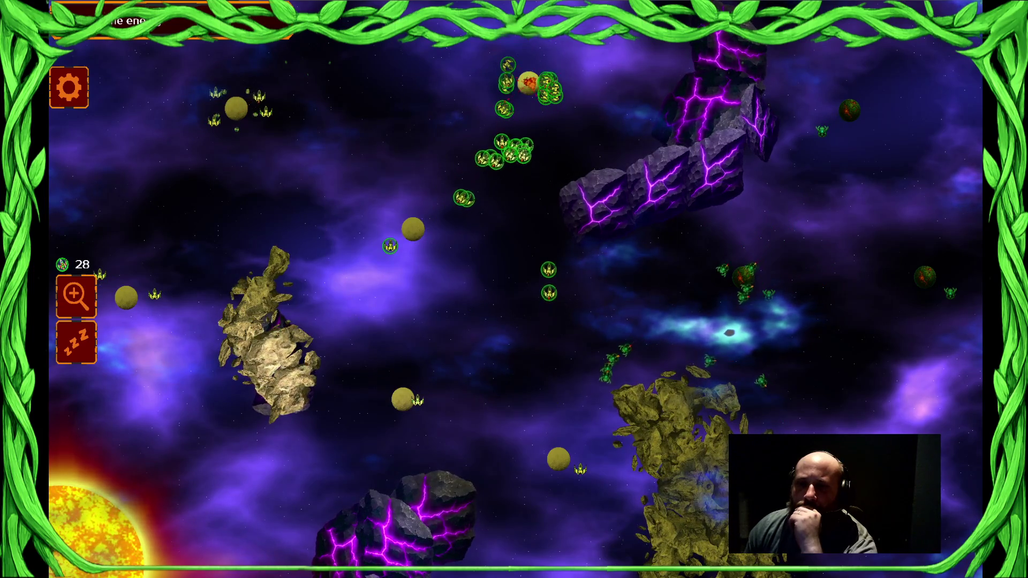
click(236, 109)
click(506, 429)
click(529, 86)
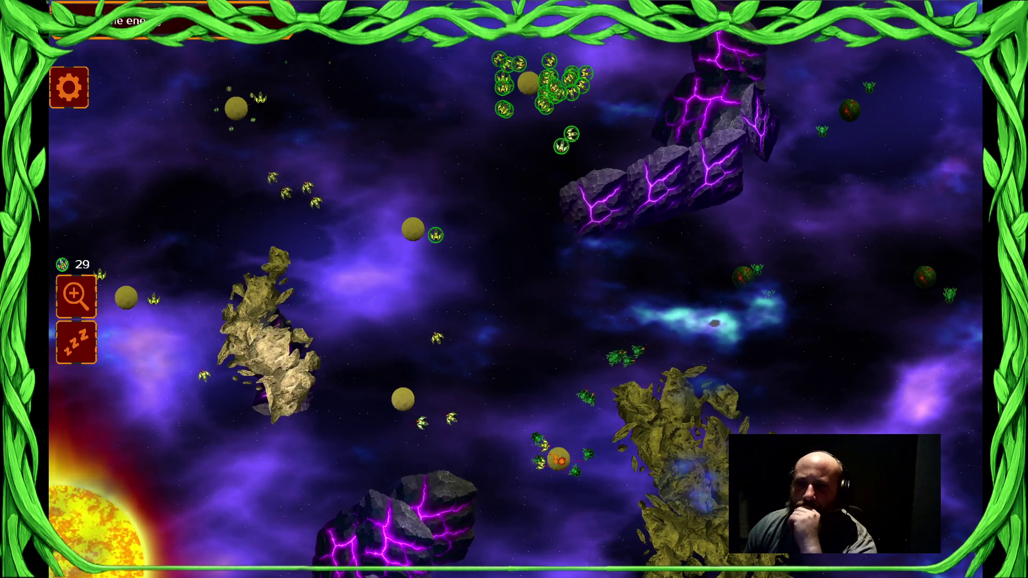
click(342, 106)
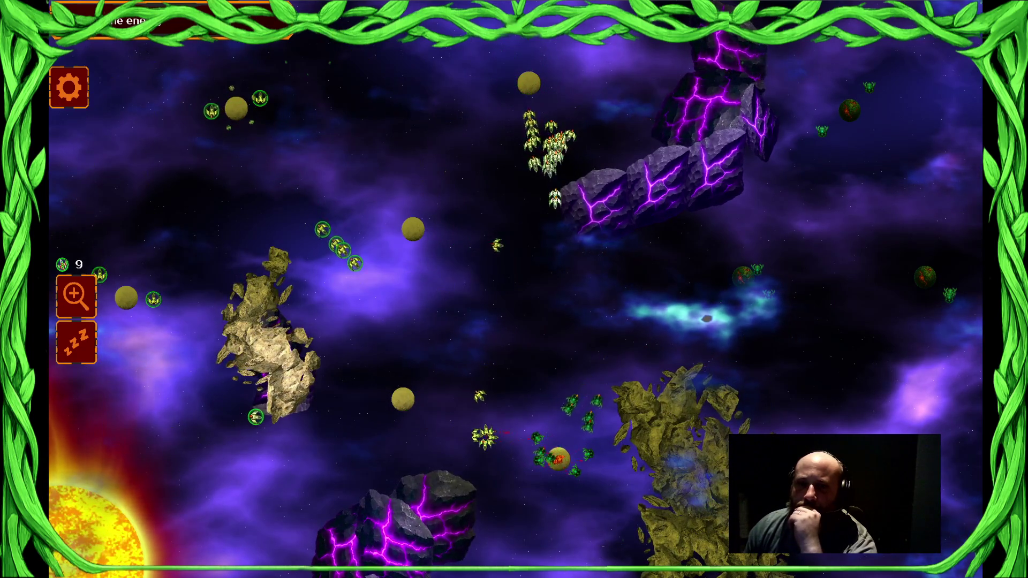
- Select the seedling swarms around the purple, lower, right-hand and central asteroids
click(548, 198)
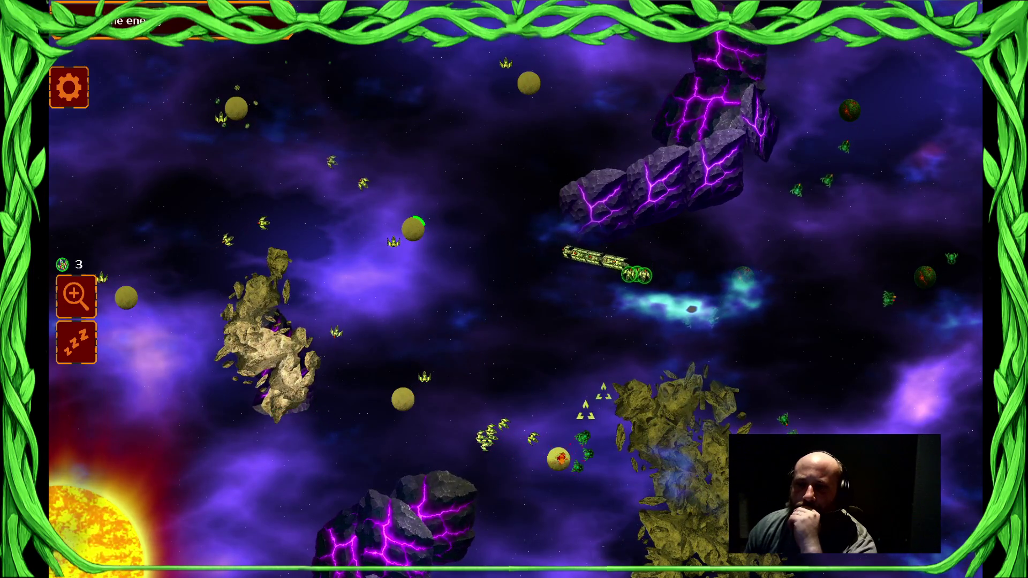
click(402, 399)
click(494, 402)
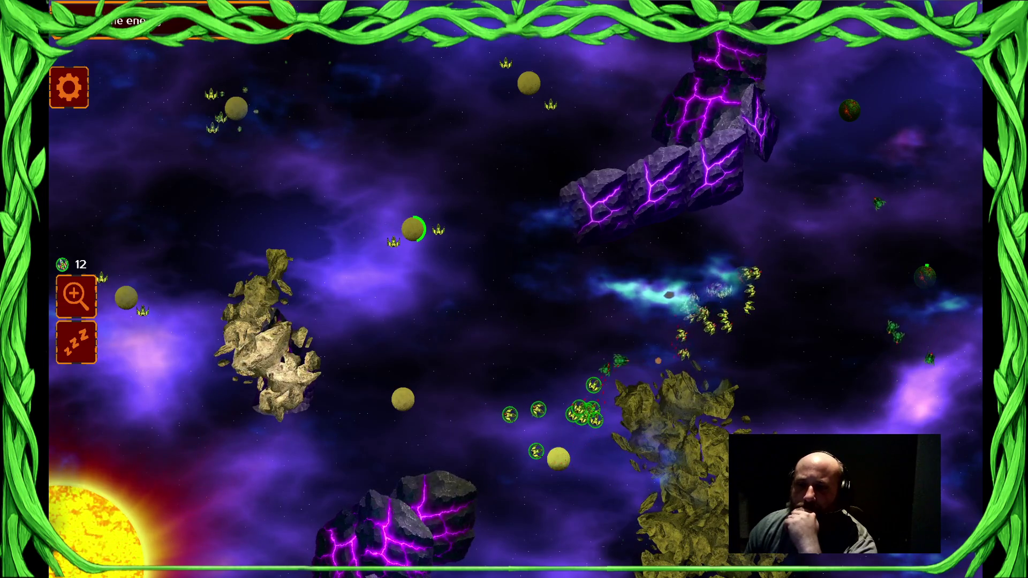
click(707, 308)
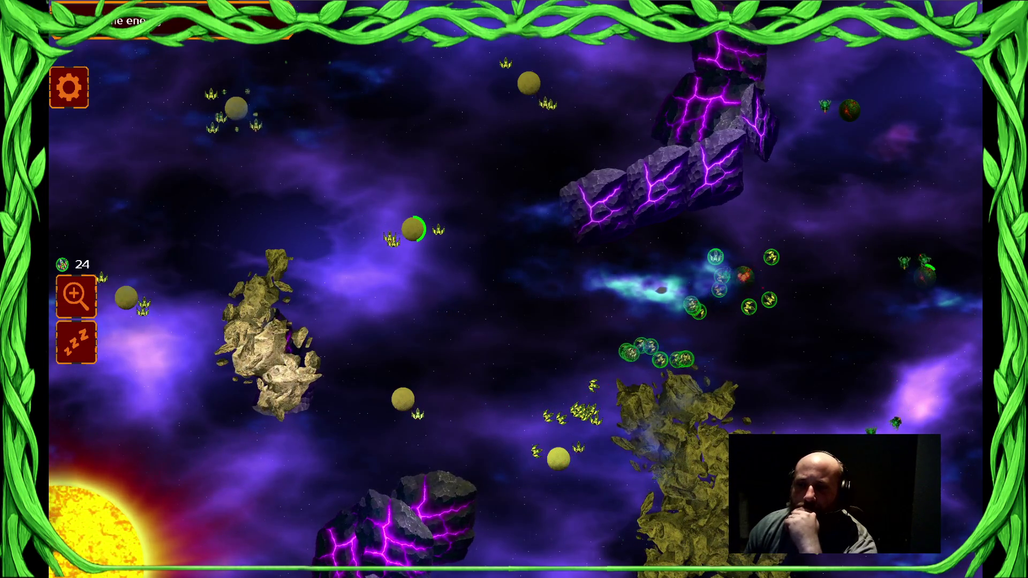
click(575, 415)
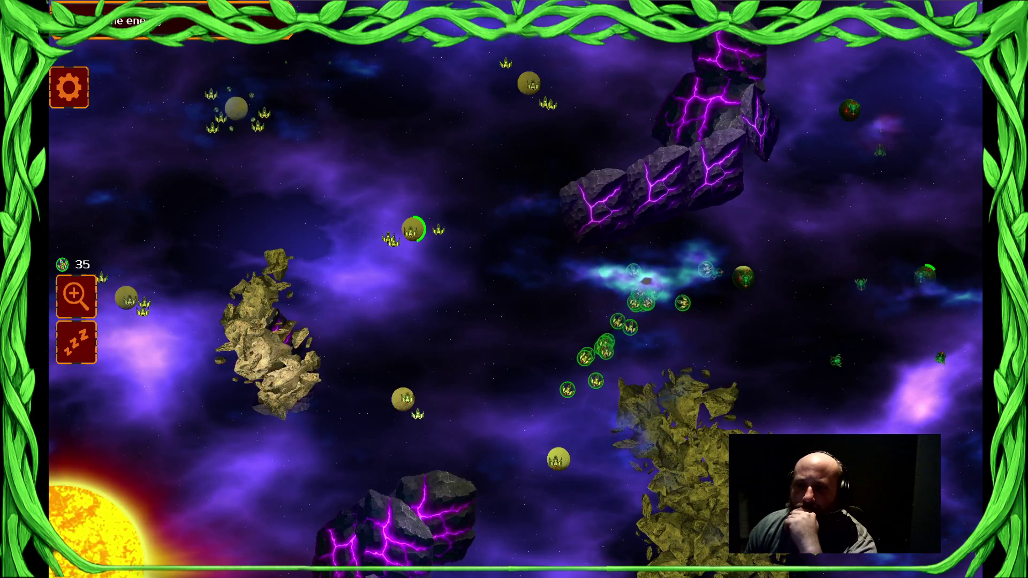
mouse_move(412, 230)
mouse_down()
mouse_move(605, 75)
mouse_move(728, 166)
mouse_up()
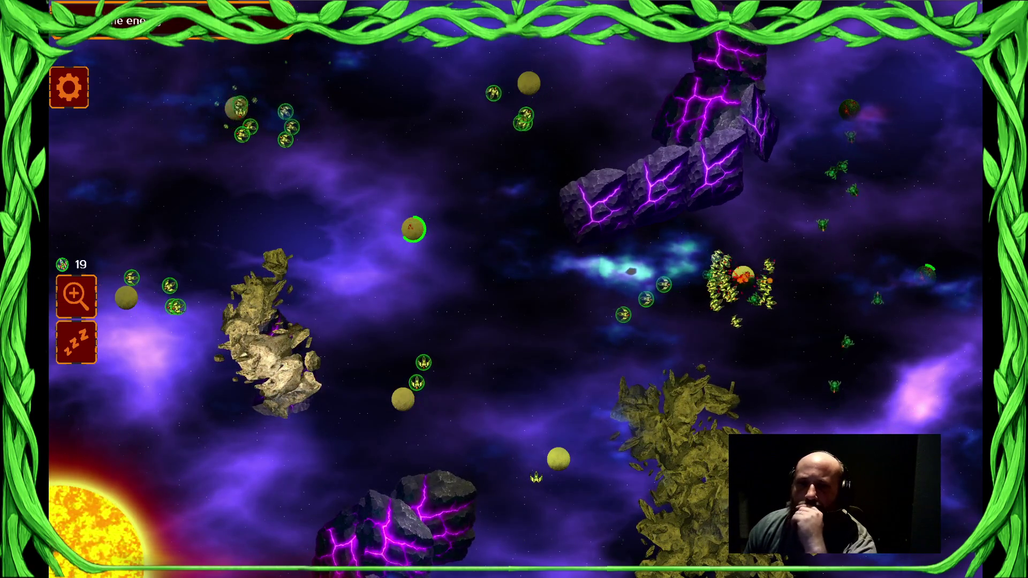
drag(683, 297, 835, 297)
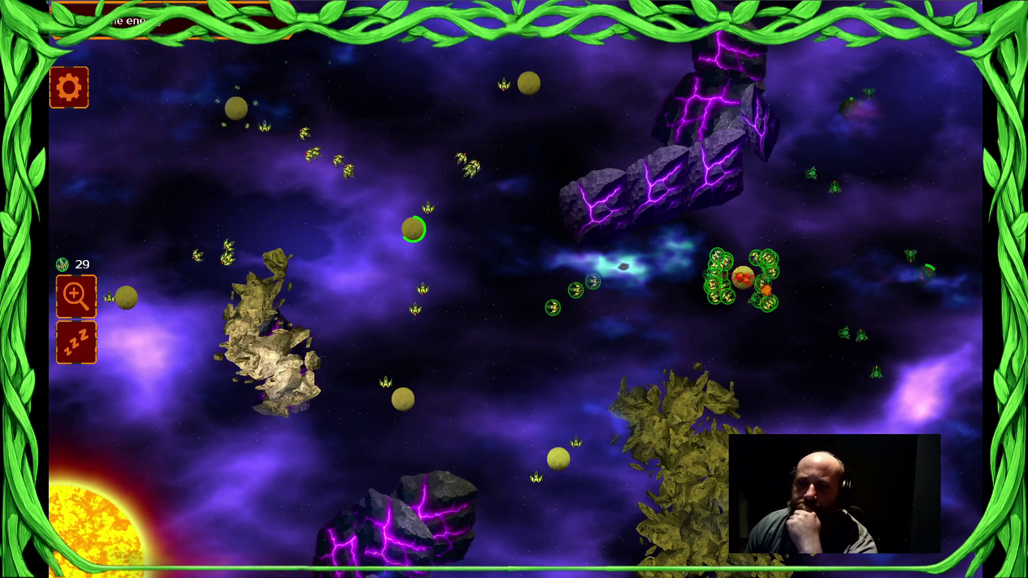
drag(412, 230, 739, 276)
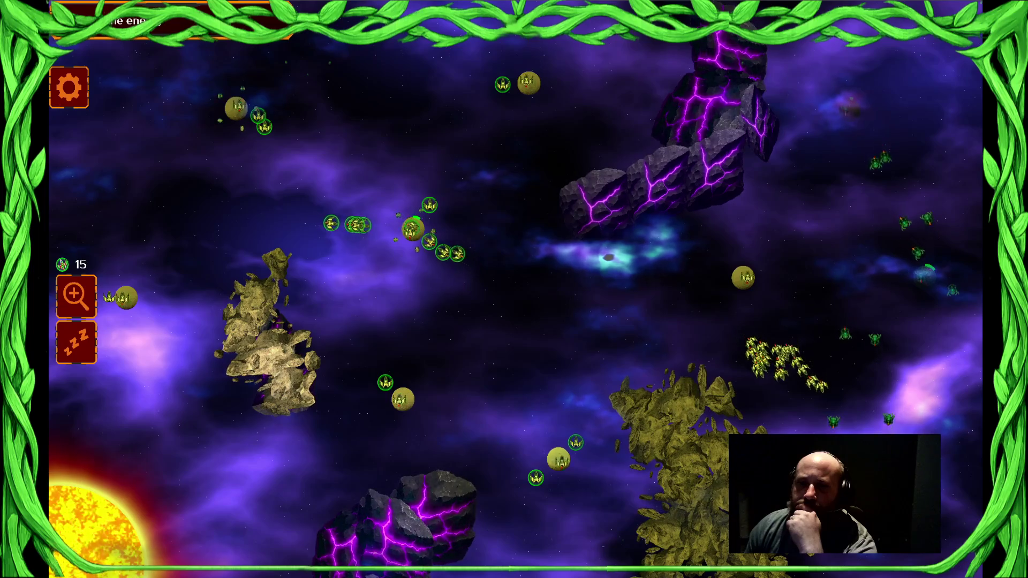
- Surrender the test match, continue to the main menu and close the game
key(Escape)
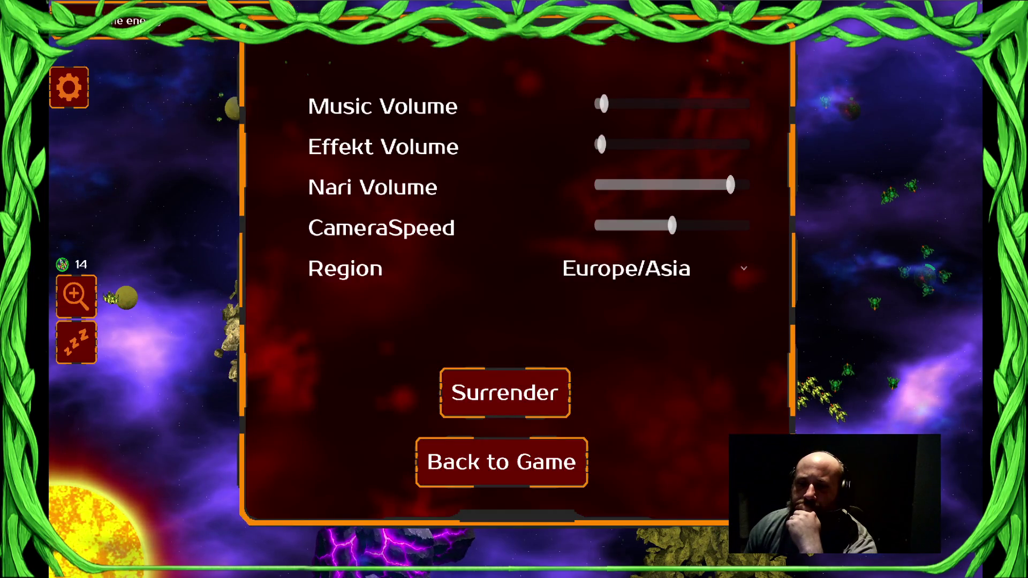
click(505, 392)
click(668, 498)
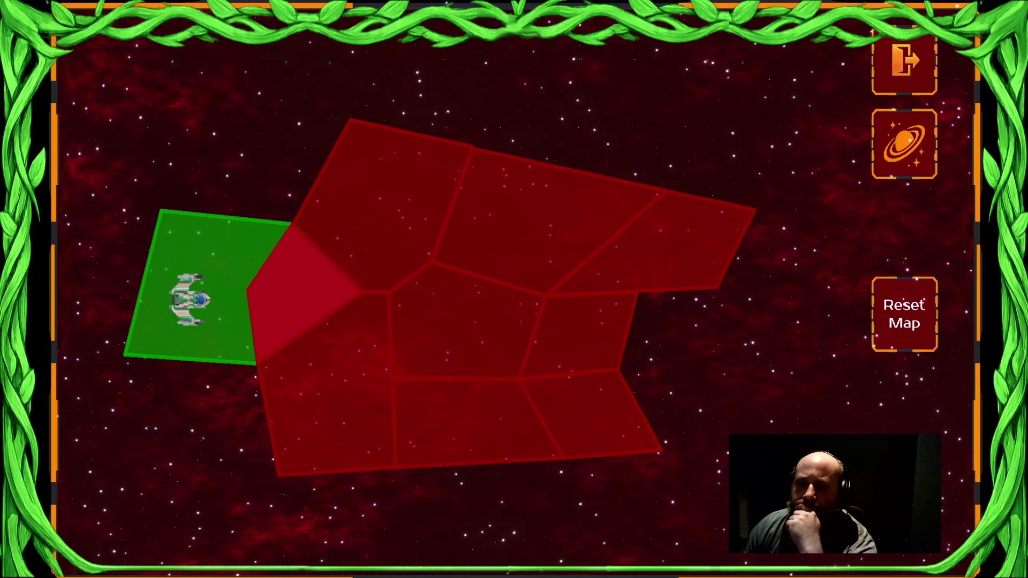
key(Escape)
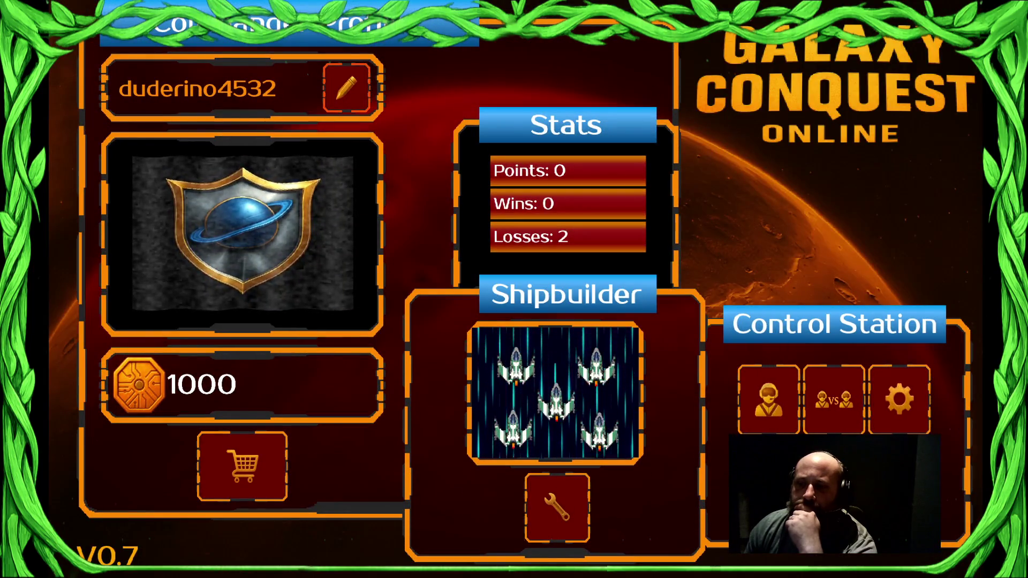
key(Escape)
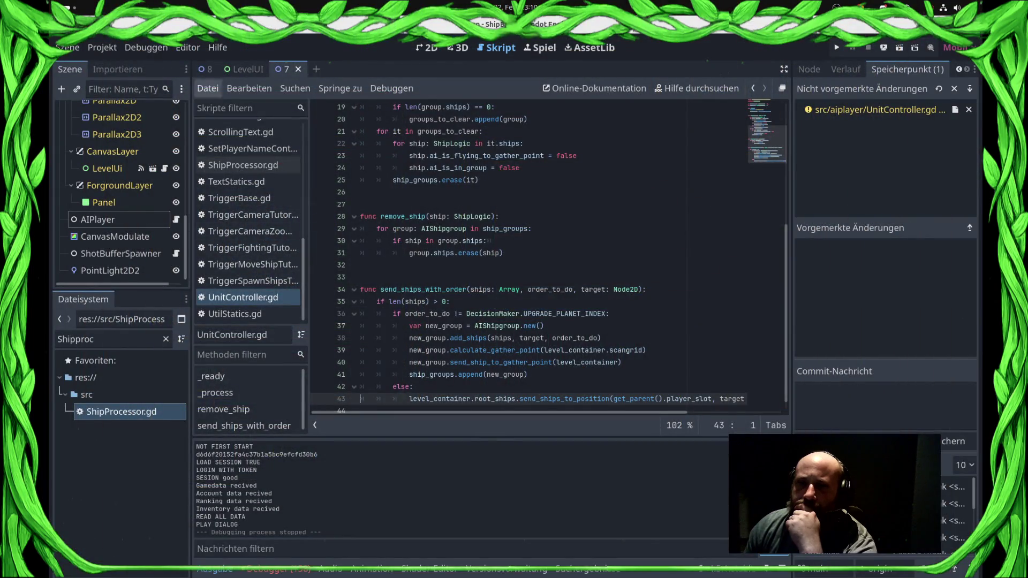
- Filter the FileSystem for '1.tscn' and open the Sector0 level scene 1.tscn
click(123, 339)
mouse_move(49, 339)
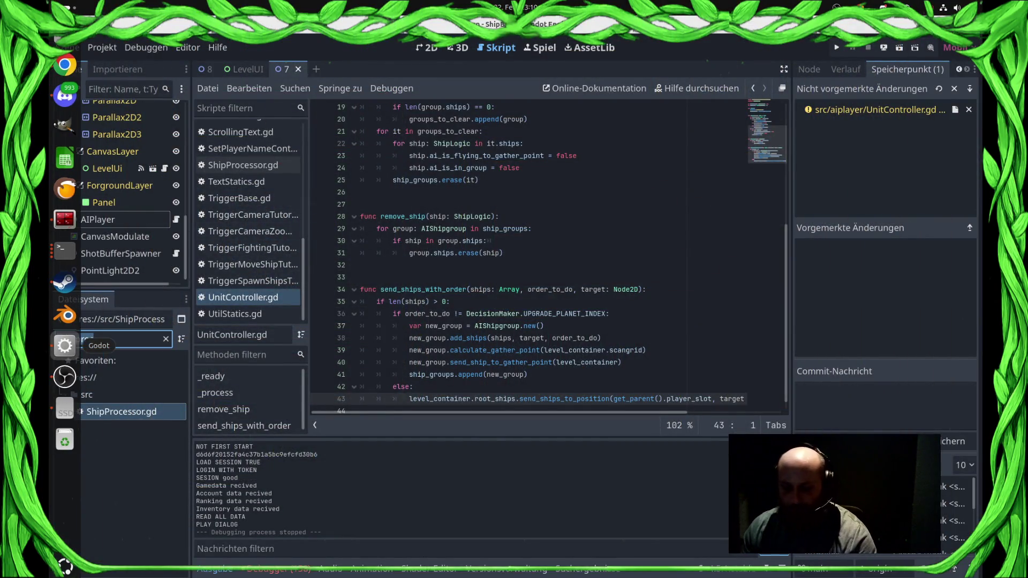
key(BackSpace)
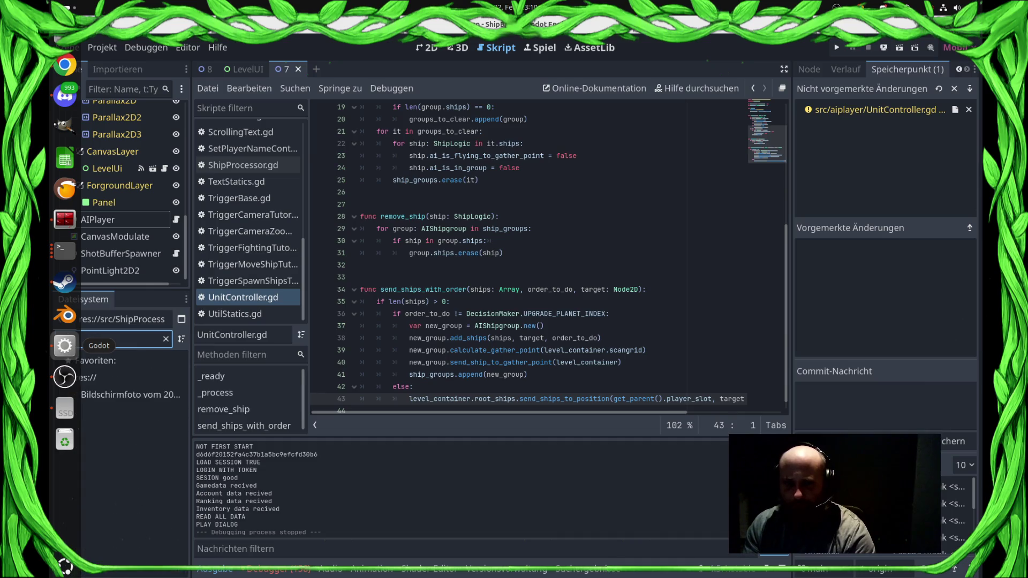
text(1-.tsc)
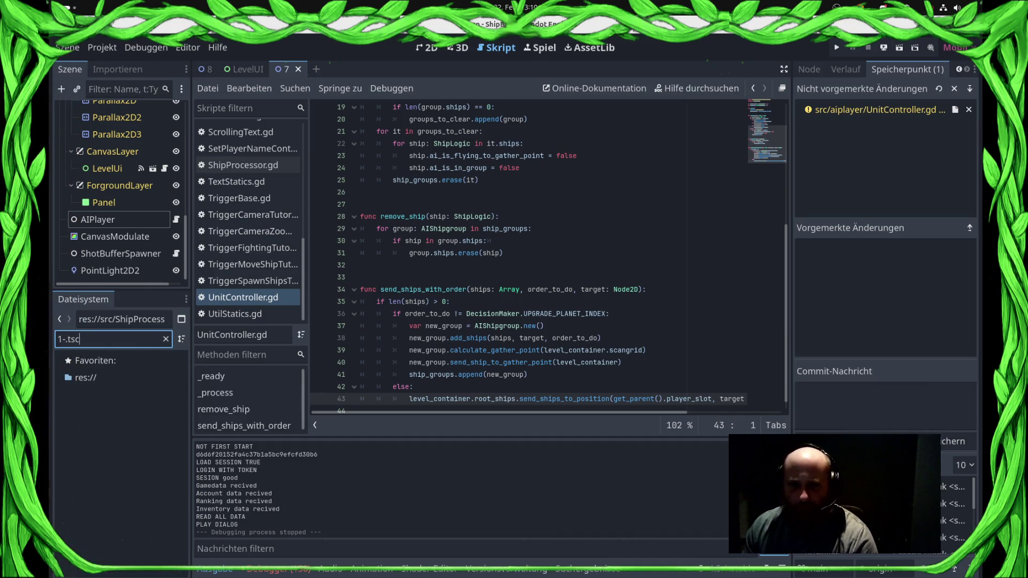
key(BackSpace)
text(.t)
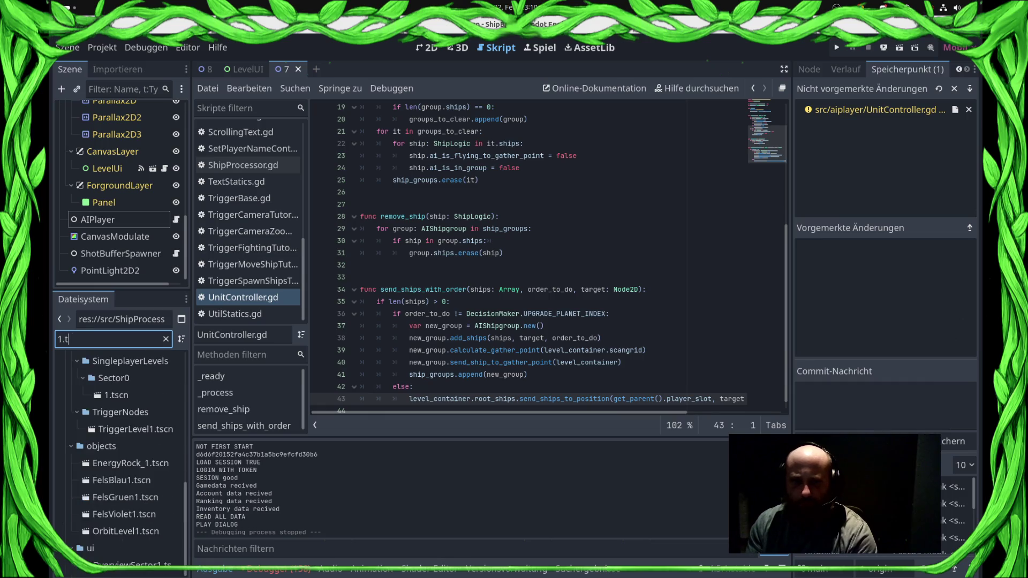
text(scn)
click(116, 395)
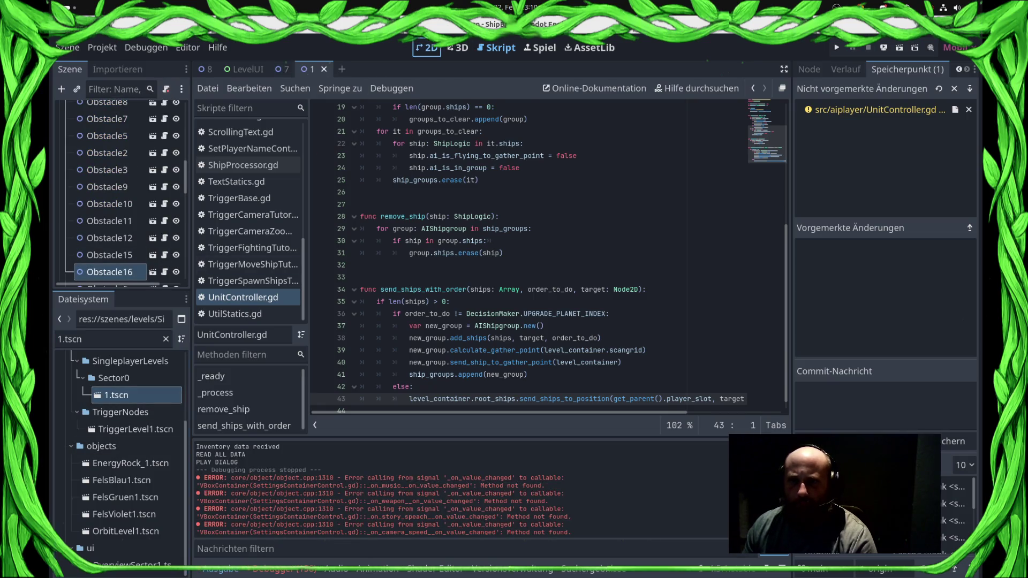
- Select the PointLight2D inside the red panel in the 2D view and show its properties
click(427, 47)
click(279, 273)
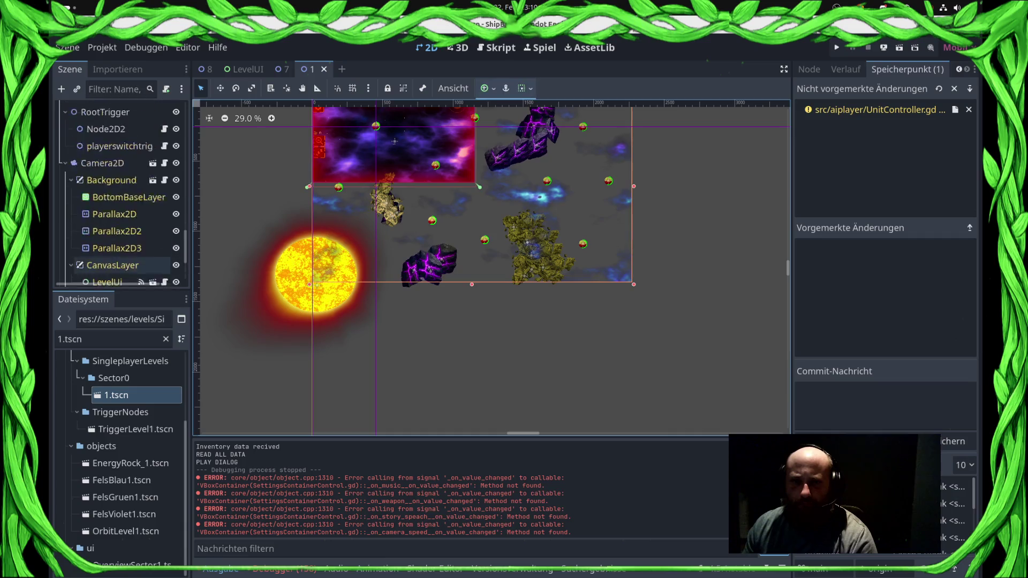
click(284, 274)
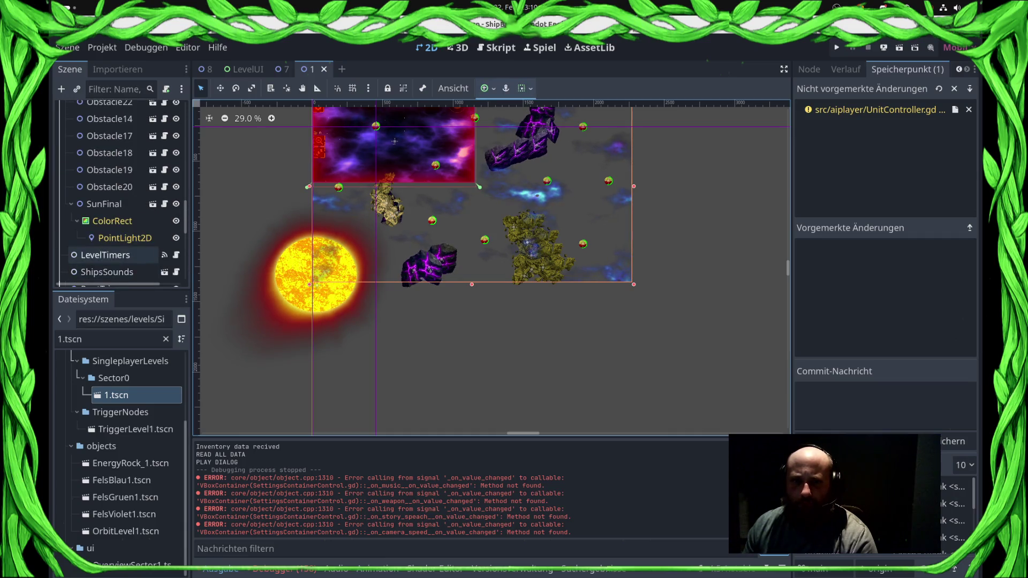
scroll(395, 257, down, 2)
click(810, 69)
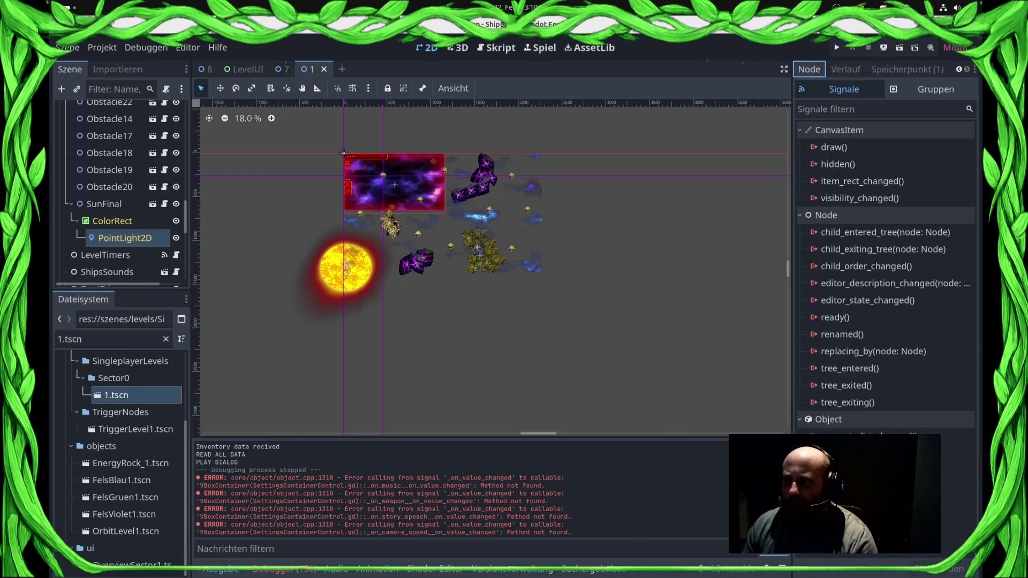
click(818, 69)
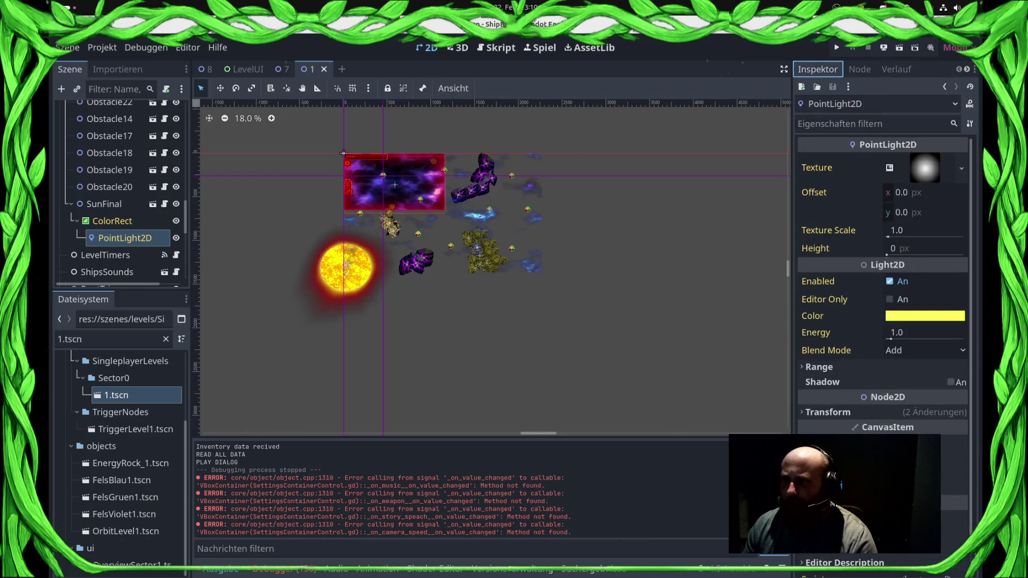
- Set the light colour to pale yellow fdffa9 and save the 1.tscn scene
click(925, 316)
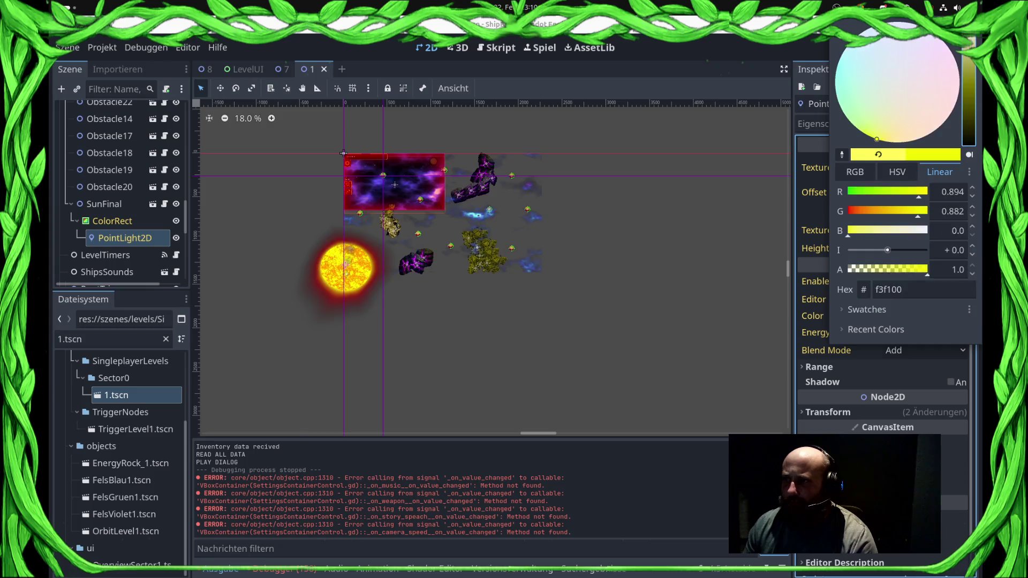
text(ffffff)
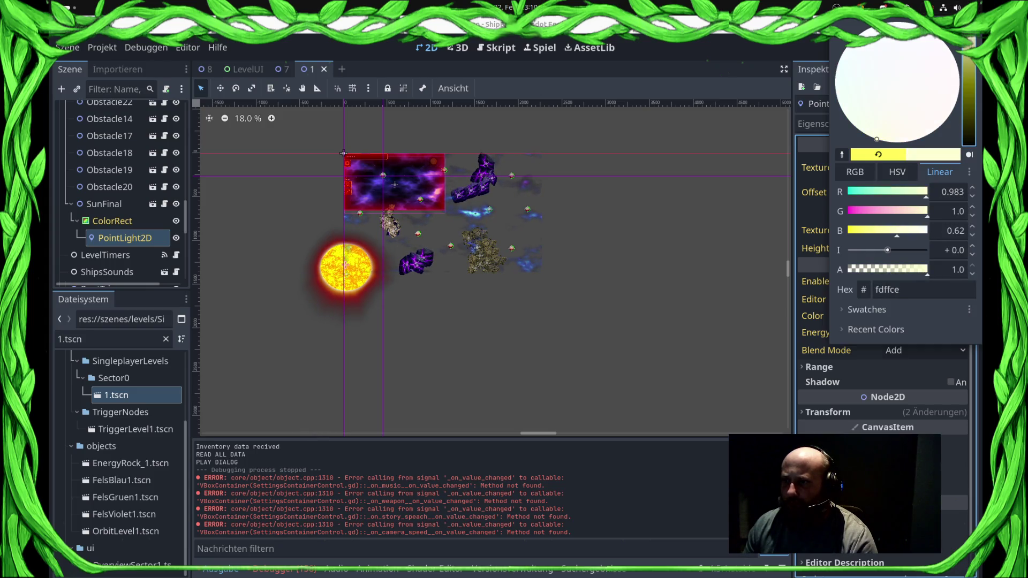
drag(877, 139, 876, 139)
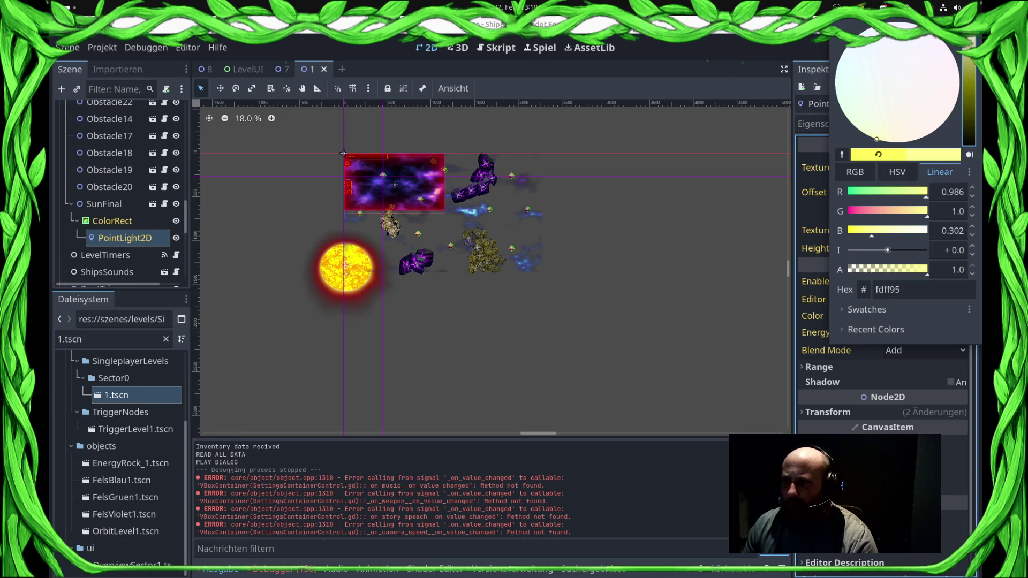
click(395, 213)
scroll(395, 213, up, 5)
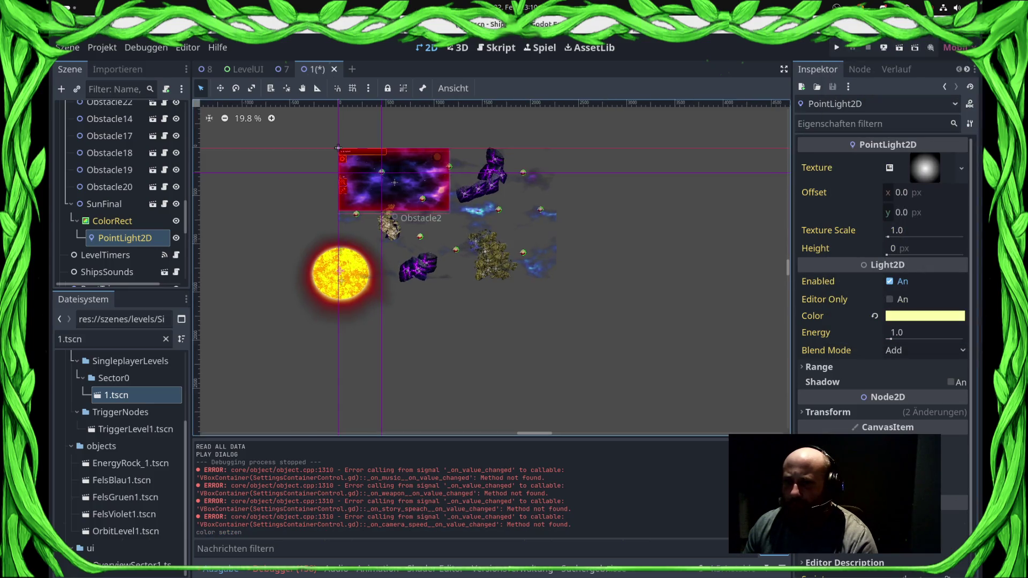
scroll(516, 289, down, 5)
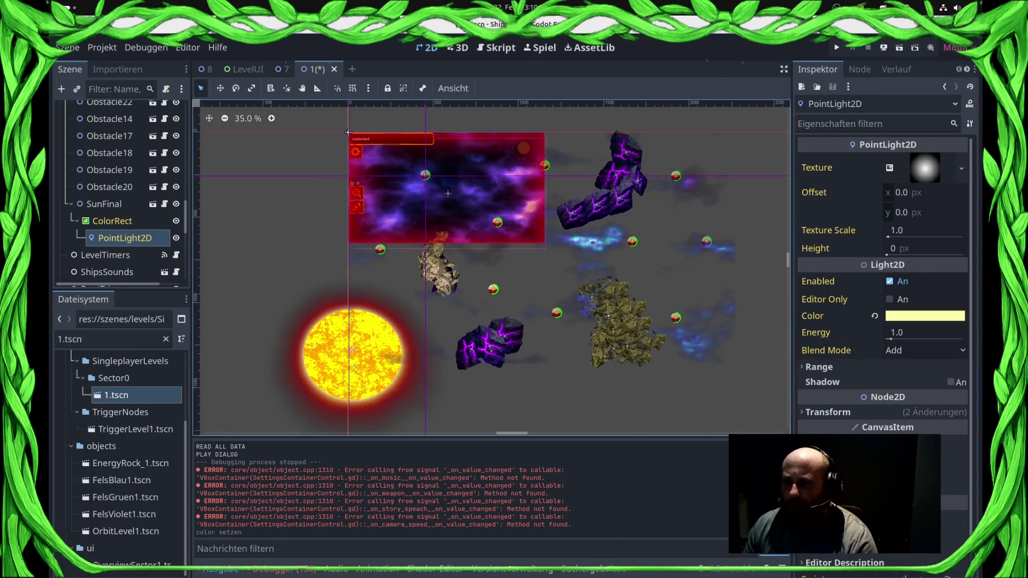
click(925, 316)
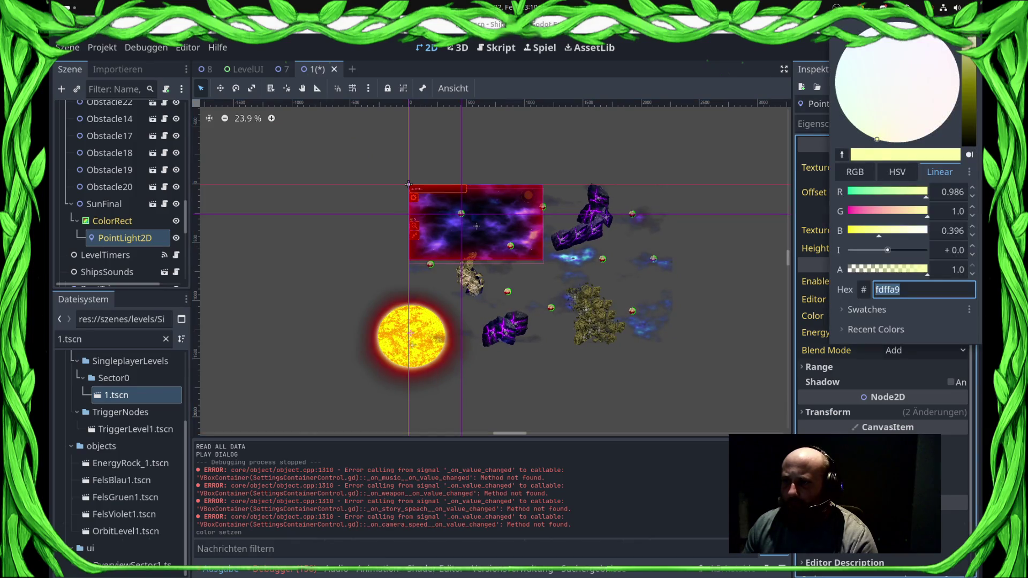
key(Return)
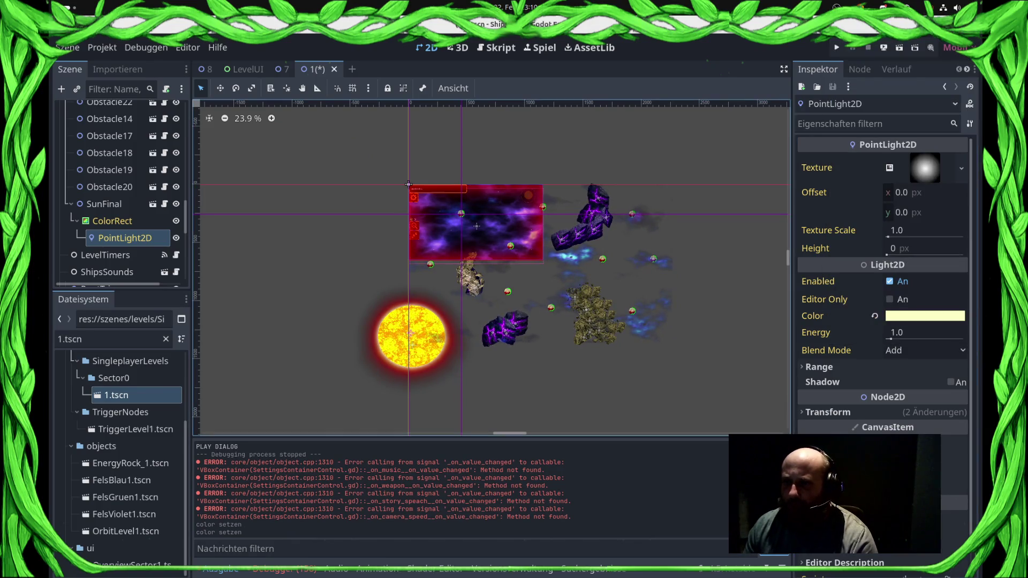
scroll(535, 245, up, 4)
key(ctrl+s)
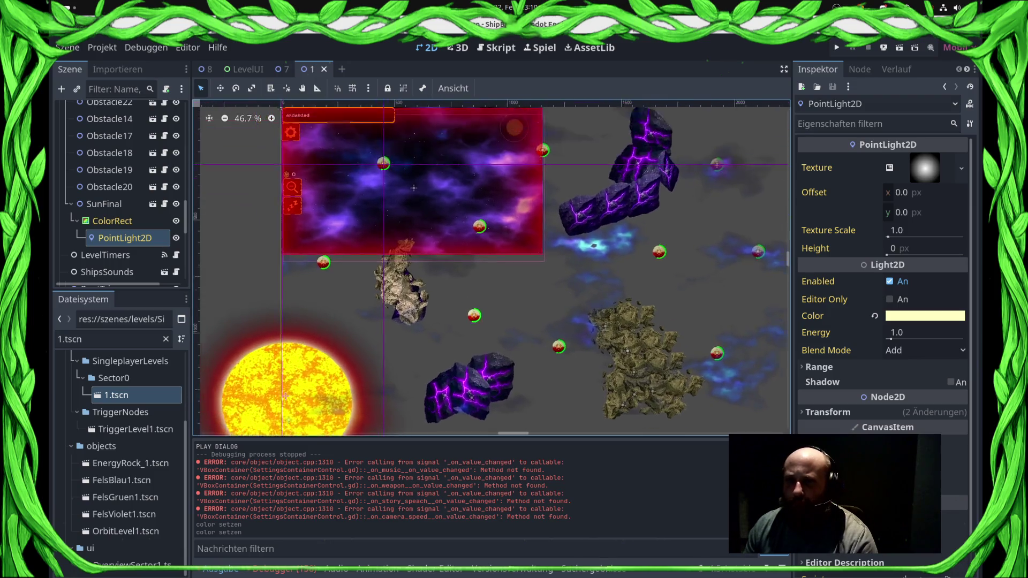
- Open the BottomBaseLayer ShaderMaterial's code in an enlarged Shader Editor
scroll(120, 188, down, 10)
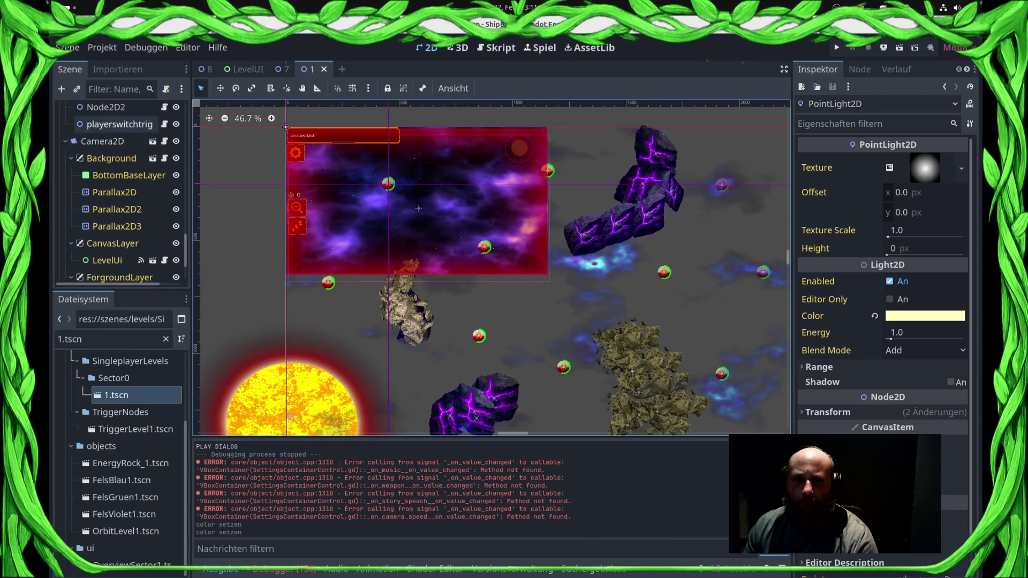
click(286, 127)
click(823, 356)
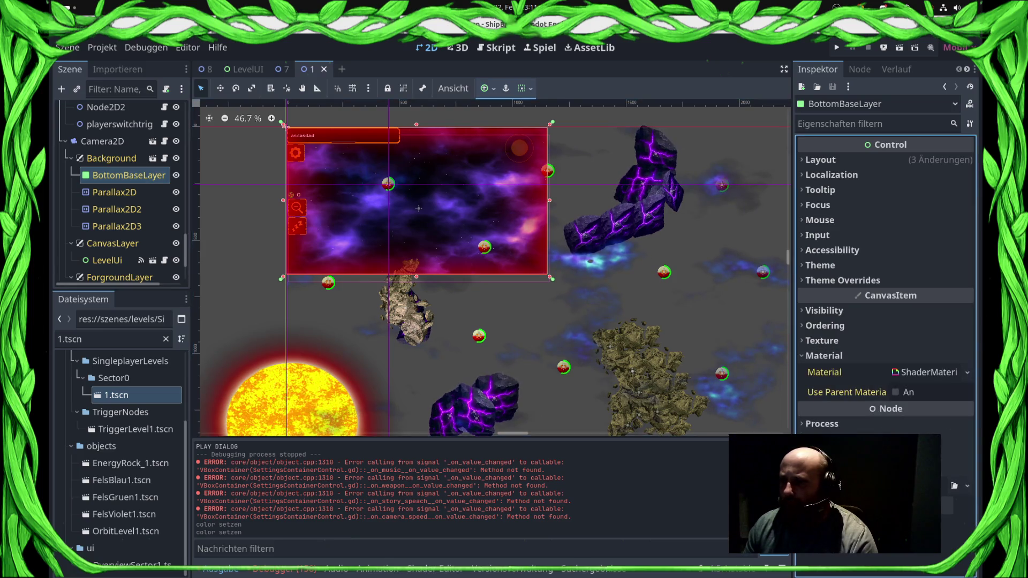
click(954, 466)
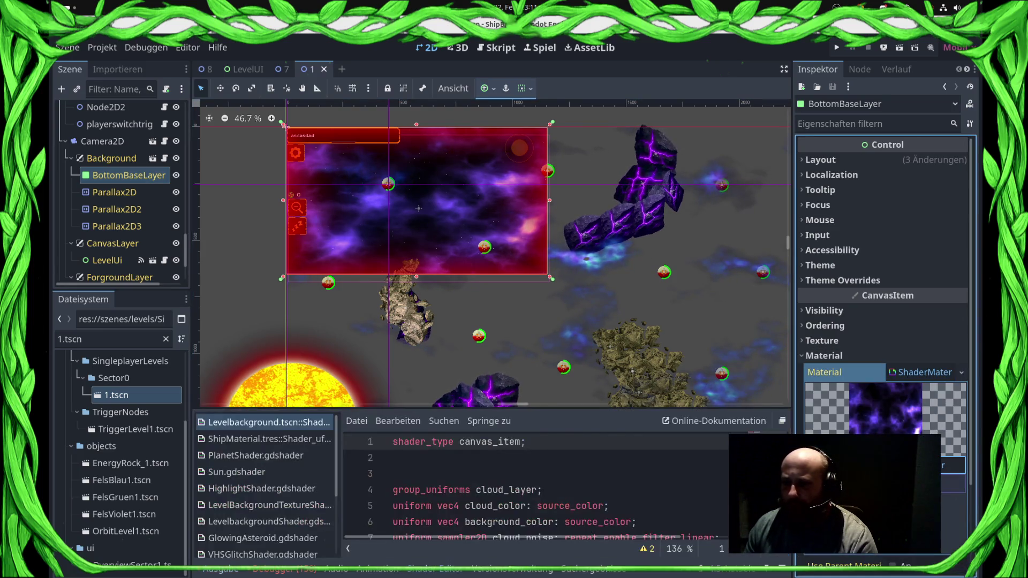
scroll(536, 488, down, 2)
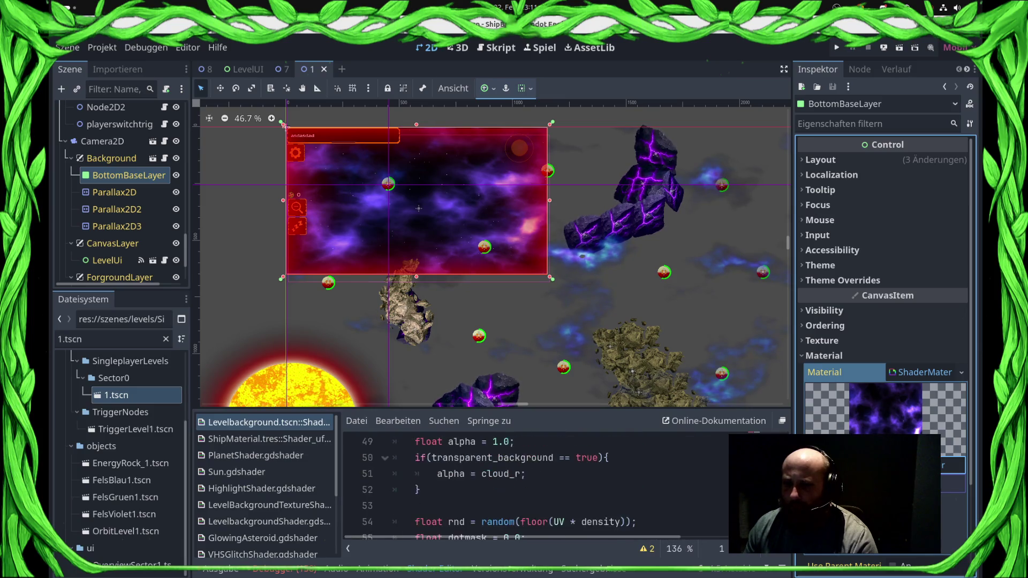
mouse_move(482, 408)
mouse_down()
mouse_move(482, 115)
mouse_move(482, 182)
mouse_up()
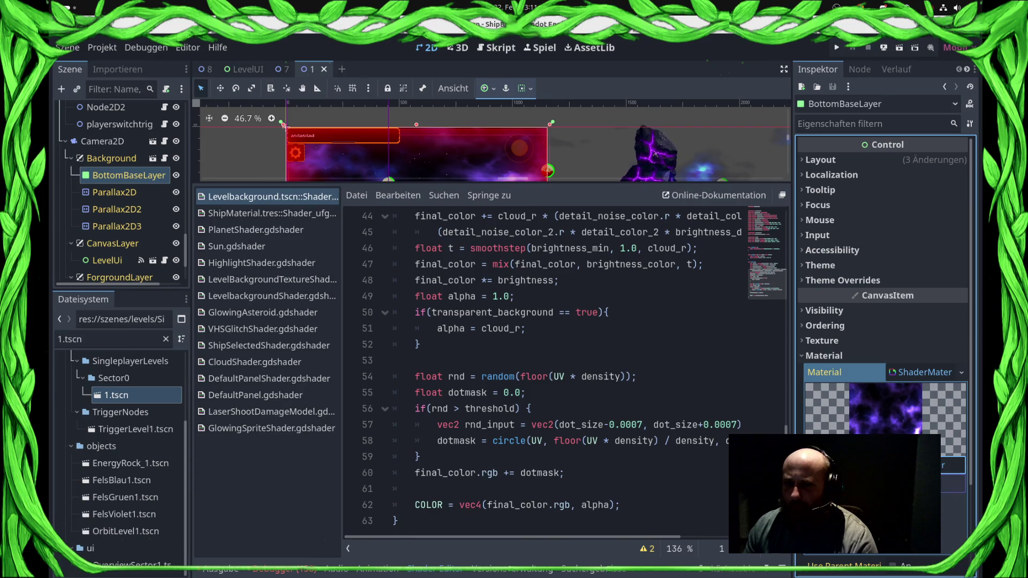
- Delete the rnd/dotmask star-dot block on lines 54–60 of the fragment function
click(393, 377)
key(shift+Down)
key(shift+Down)
key(shift+Down)
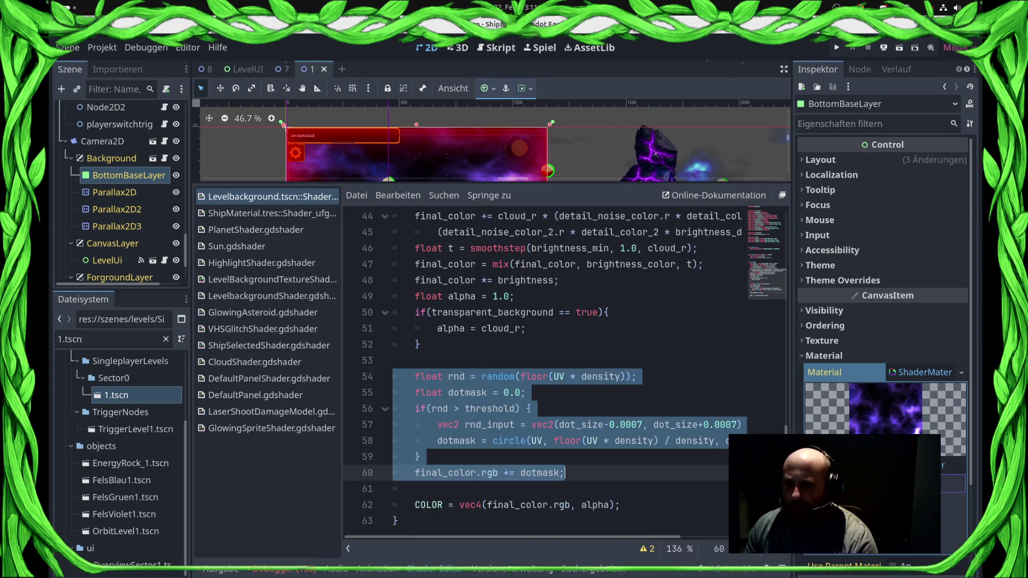
key(Delete)
key(BackSpace)
key(Left)
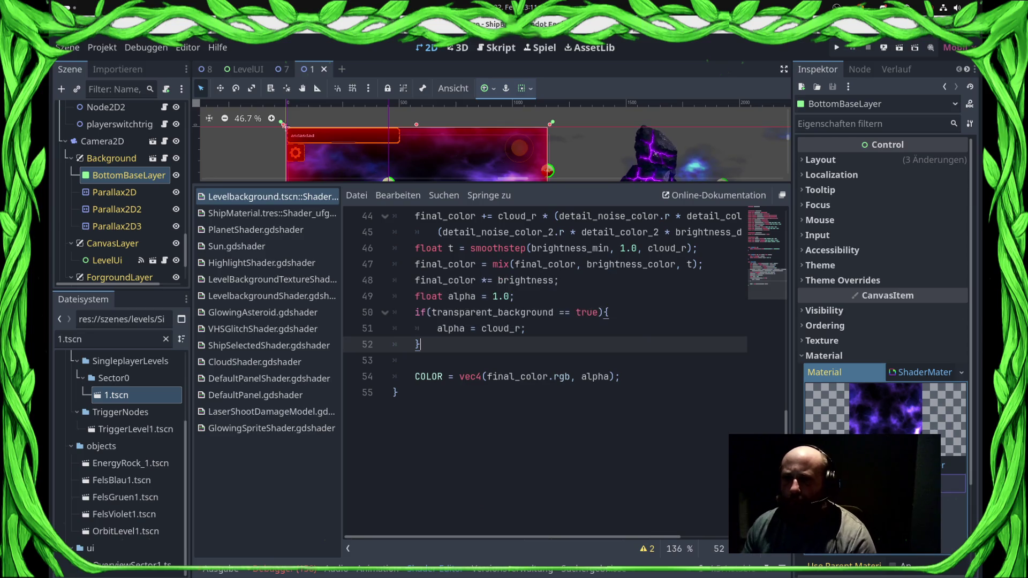
drag(492, 184, 492, 336)
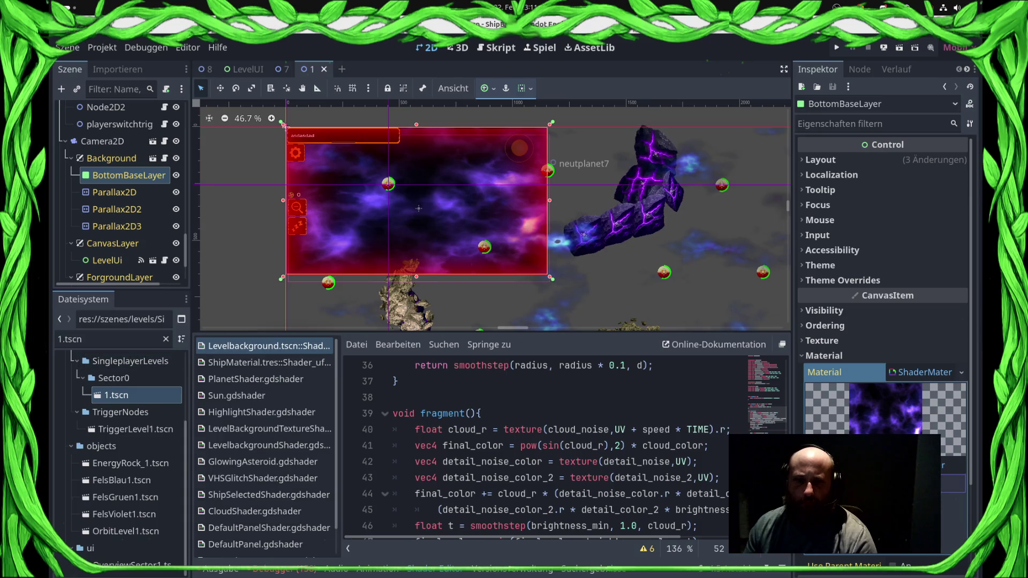
- Clear the file filter, pick GlowingAsteroid.tscn and select the Background layer node
click(166, 339)
scroll(120, 455, up, 10)
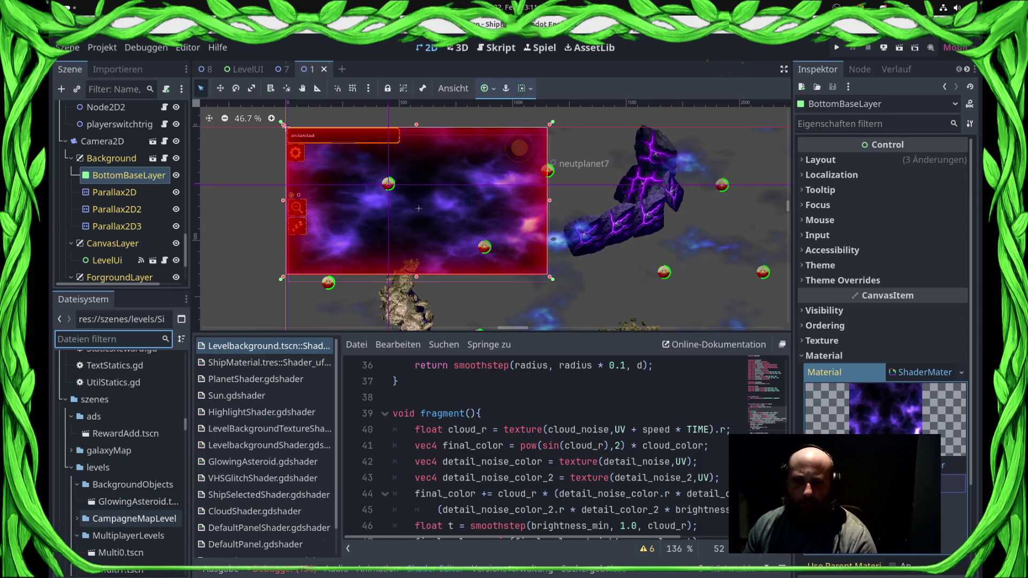
click(134, 502)
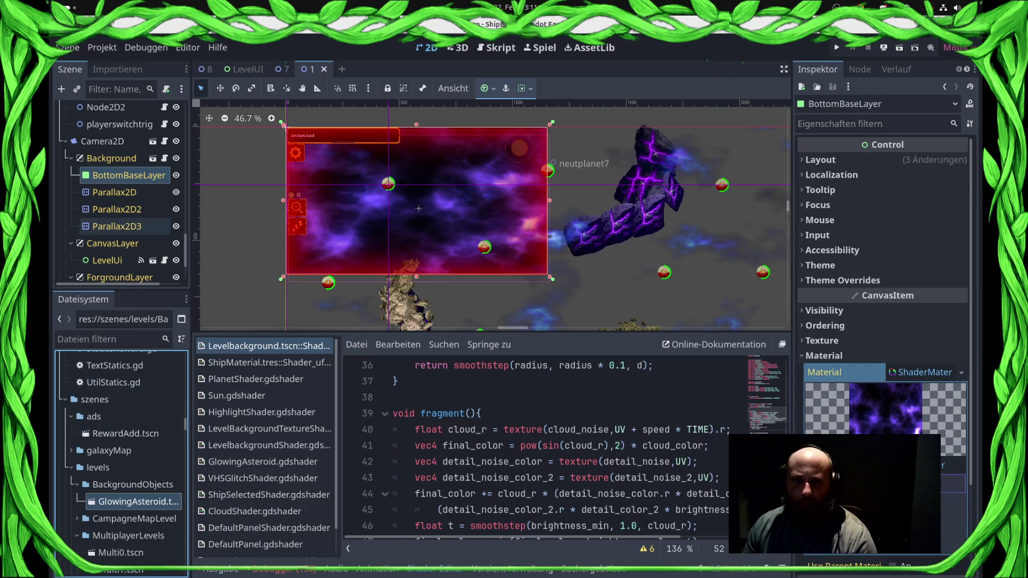
click(114, 192)
key(Up)
key(Up)
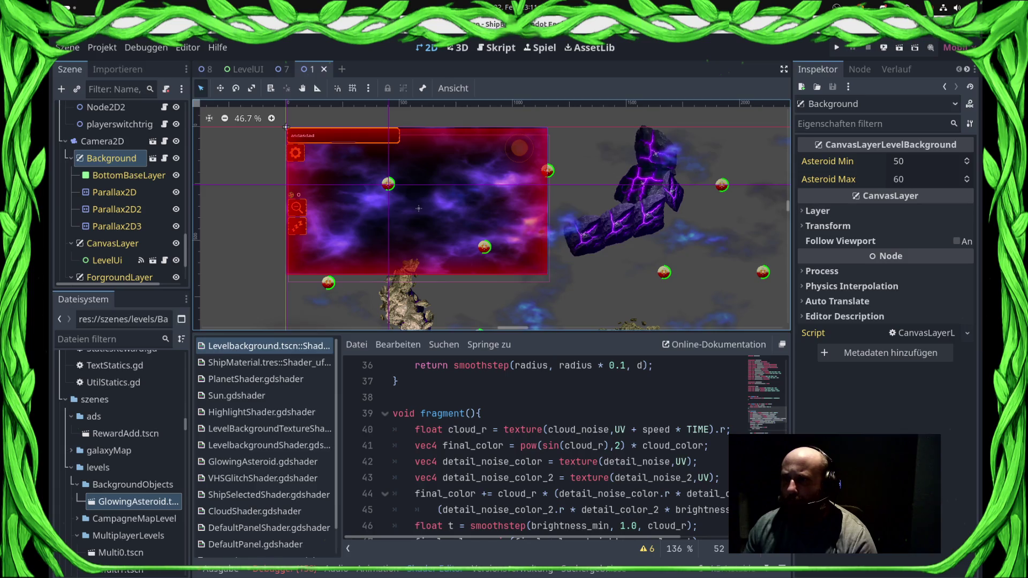
- Add GlowingAsteroid.tscn as index 0 of Camera2D's Paralax Layer Scenes array
click(817, 211)
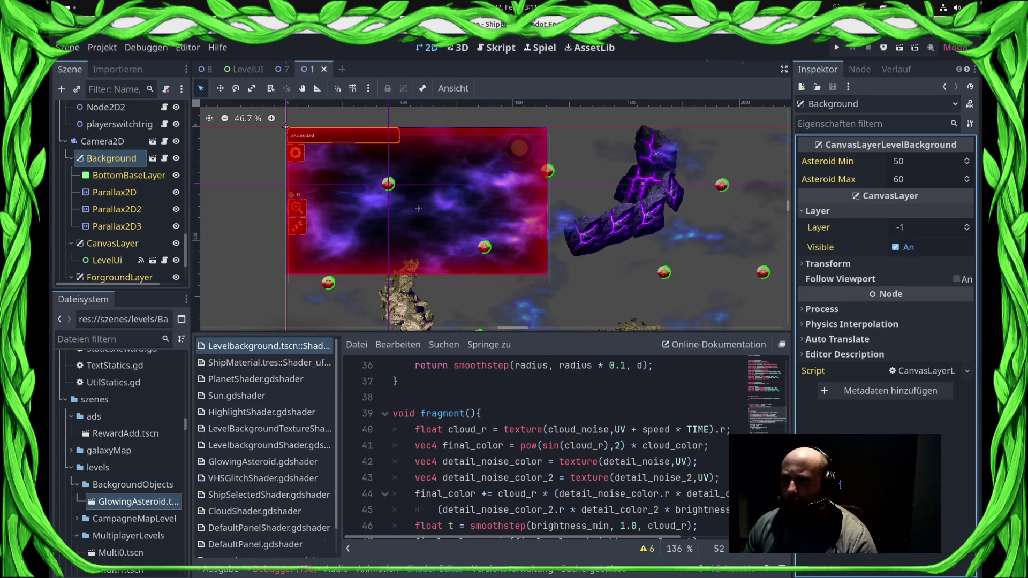
click(817, 211)
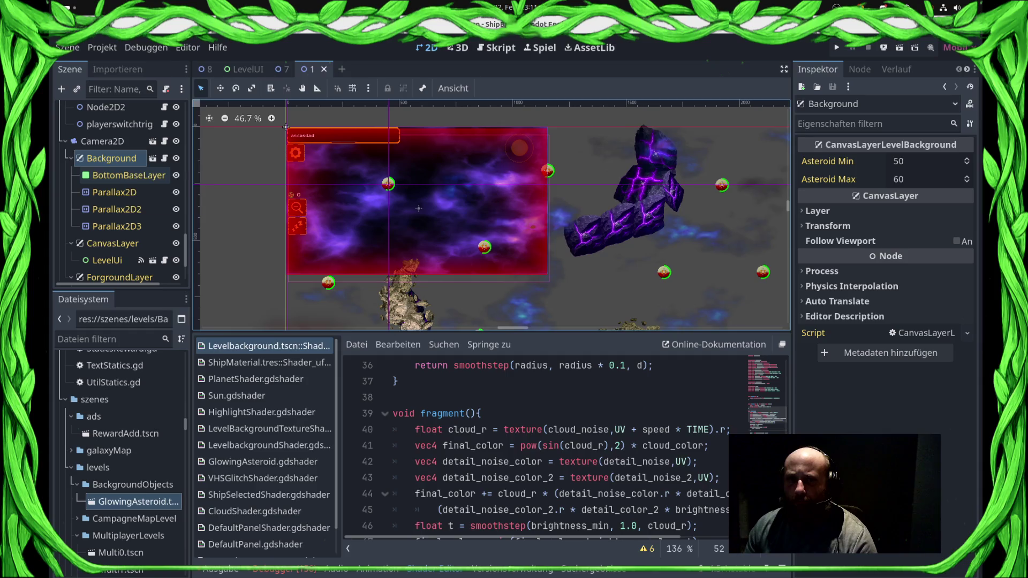
click(101, 141)
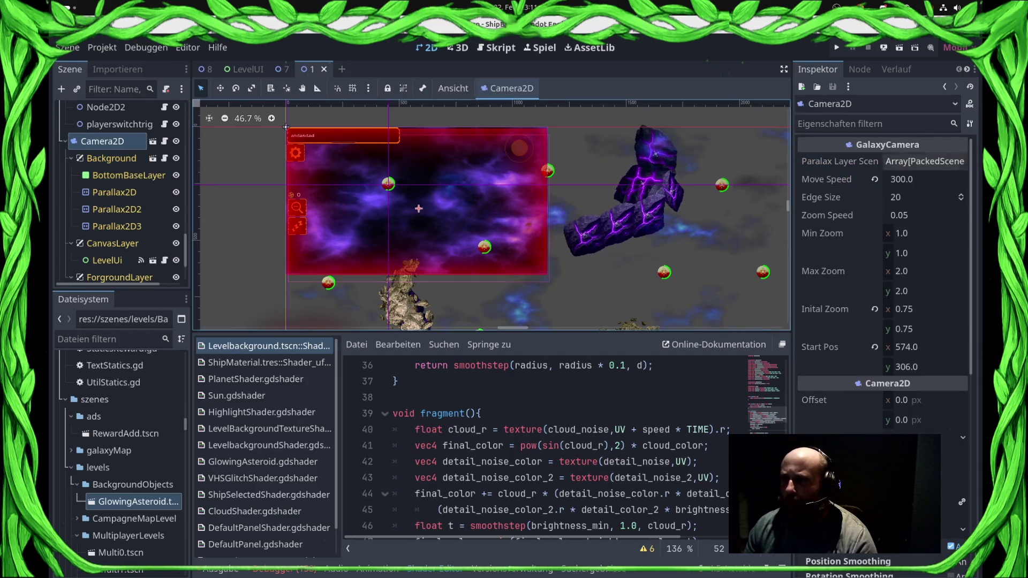
click(925, 162)
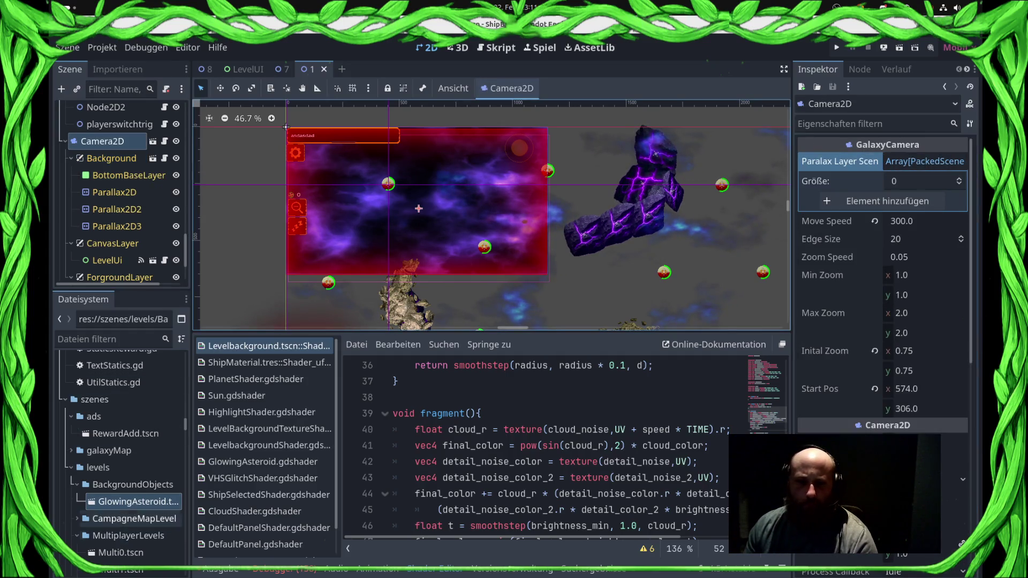
mouse_move(134, 501)
mouse_down()
mouse_move(830, 238)
mouse_move(851, 203)
mouse_up()
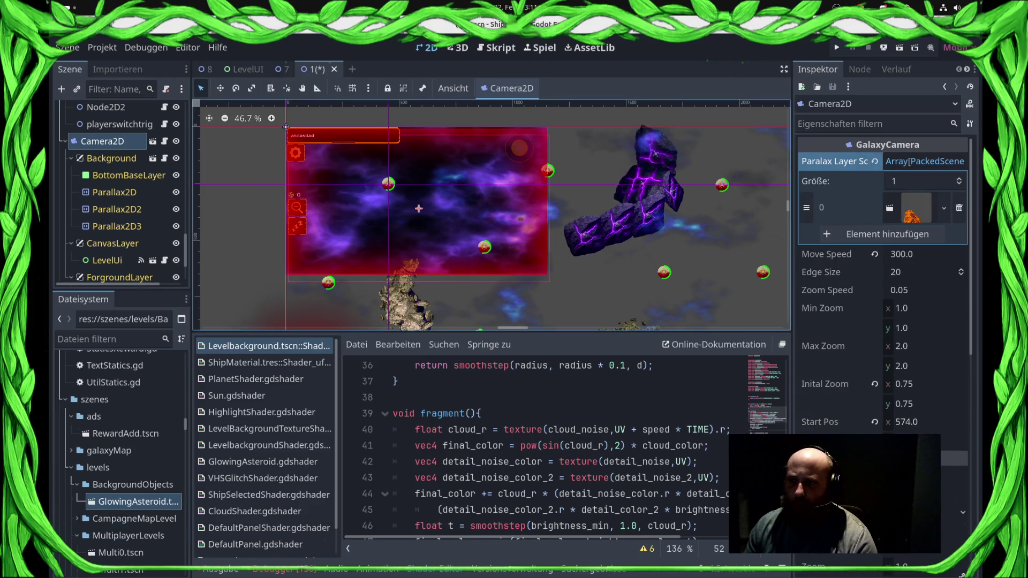
- Expand the CampagneMapLevel folder and pick the AsteroidLevel4Background scene file
scroll(121, 461, down, 3)
click(76, 463)
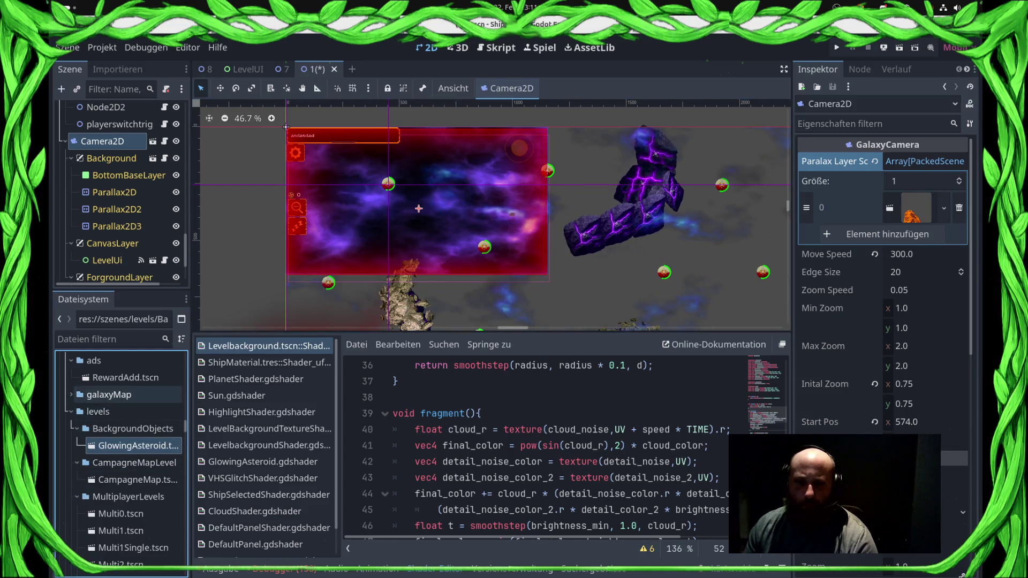
scroll(116, 489, down, 10)
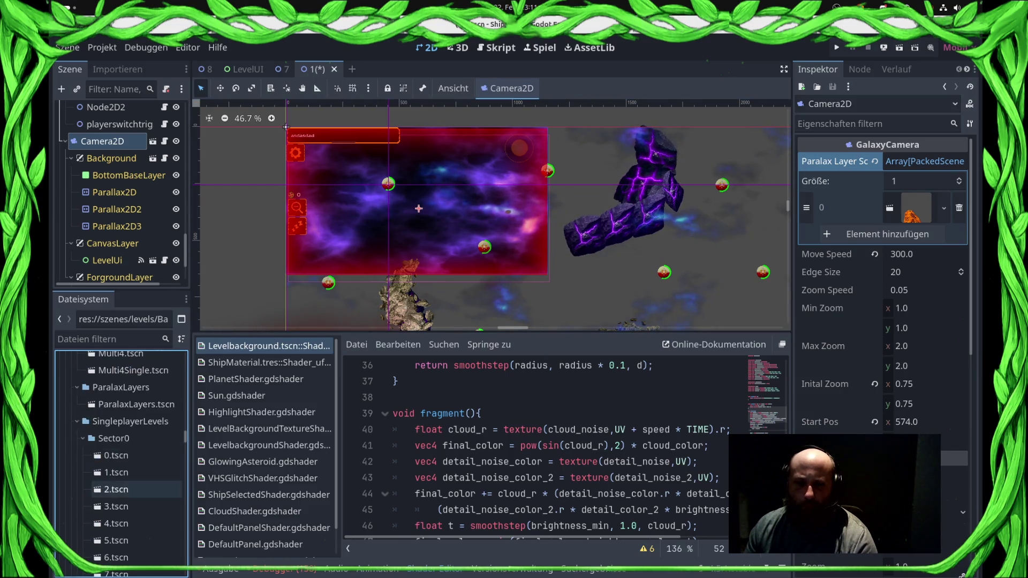
scroll(120, 489, down, 10)
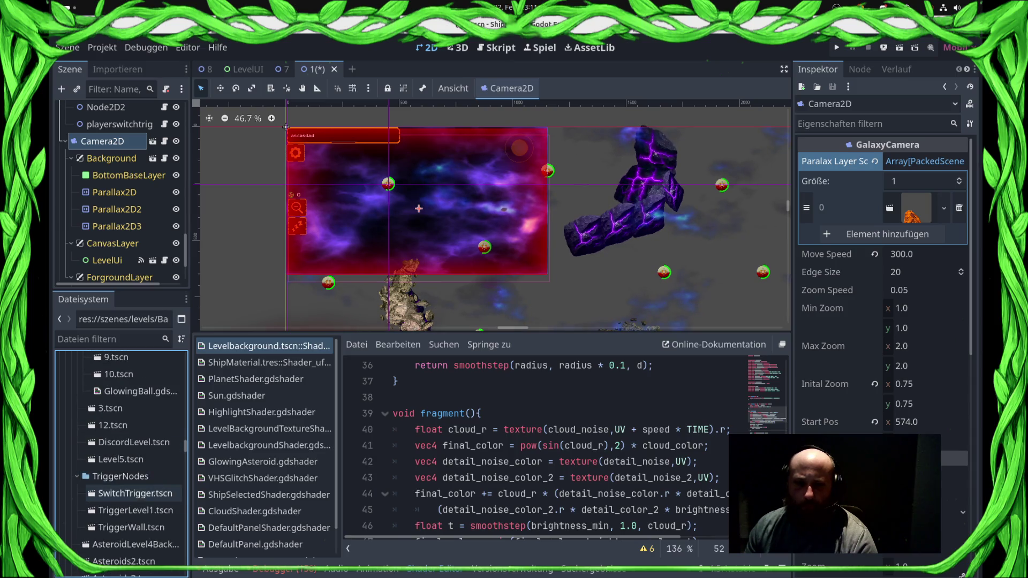
click(134, 488)
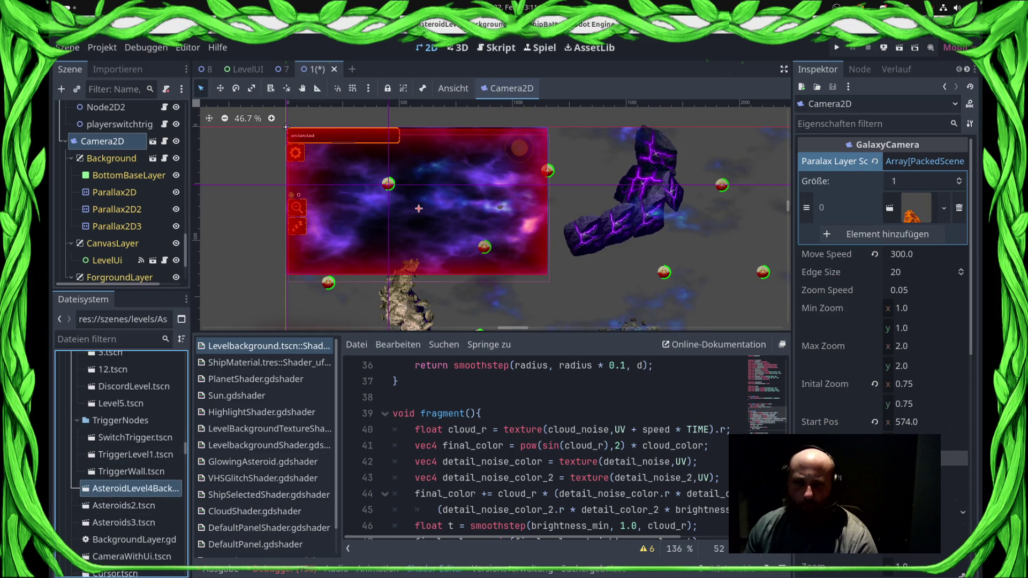
- Open the AsteroidLevel4Background and Asteroids2 scenes
double_click(133, 488)
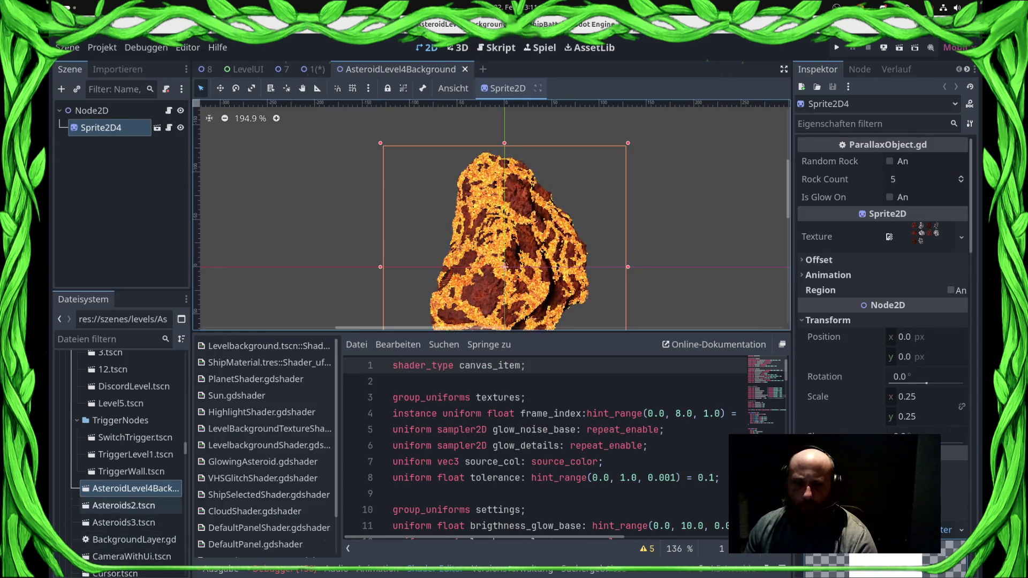
double_click(124, 505)
scroll(124, 482, down, 3)
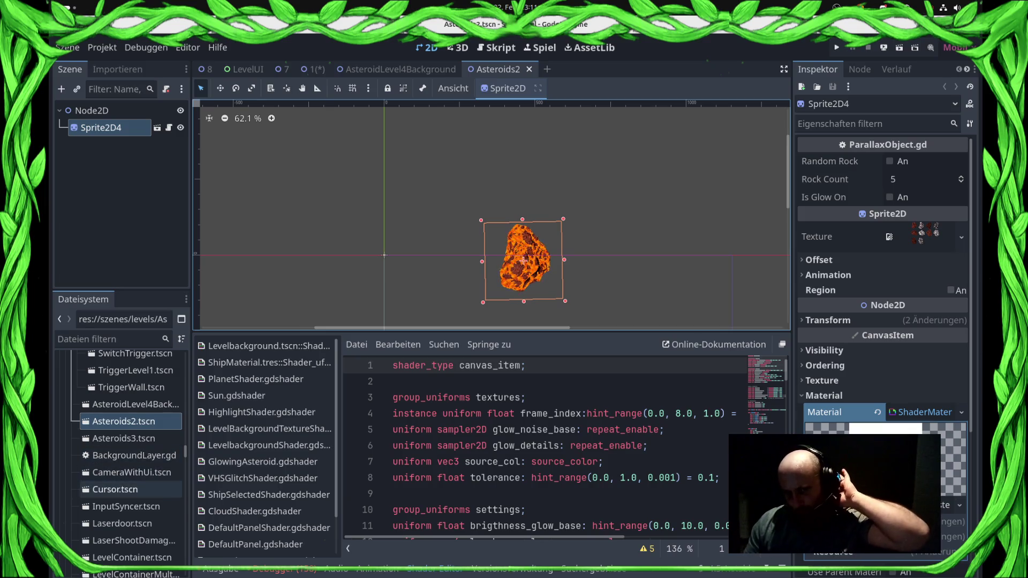
scroll(131, 482, down, 2)
scroll(131, 509, down, 5)
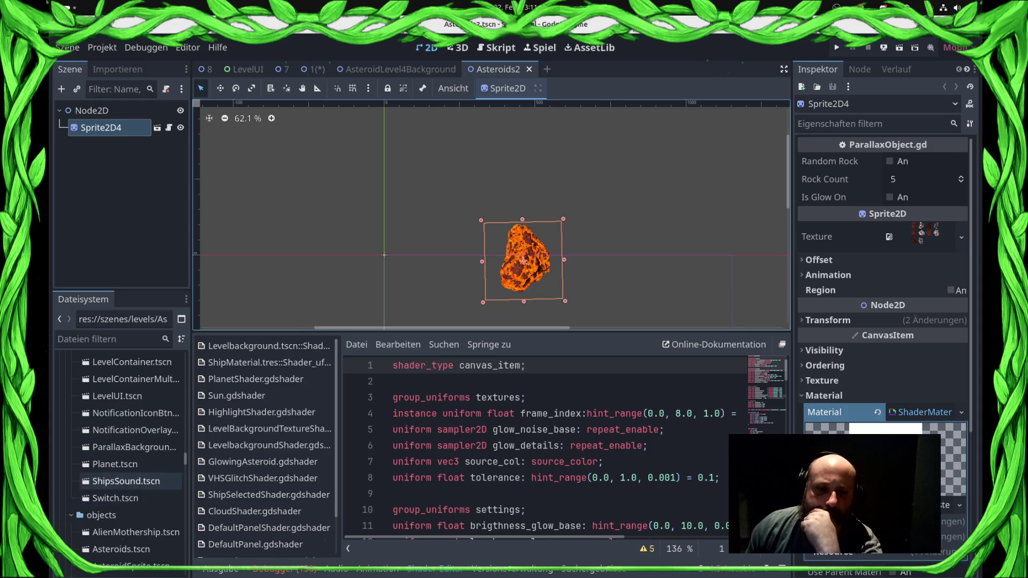
- Filter files by 'aster' and open the Asteroids3, Asteroids and AsteroidSprite scenes
click(107, 339)
text(aster)
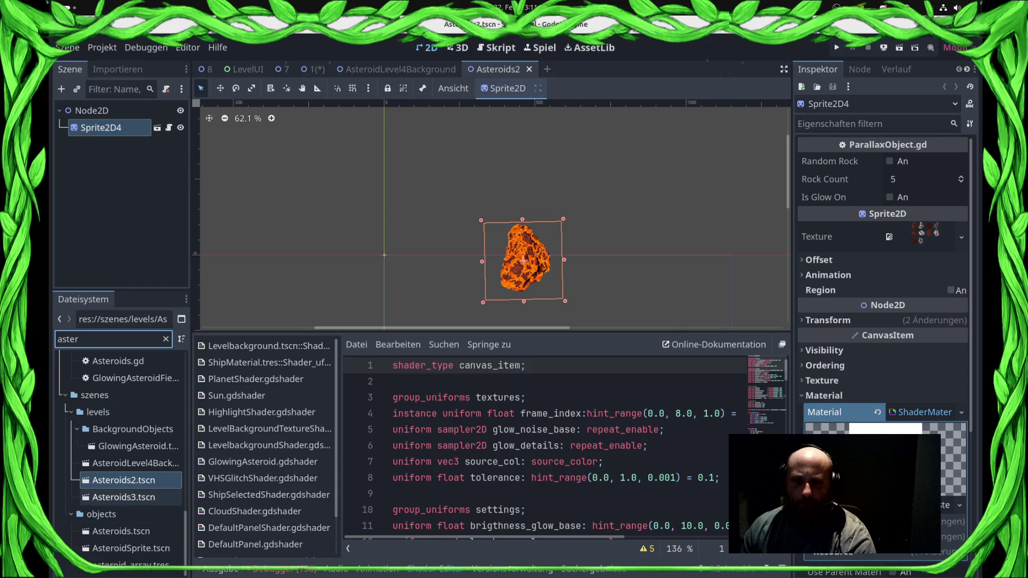
click(123, 497)
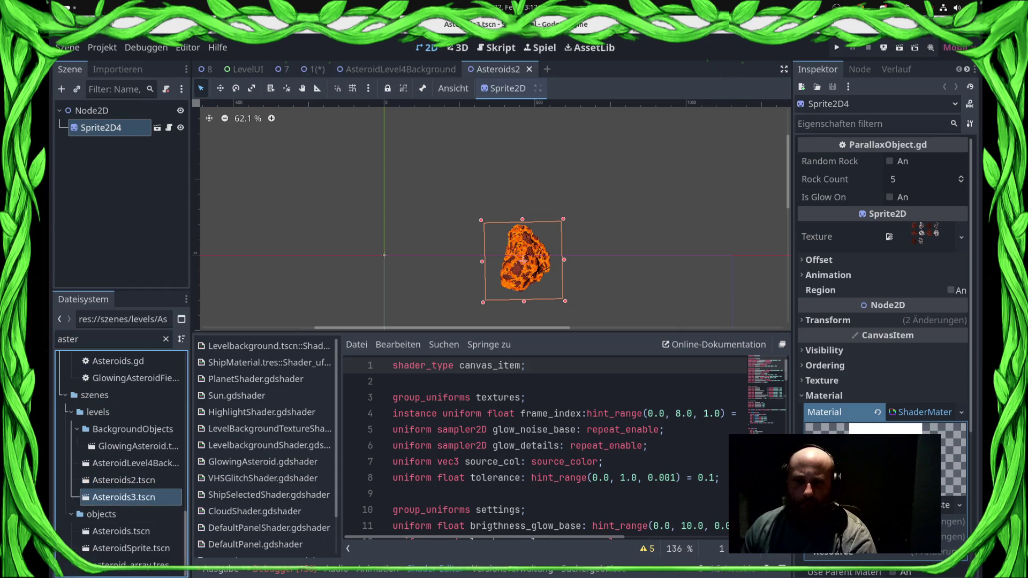
double_click(124, 497)
double_click(121, 531)
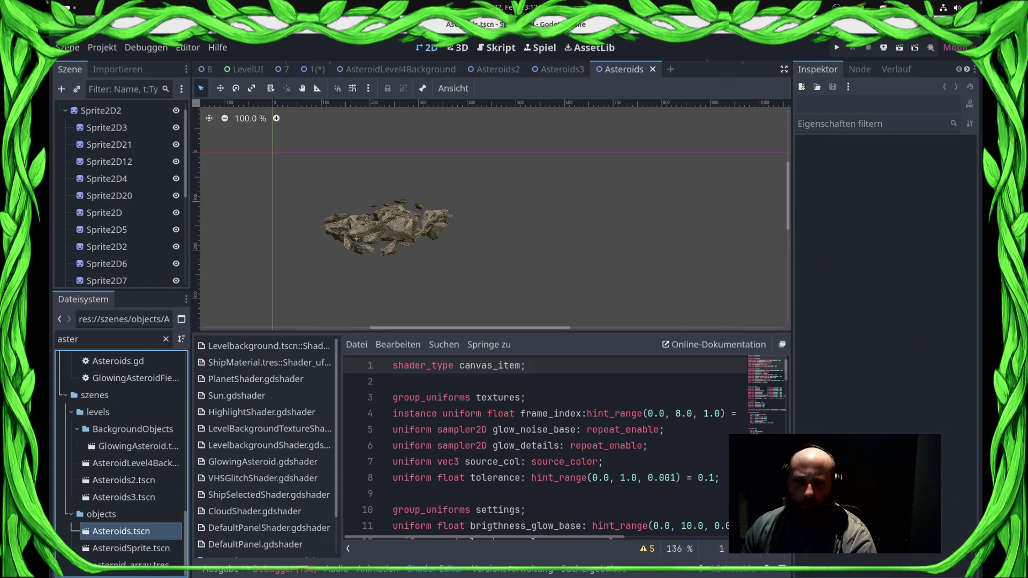
double_click(131, 548)
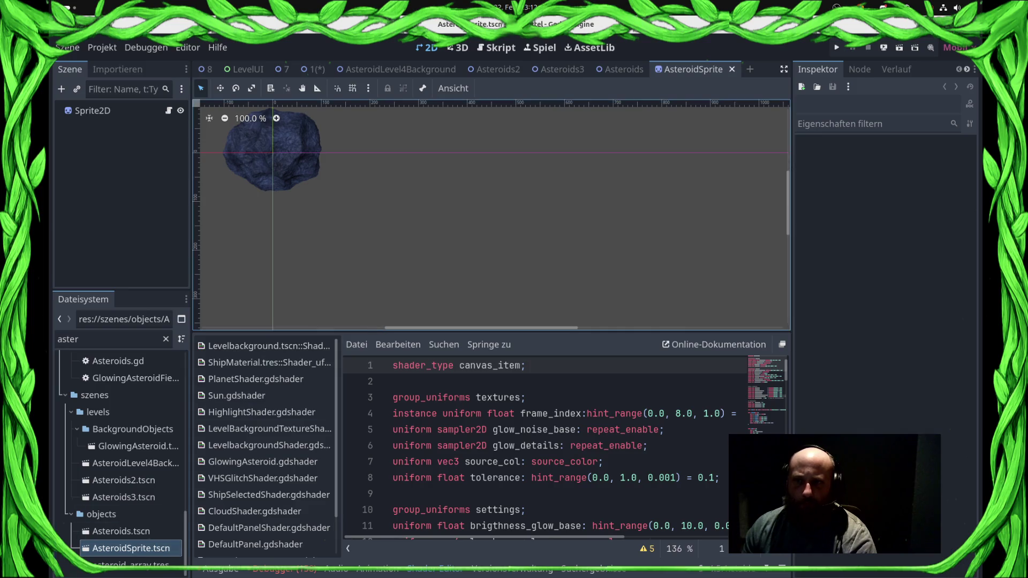
- Add AsteroidSprite as the second Paralax Layer Scenes entry, then inspect the sprite's material
click(314, 69)
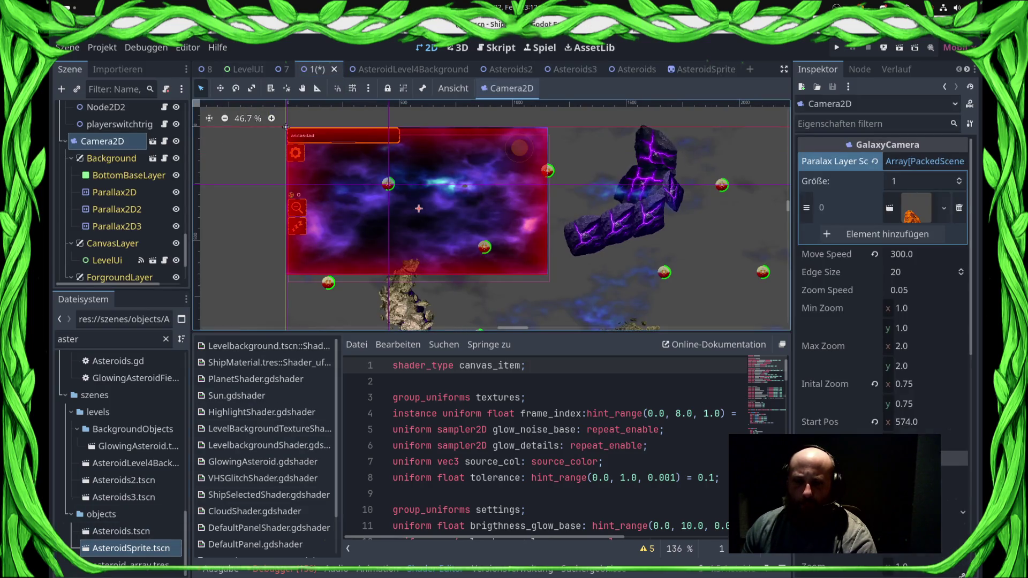
mouse_move(131, 548)
mouse_down()
mouse_move(803, 290)
mouse_move(887, 234)
mouse_up()
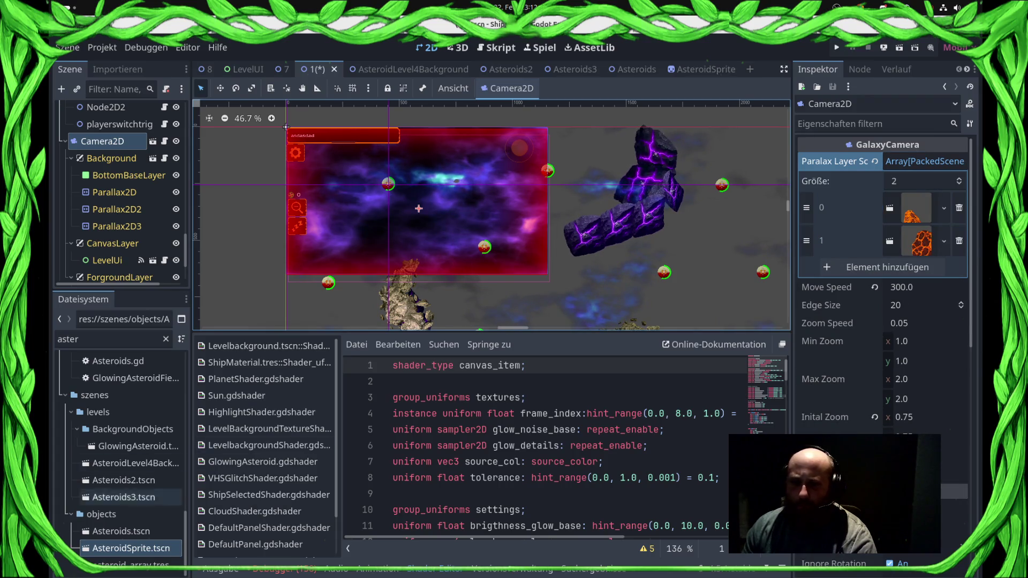
double_click(131, 548)
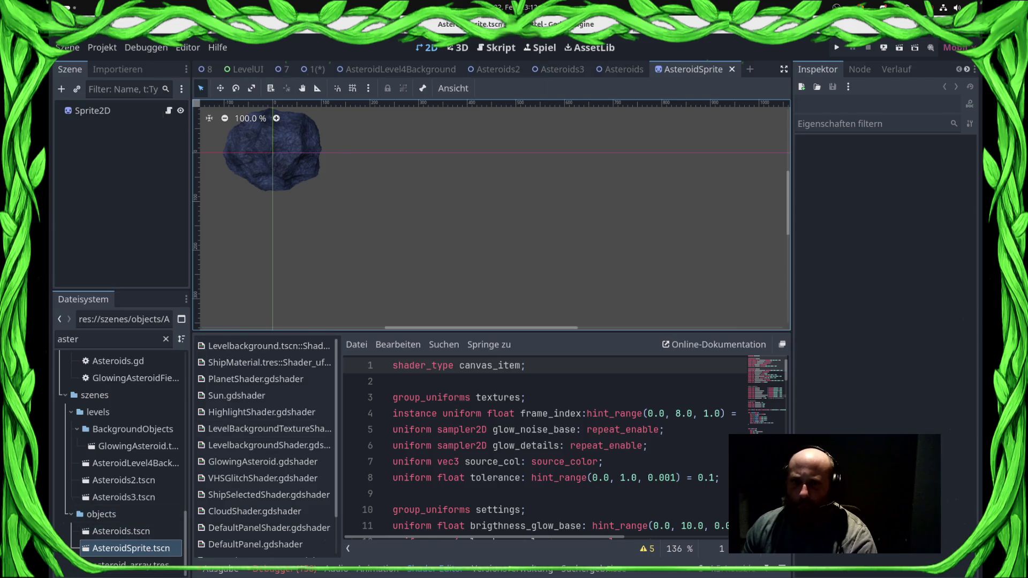
click(92, 110)
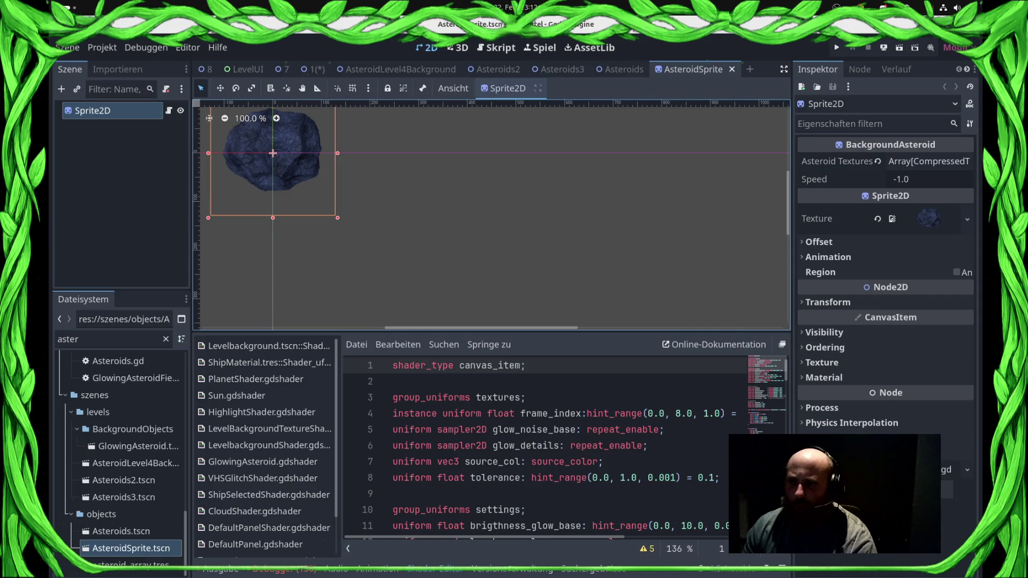
click(825, 377)
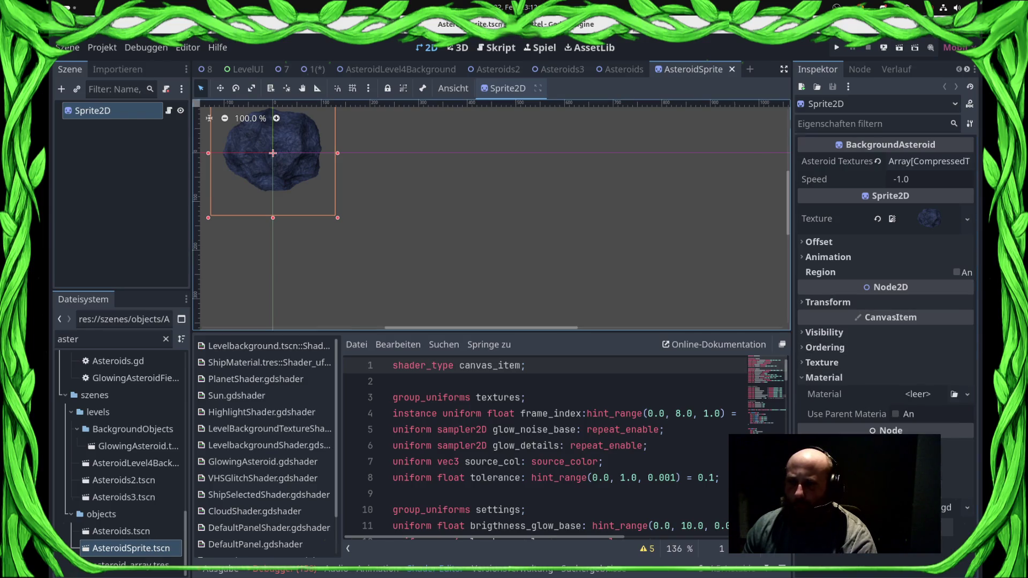
- Review the Asteroids scene files, return to the galaxy level and launch the game
double_click(121, 532)
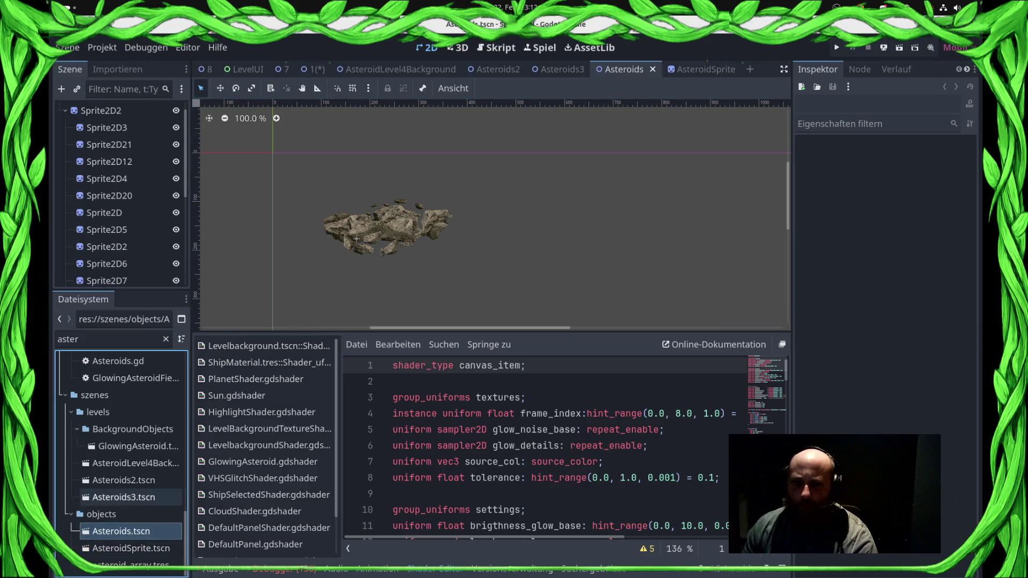
key(Up)
key(Up)
key(Up)
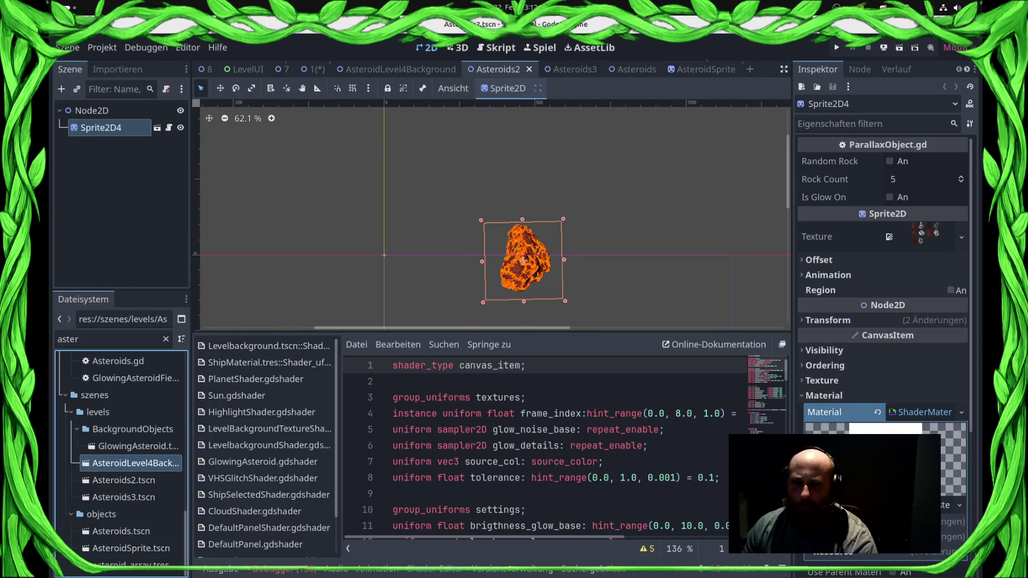
key(Up)
key(Up)
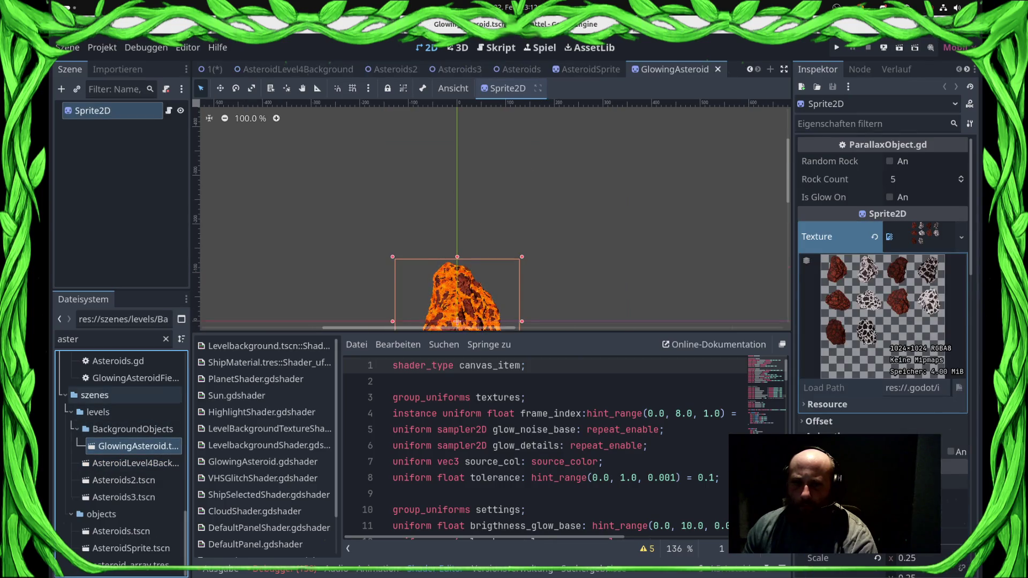
scroll(128, 454, up, 5)
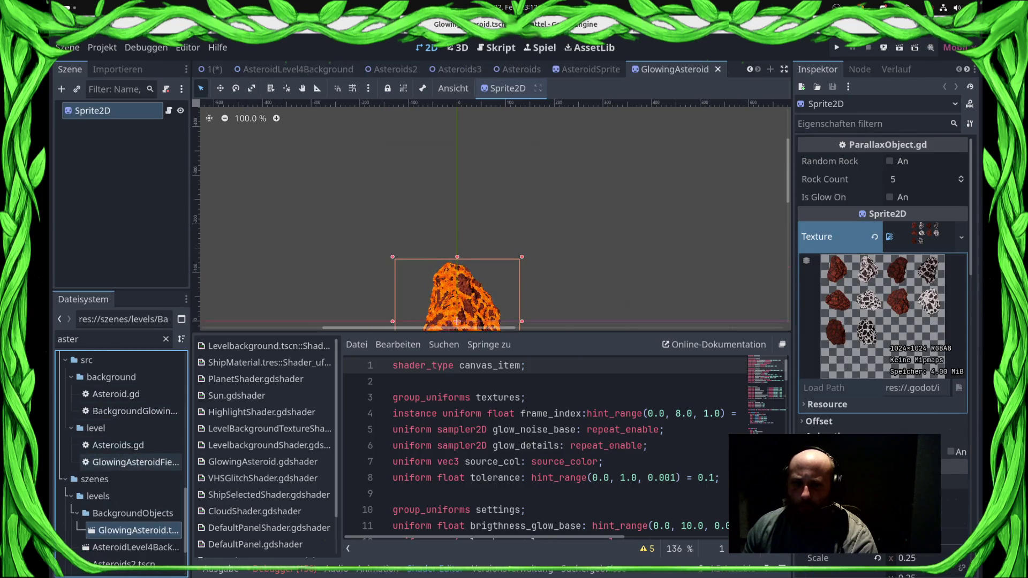
scroll(129, 454, down, 5)
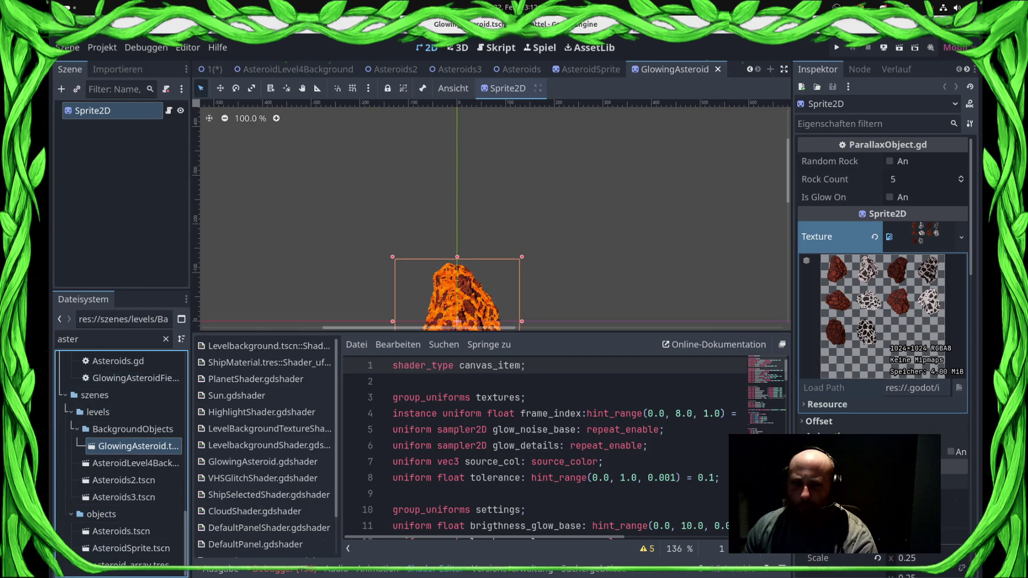
double_click(67, 339)
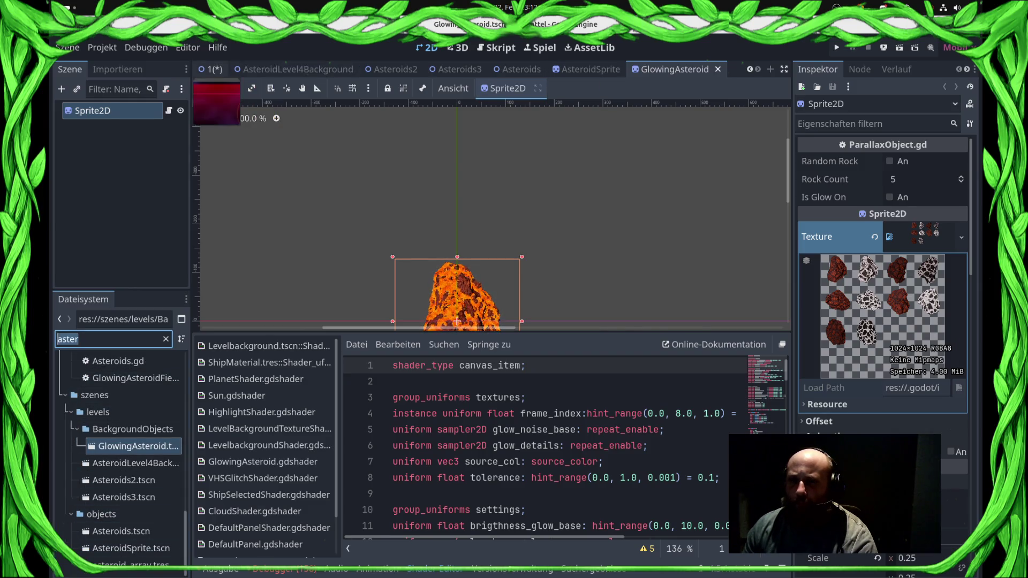
click(211, 69)
key(F5)
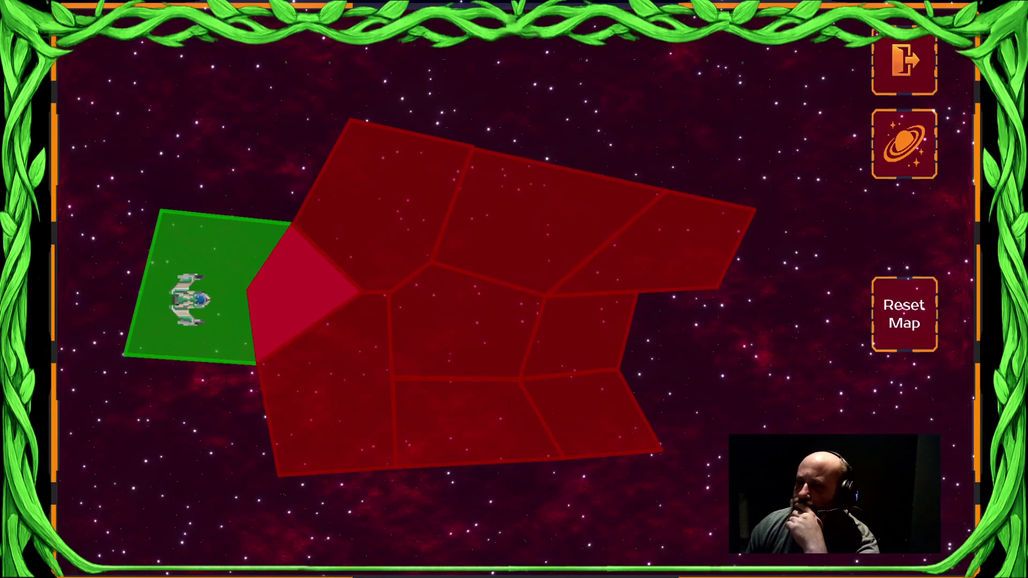
- Start the Draxal Homesector mission until it crashes, then inspect the offending asteroid Sprite2D in the debugger
click(298, 287)
click(581, 500)
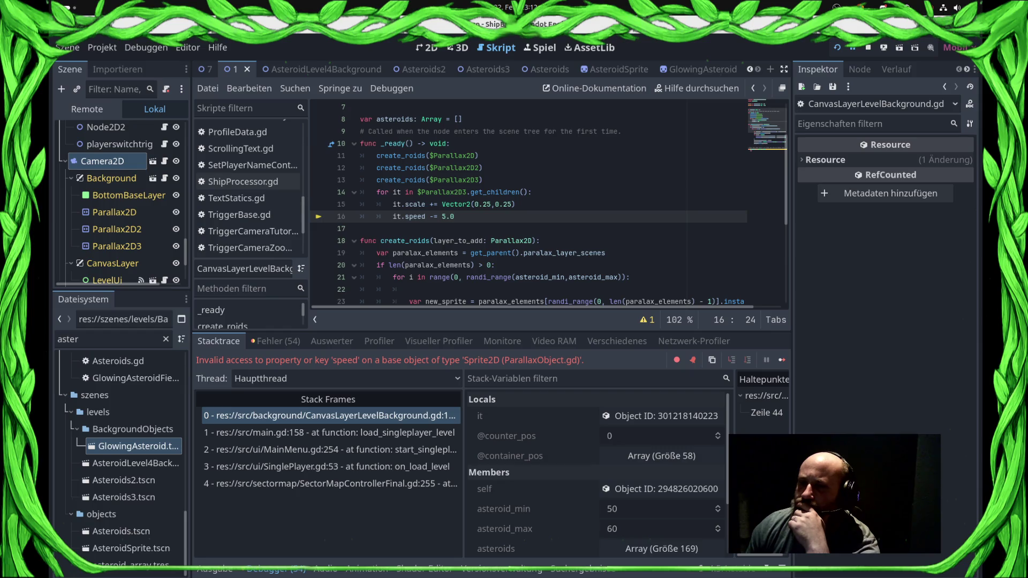
click(514, 205)
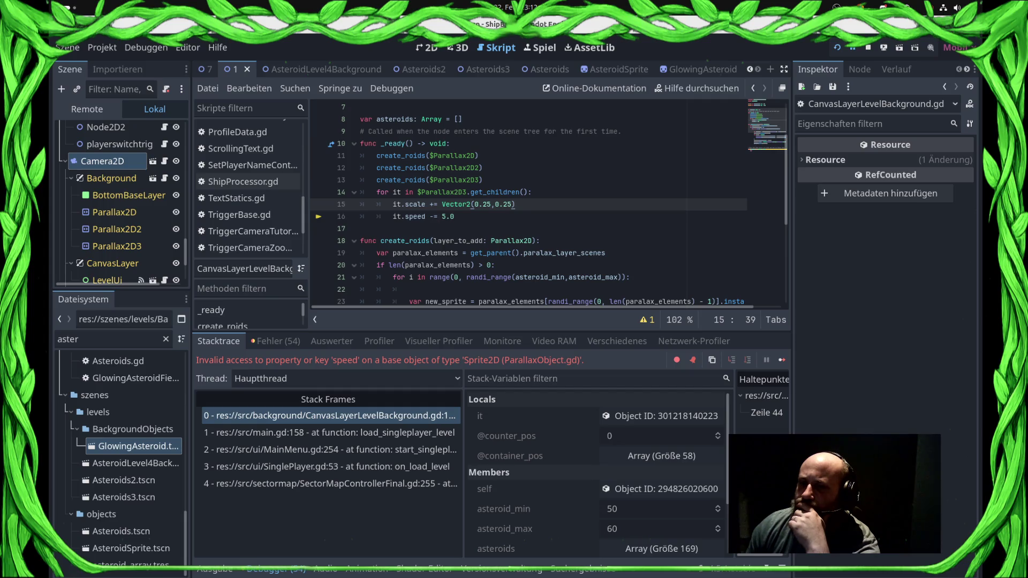
click(661, 416)
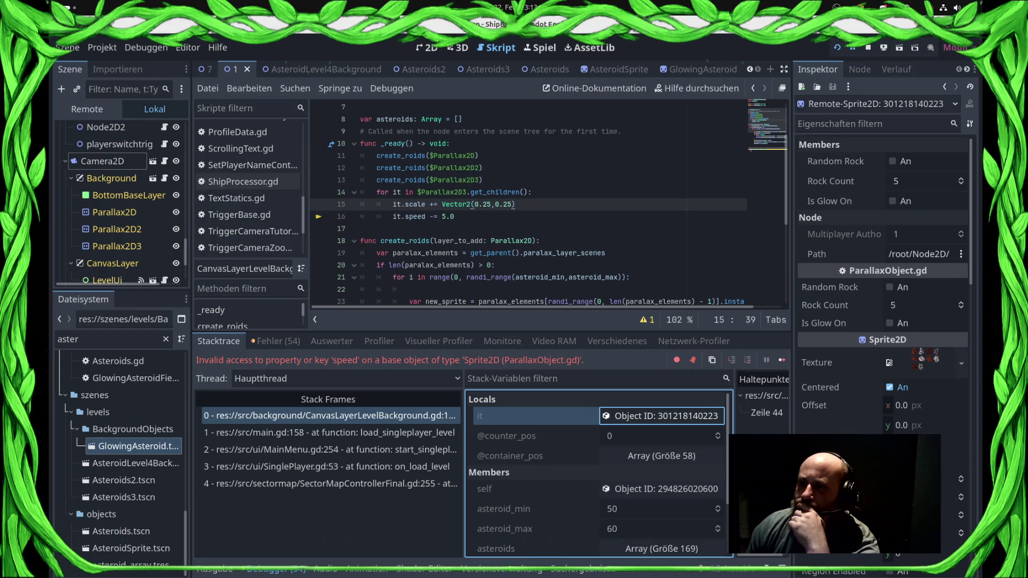
mouse_move(699, 69)
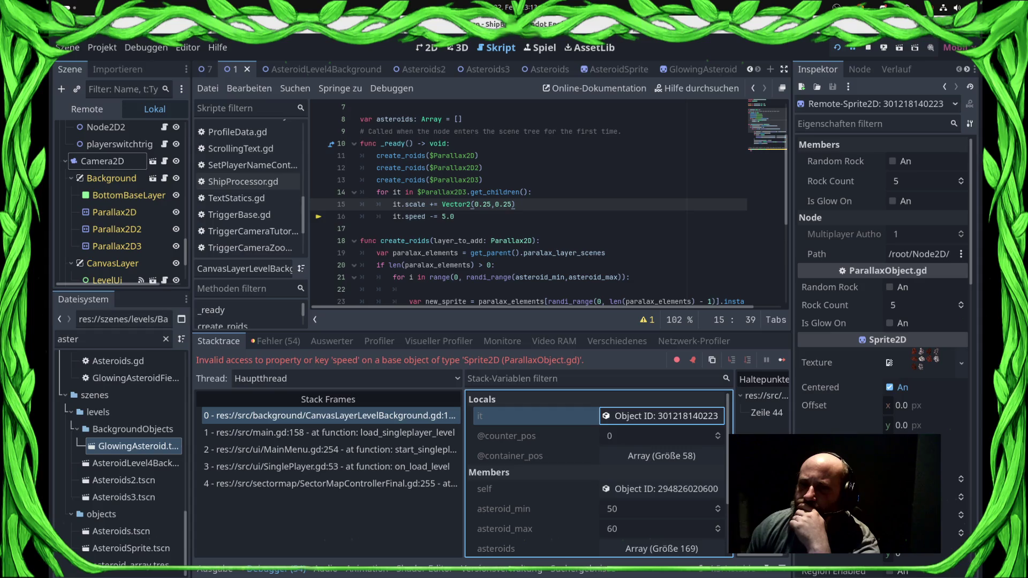
- Insert a new line above the failing speed decrease in CanvasLayerLevelBackground.gd
click(397, 217)
click(495, 204)
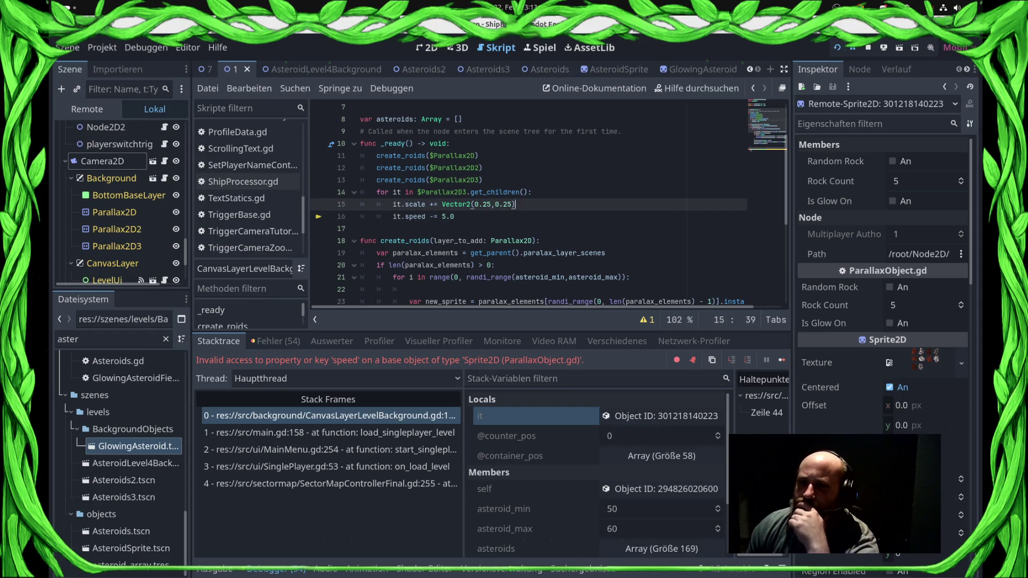
key(Return)
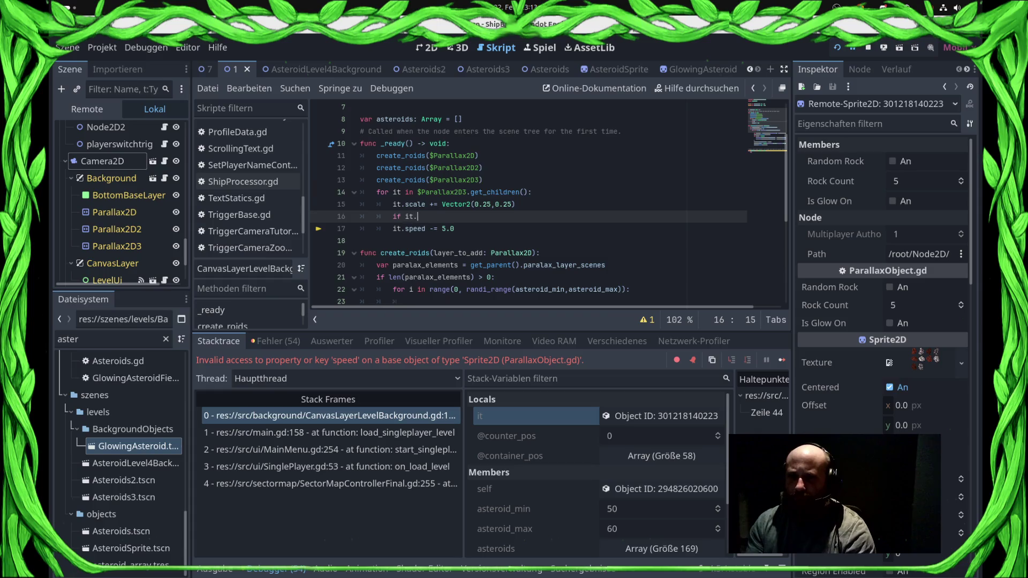
- Write the condition 'if "speed" in it:' on the new line
text(haspro)
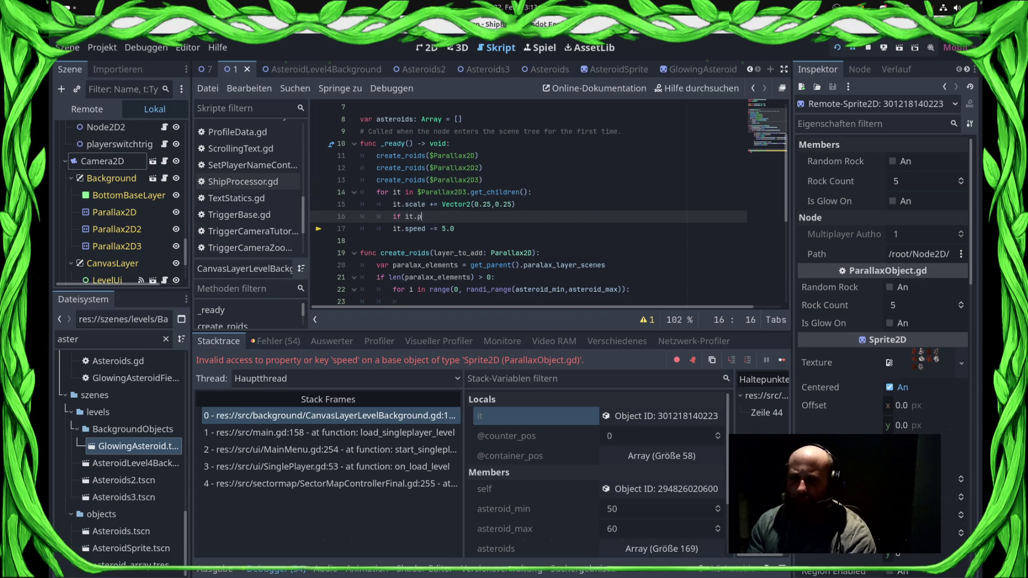
text(ro)
key(BackSpace)
key(BackSpace)
key(BackSpace)
text(c)
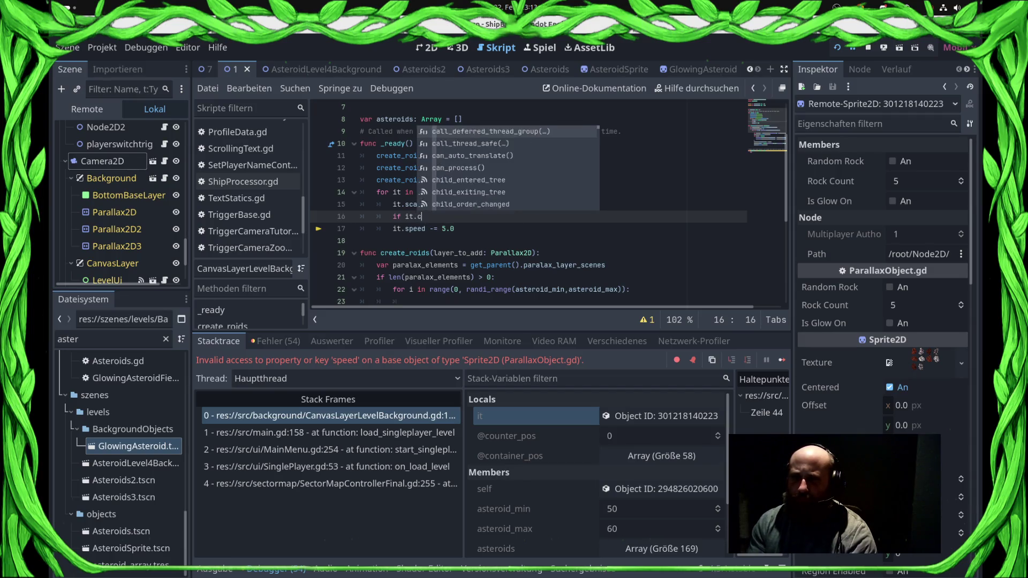
text(ontainer)
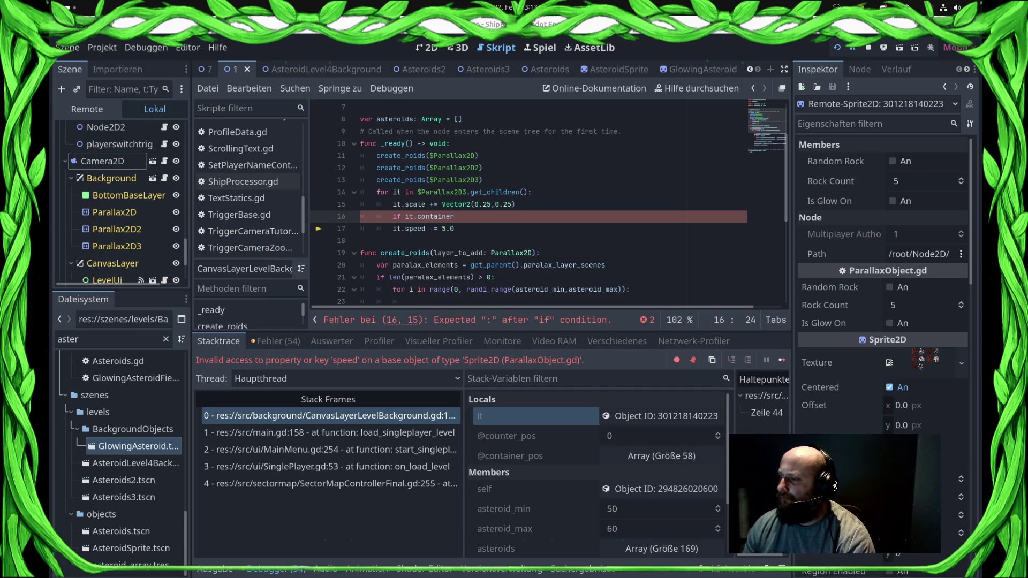
click(413, 216)
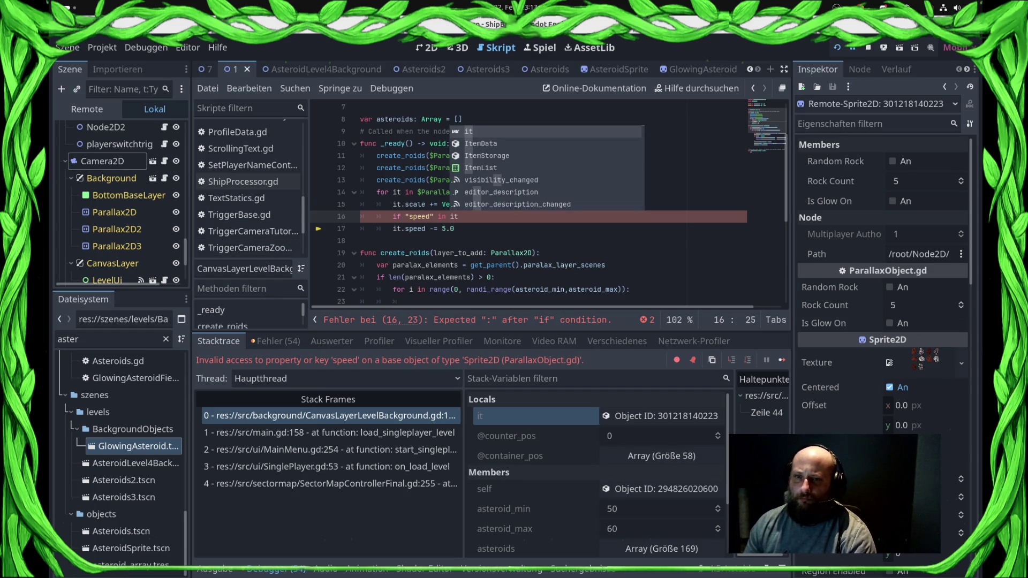
text(:)
- Indent 'it.speed -= 5.0' under the condition, save the script, and relaunch the game
click(392, 228)
key(Tab)
key(ctrl+s)
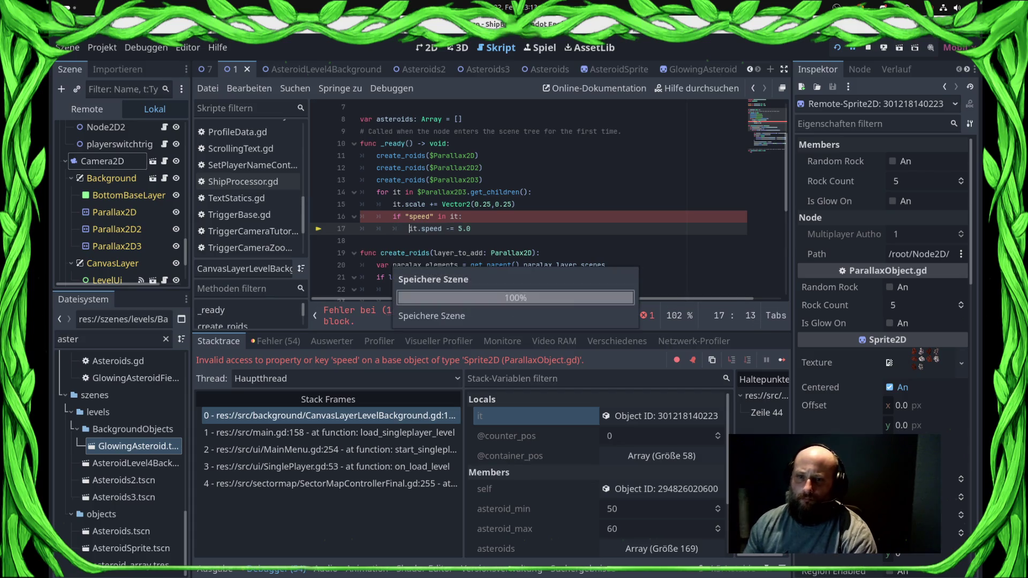
key(F5)
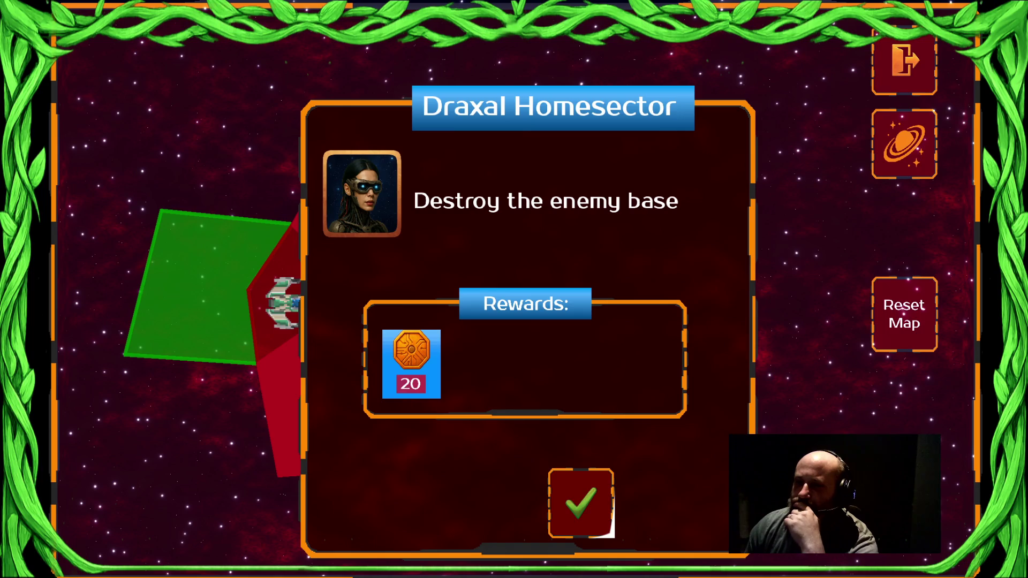
- Dismiss the briefing and commander message, toggle map zoom out and back, then close the game
key(Return)
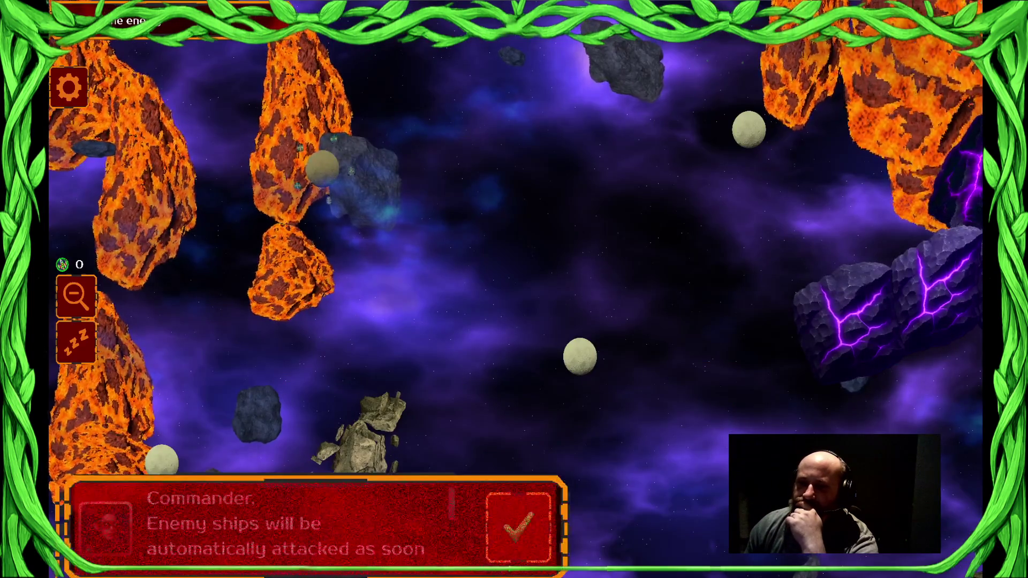
key(Return)
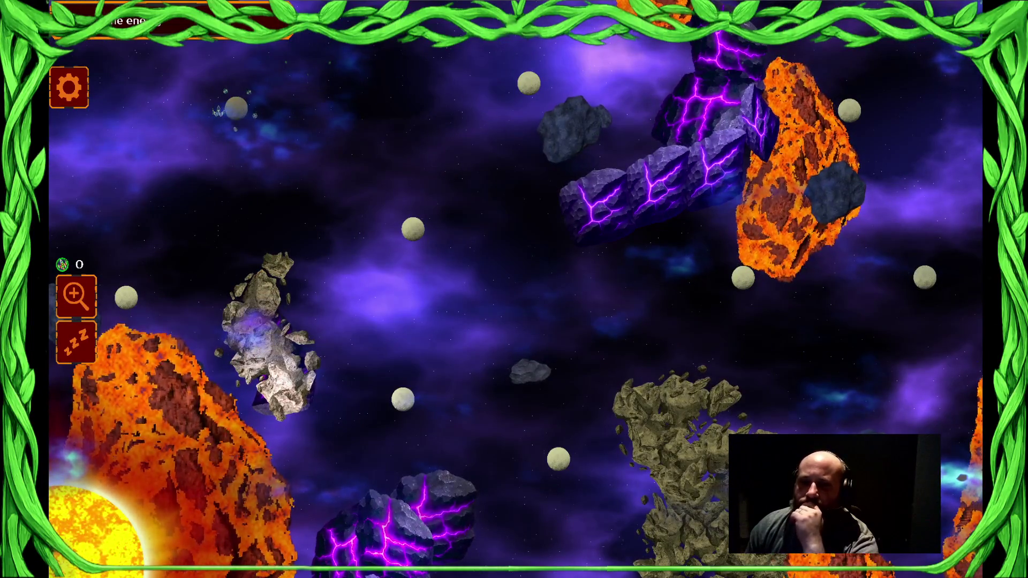
key(z)
key(z)
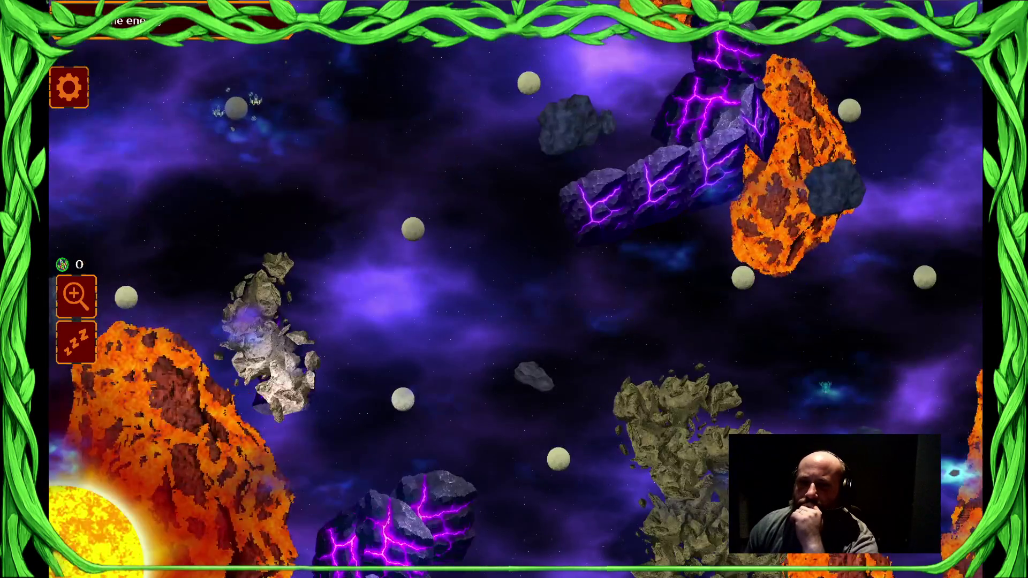
key(z)
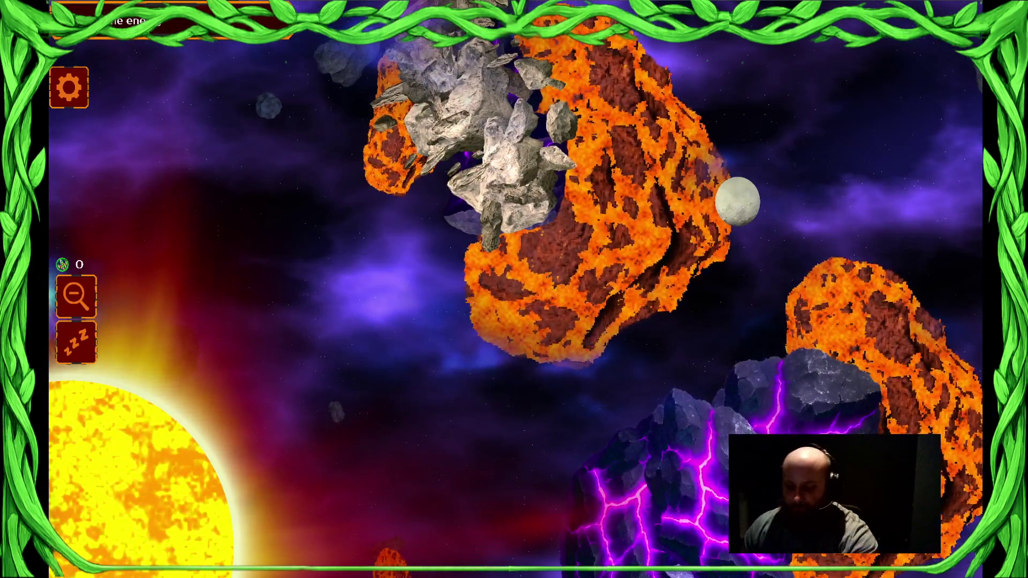
key(alt+F4)
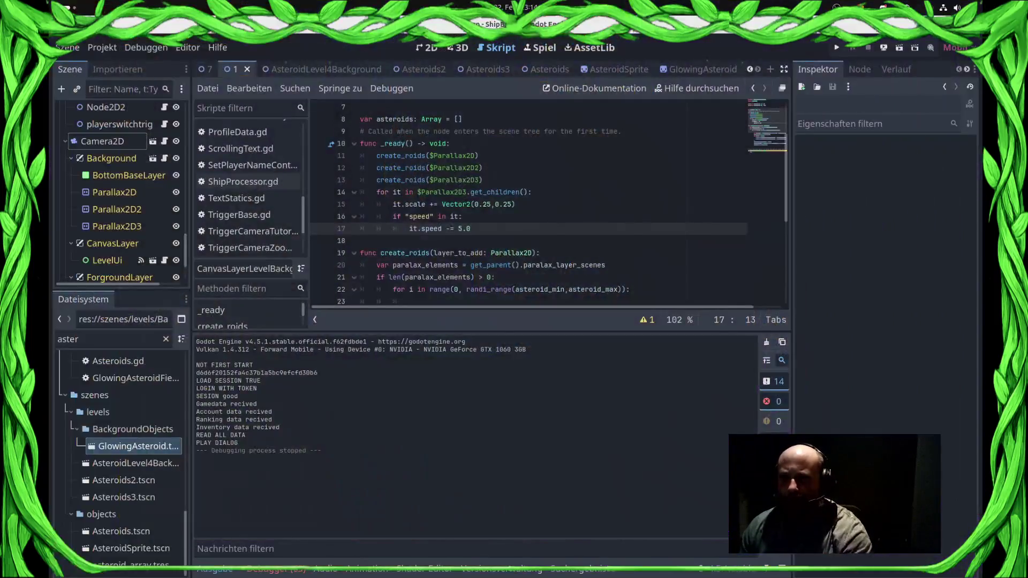
- Delete element 0 from Camera2D's Paralax Layer Scenes and open AsteroidSprite.tscn to preview its texture
click(105, 141)
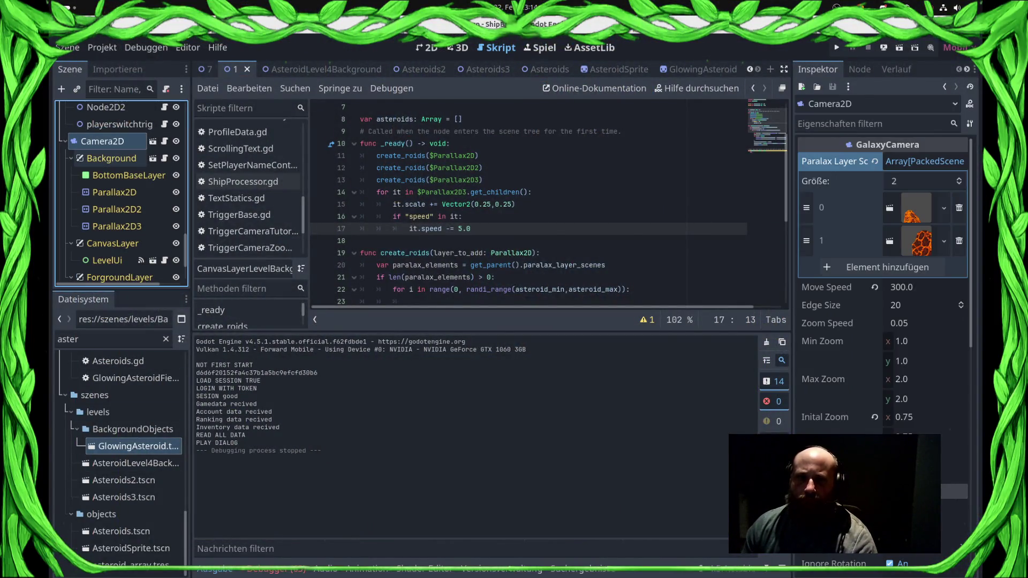
click(959, 208)
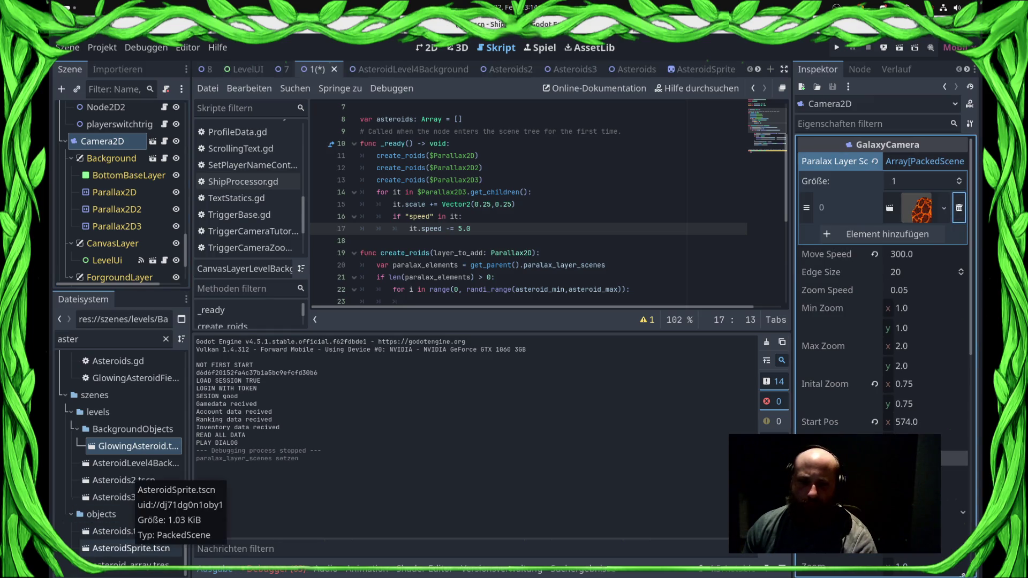
double_click(131, 548)
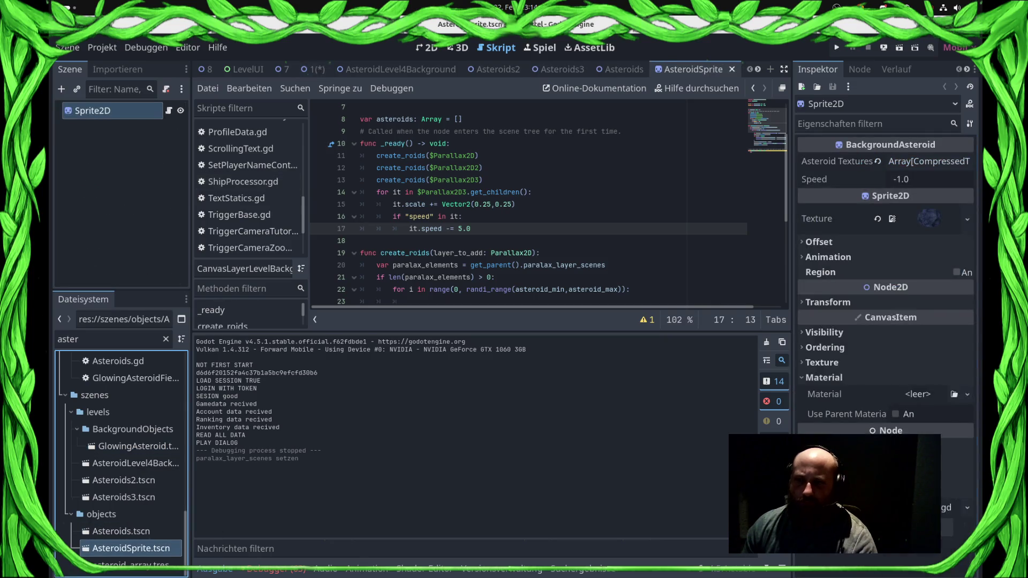
click(890, 220)
click(891, 220)
click(891, 220)
click(890, 219)
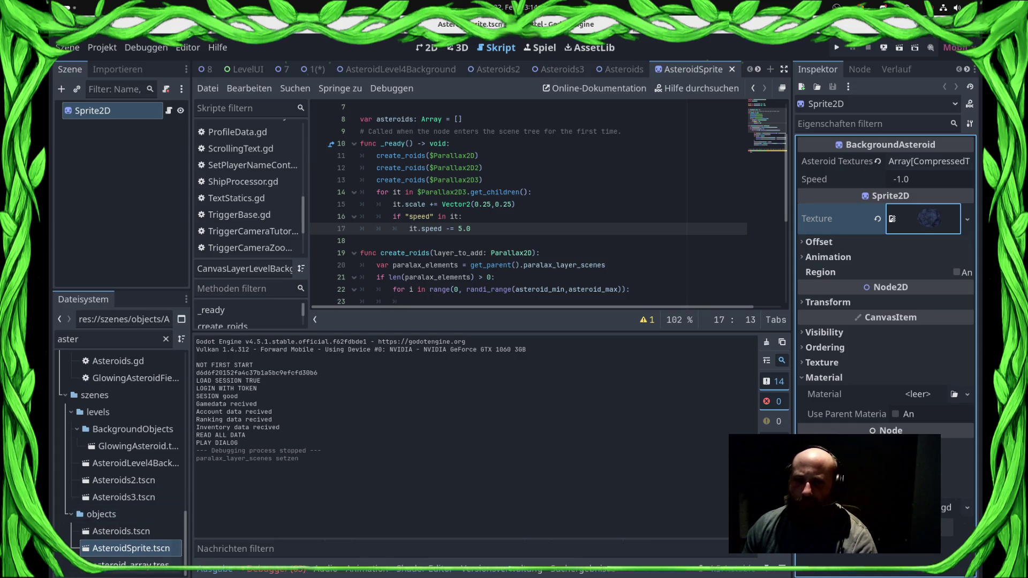
- Inspect Asteroid.gd's Asteroid Textures array of 5 textures, then run the game
click(169, 110)
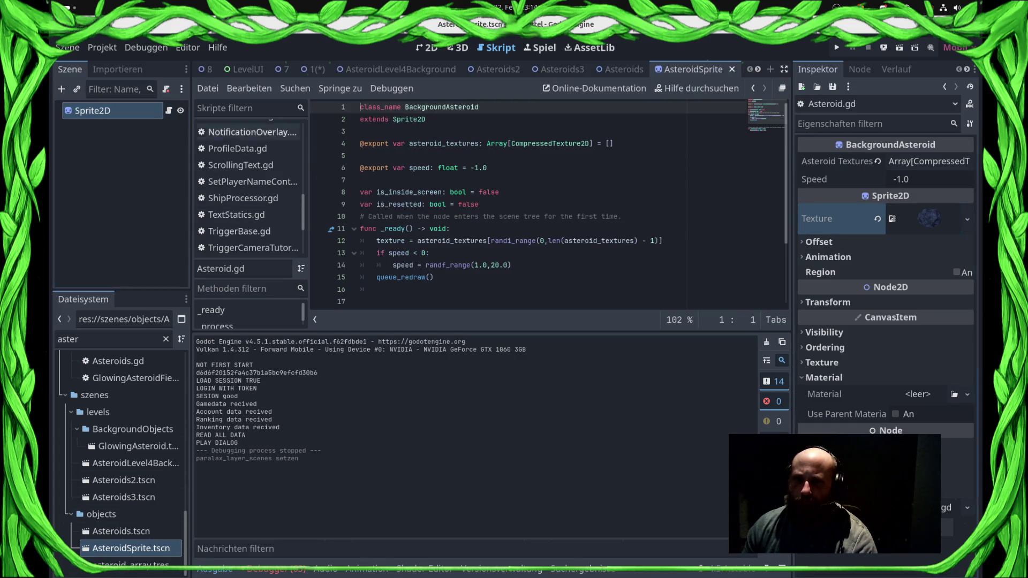
click(614, 144)
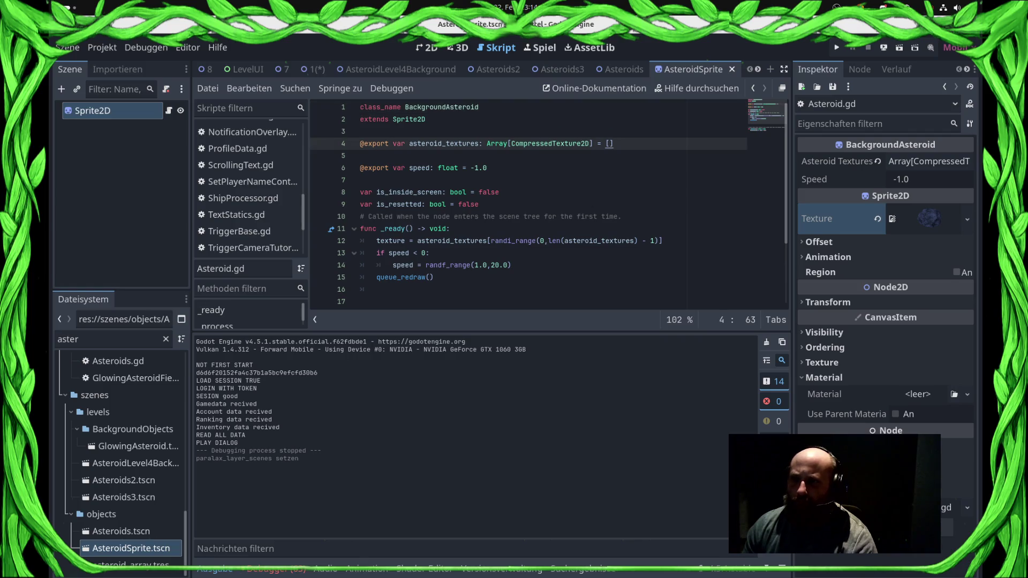
click(928, 161)
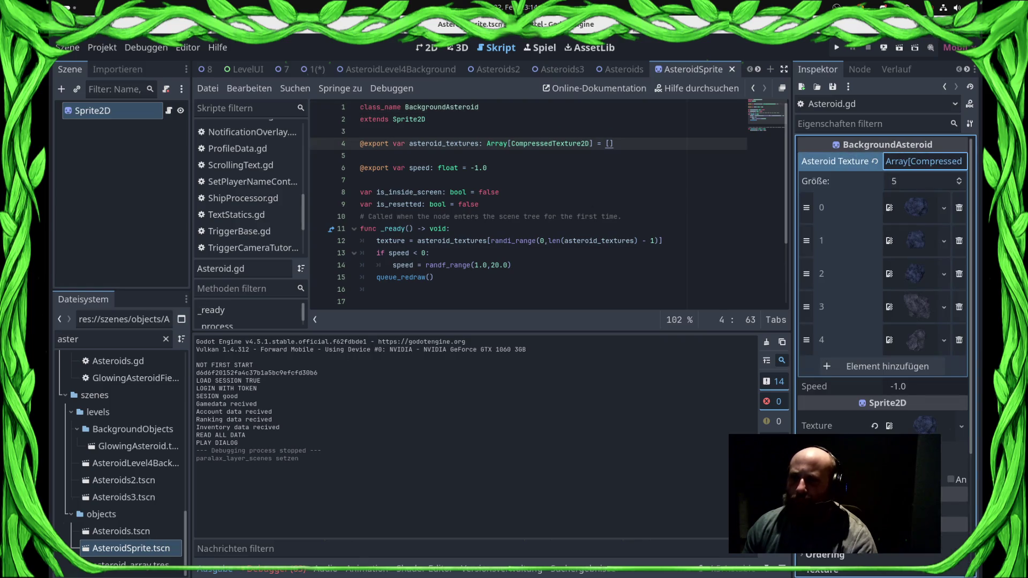
key(F5)
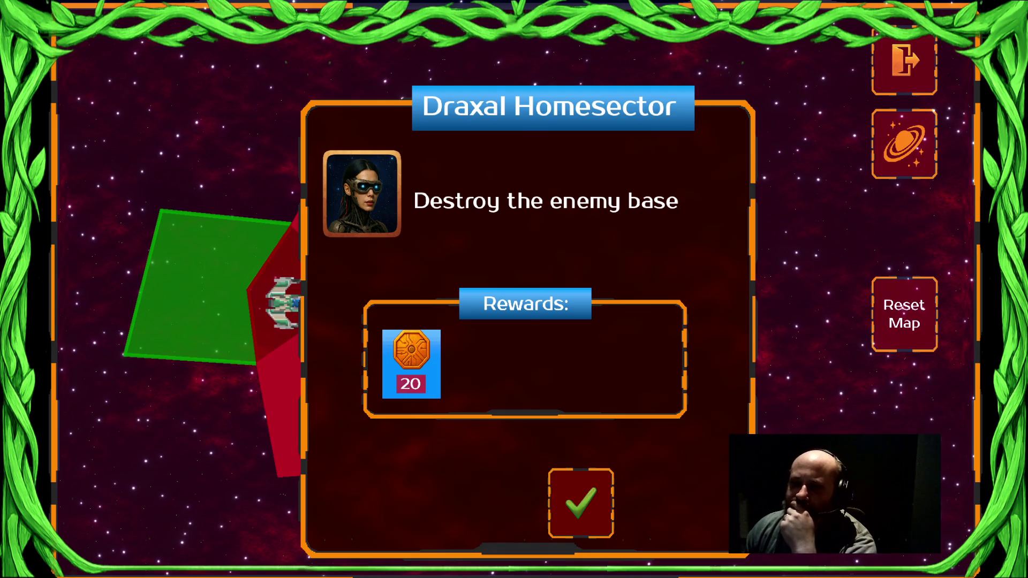
- Confirm the Draxal Homesector briefing and dismiss the commander message to begin play
key(Return)
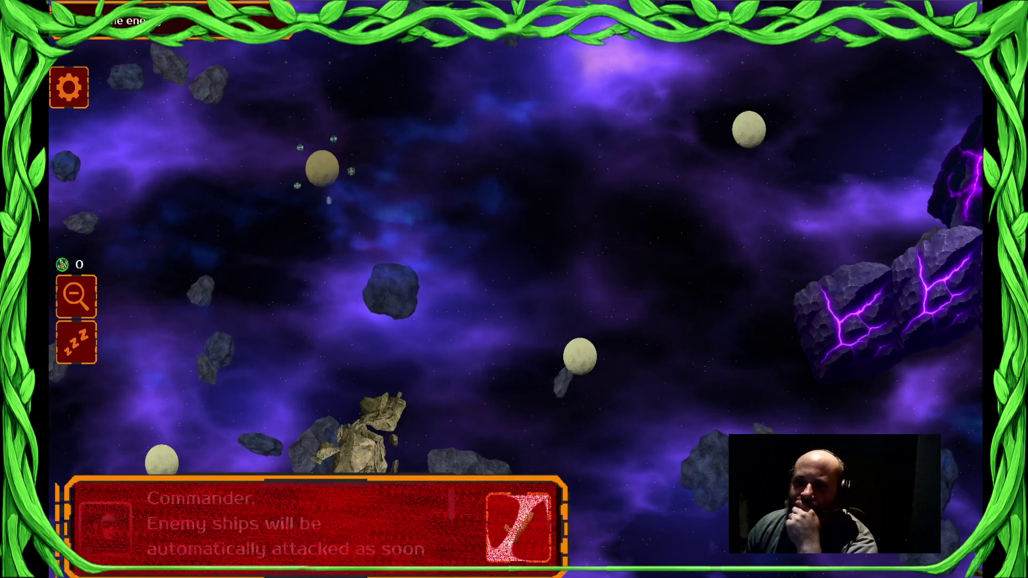
key(Return)
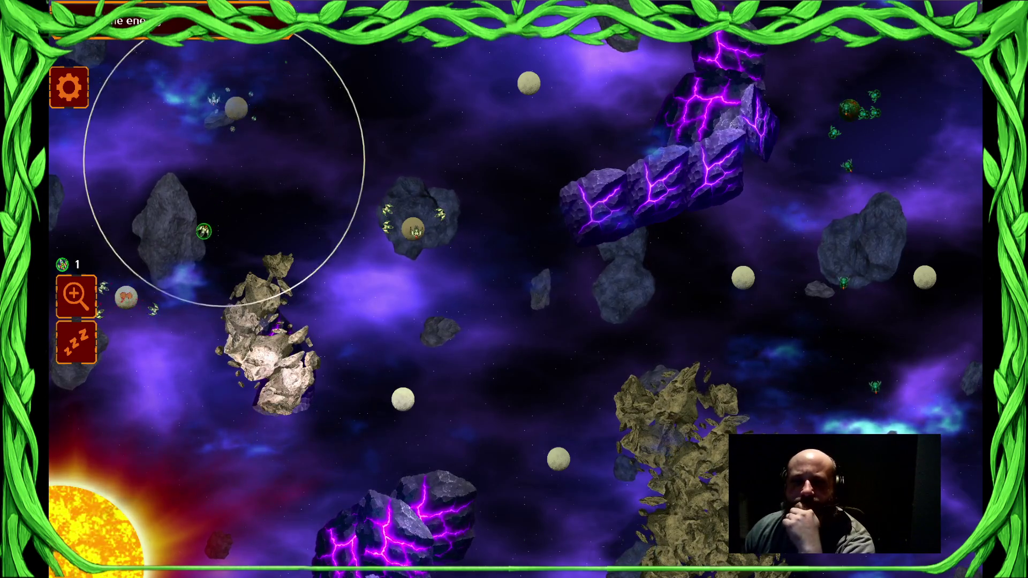
- Send ships from the middle and top planets, then the whole fleet, toward the lower-middle planet
click(418, 214)
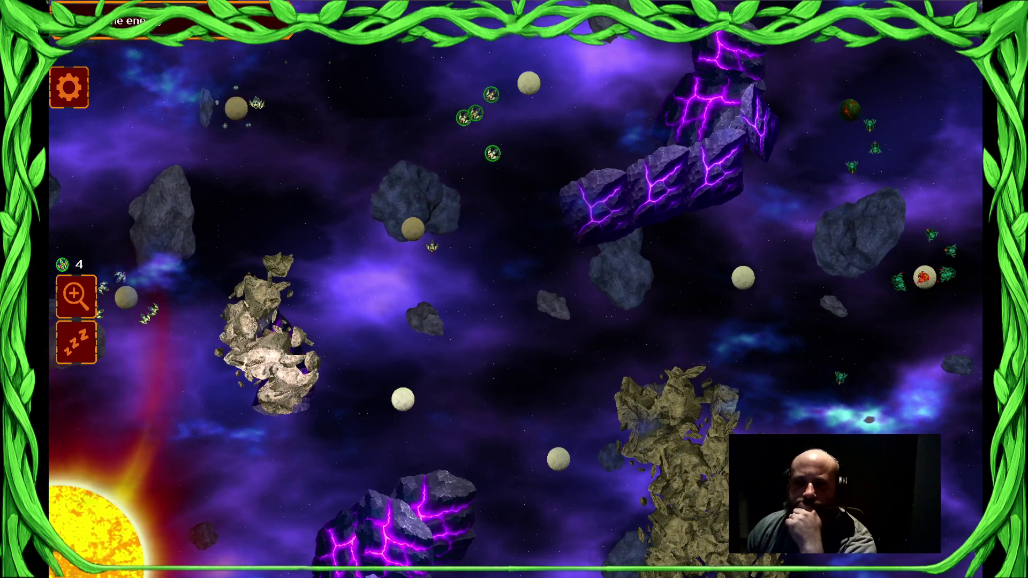
click(464, 354)
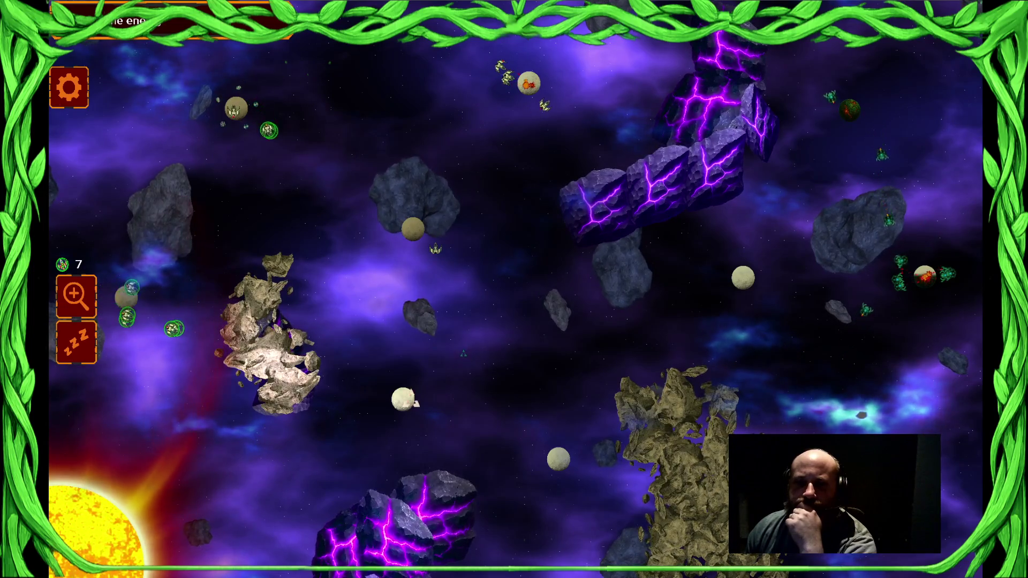
click(528, 83)
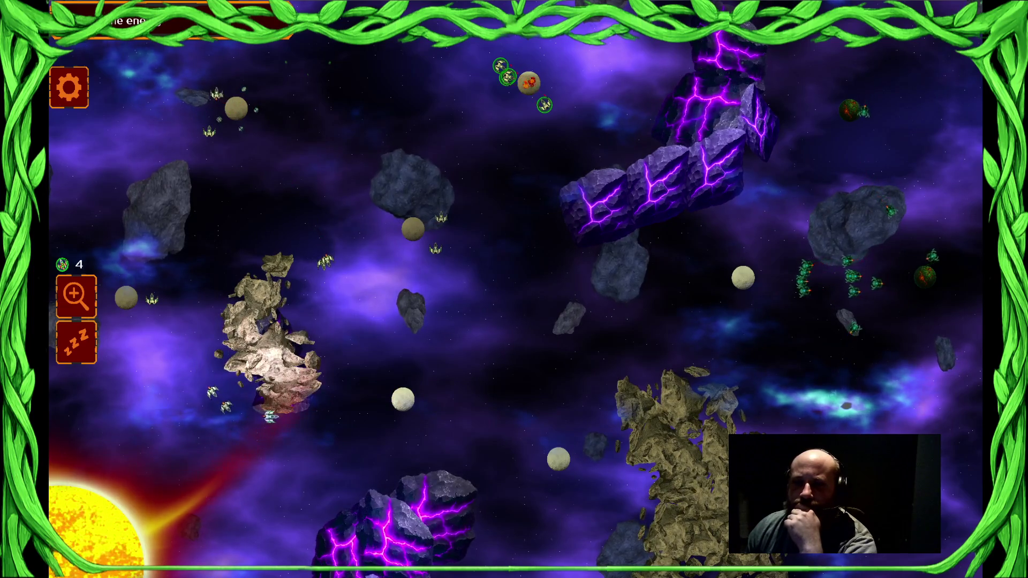
key(ctrl+a)
drag(230, 184, 364, 184)
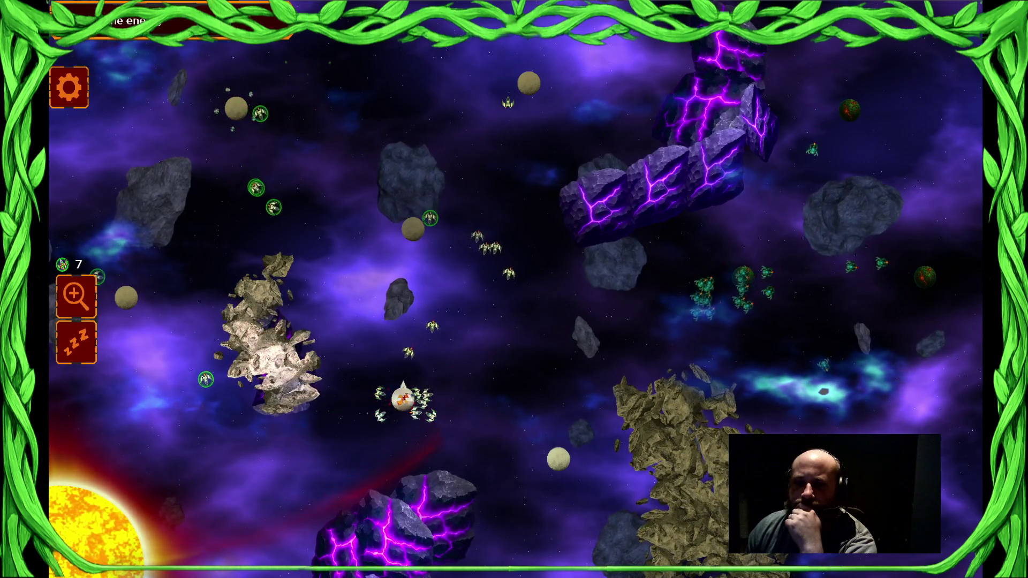
key(ctrl+a)
click(512, 416)
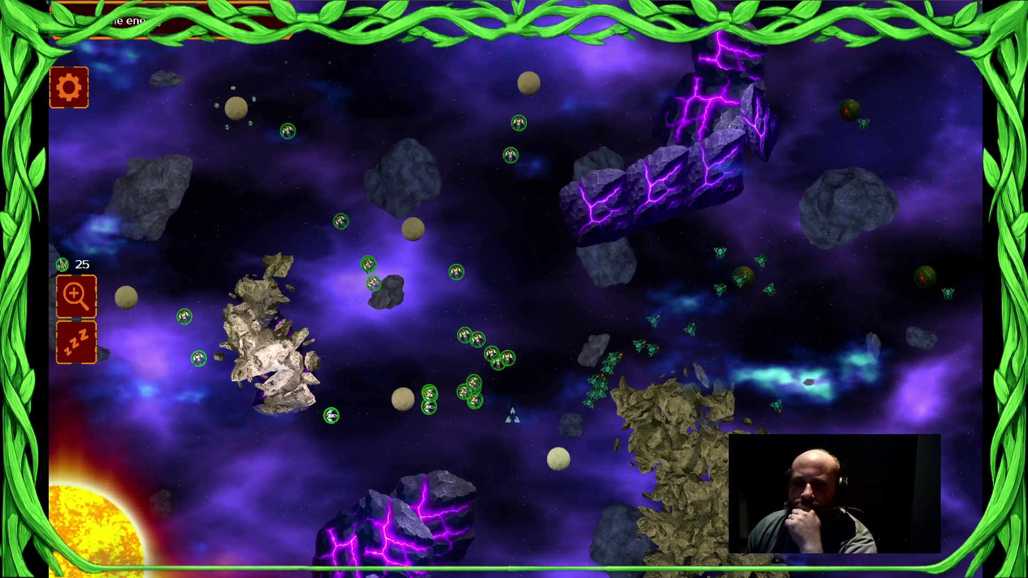
- Send the entire fleet toward the map centre and keep it regrouped
drag(341, 206, 536, 369)
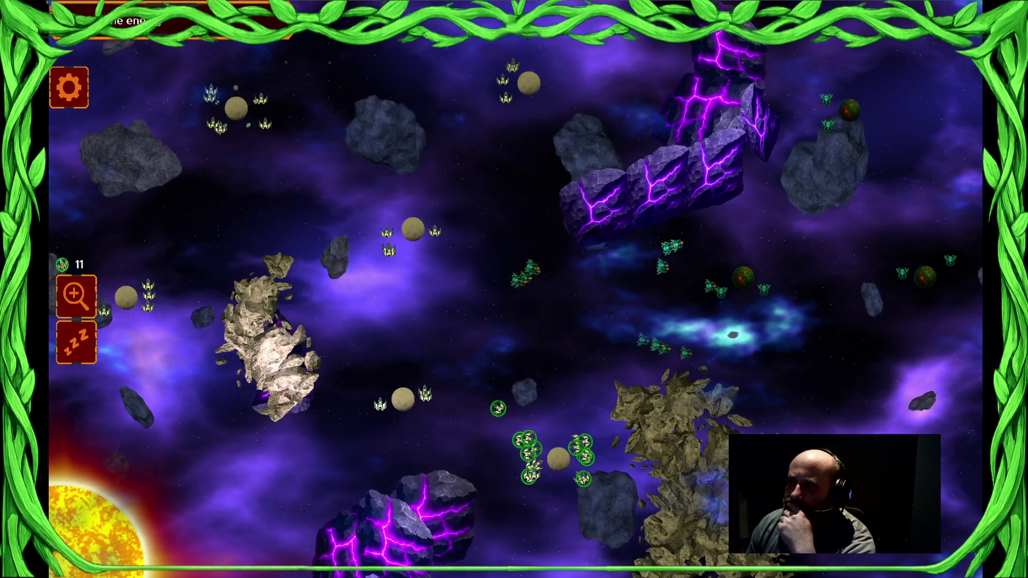
key(ctrl+a)
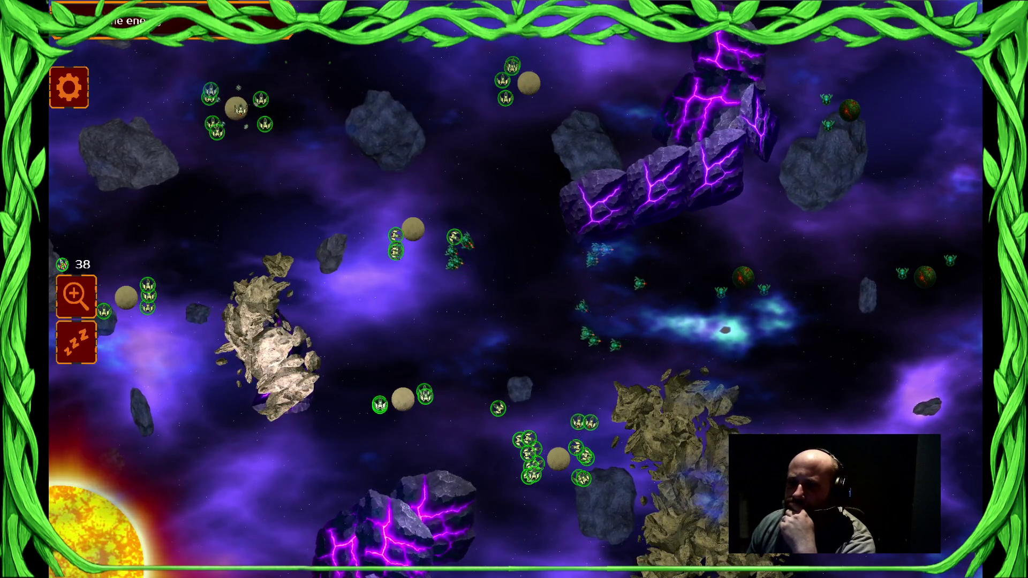
click(510, 275)
key(ctrl+a)
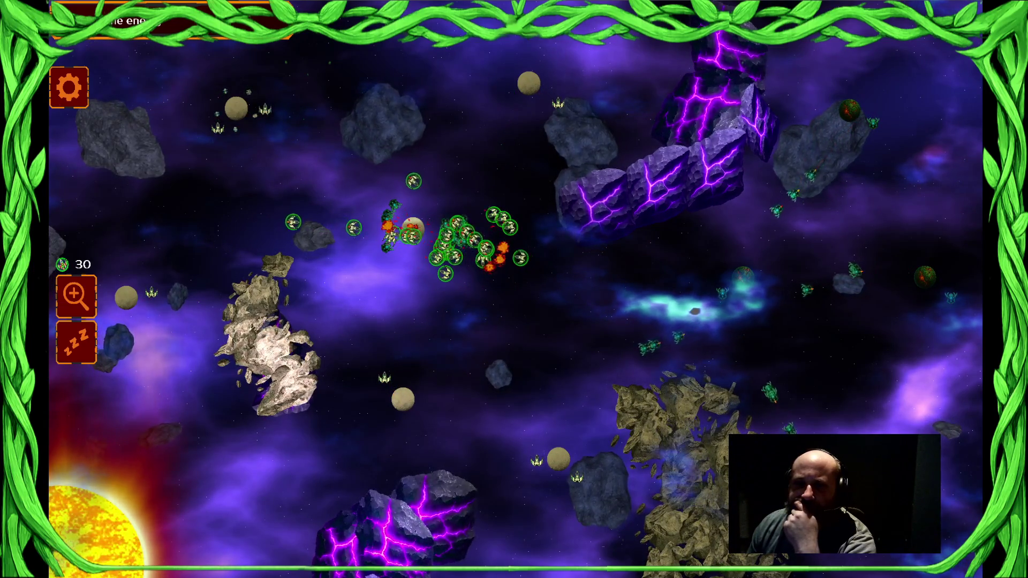
key(ctrl+a)
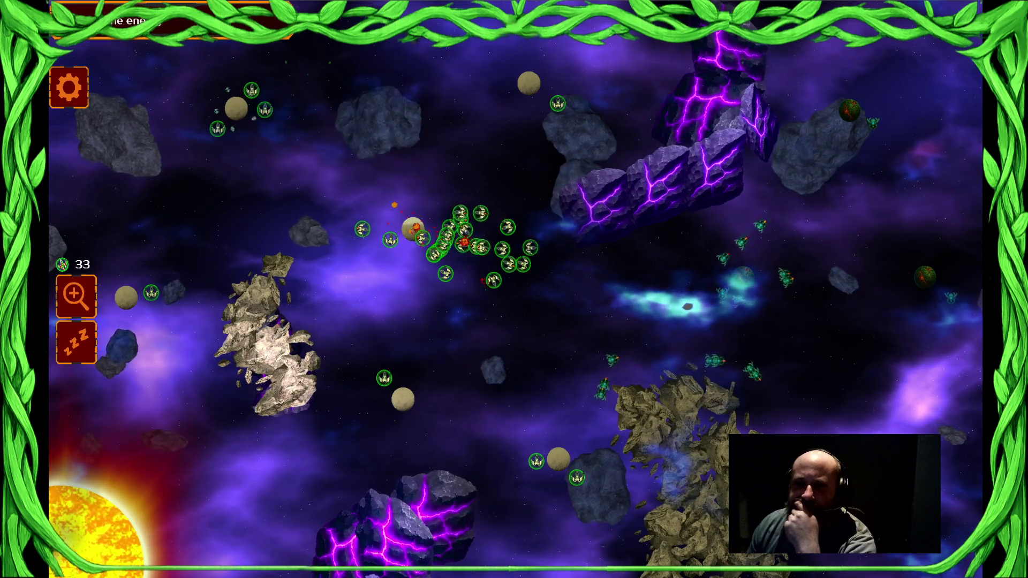
key(ctrl+a)
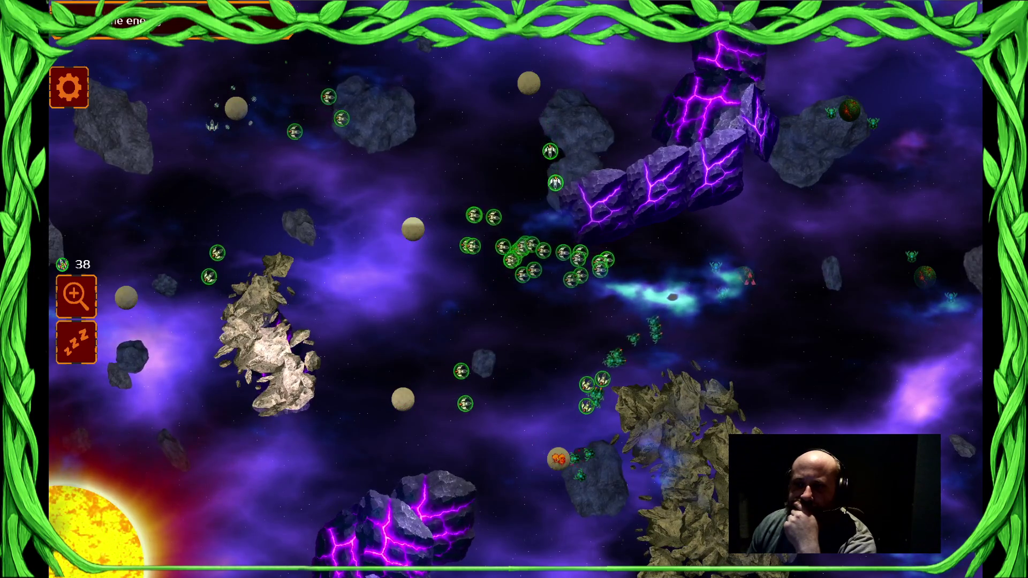
key(ctrl+a)
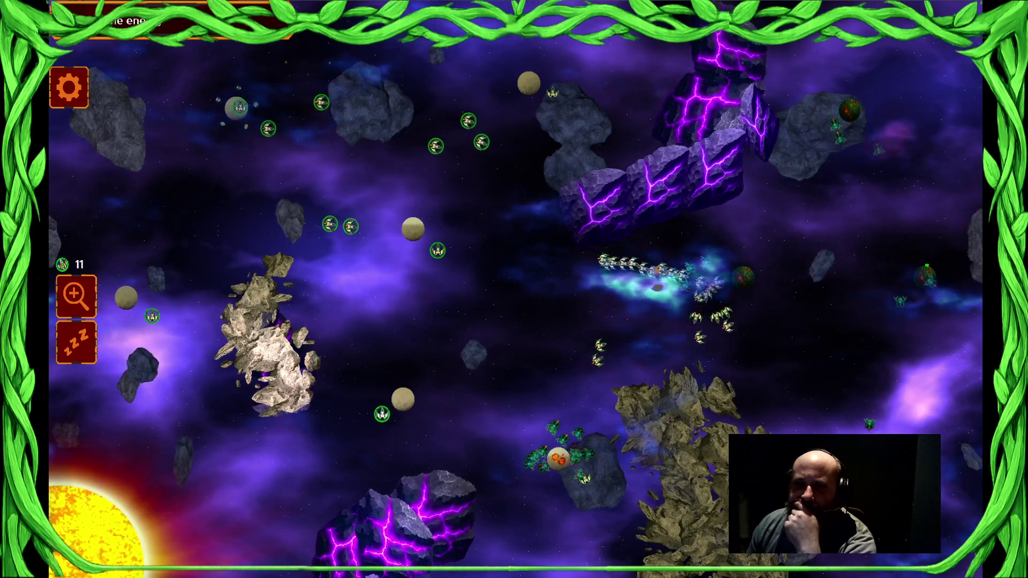
key(ctrl+a)
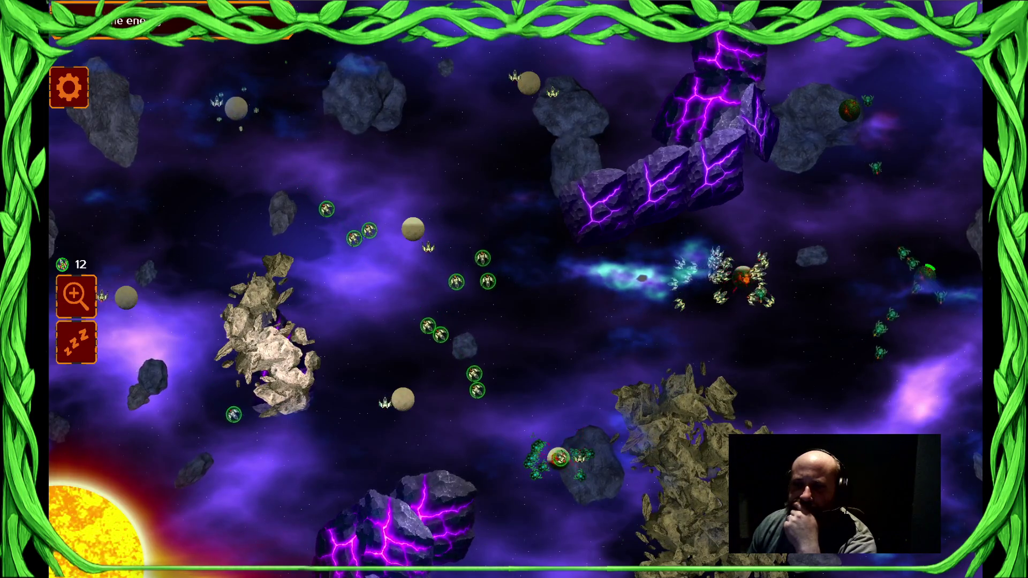
- Send all friendly ships to attack the right-side planet
click(731, 292)
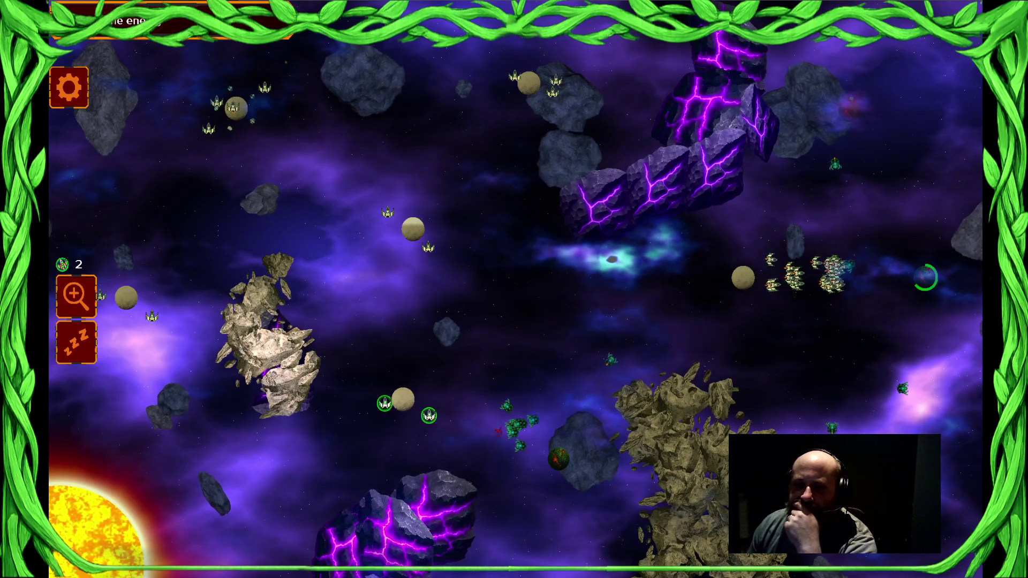
key(Escape)
key(ctrl+a)
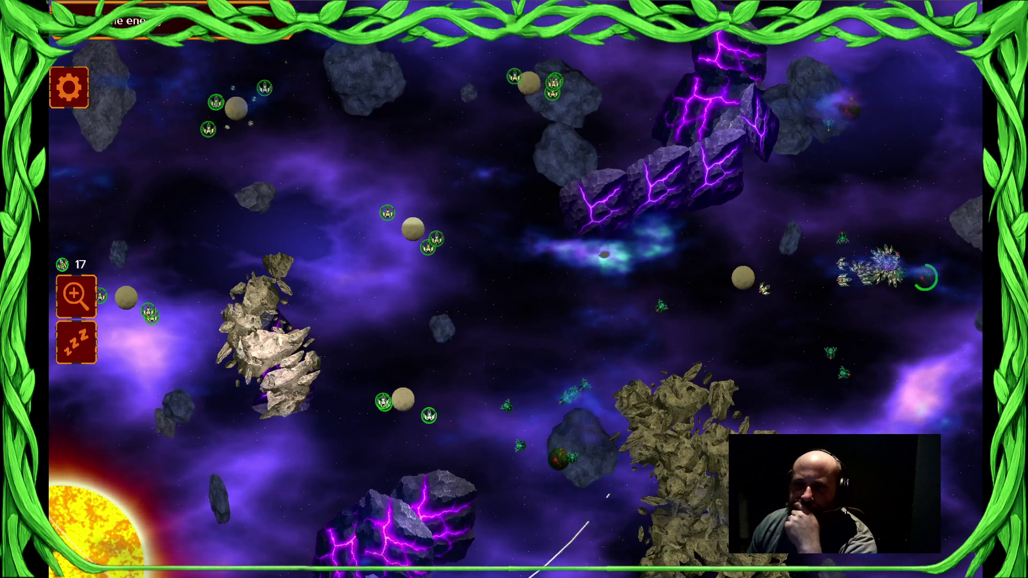
click(917, 277)
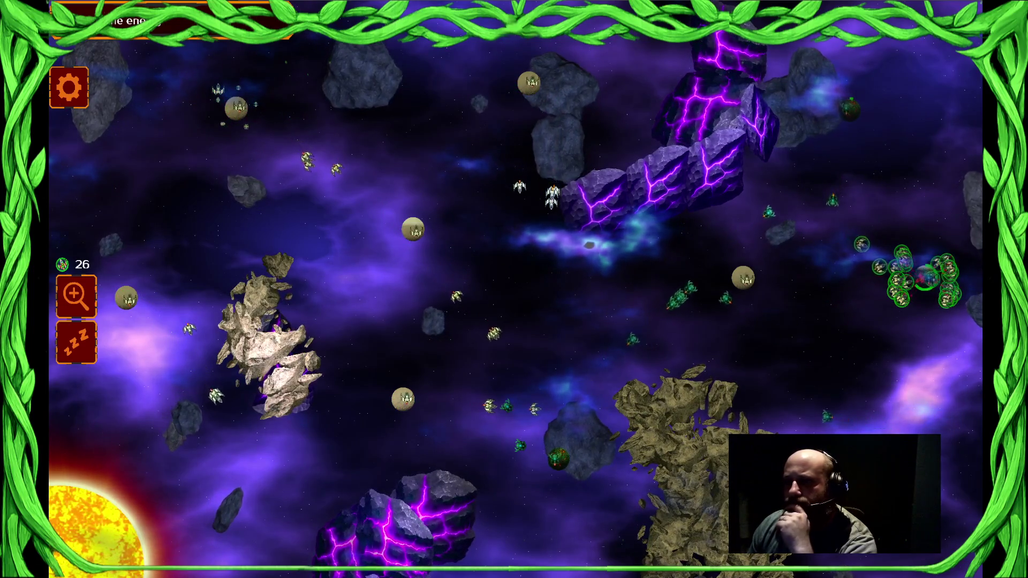